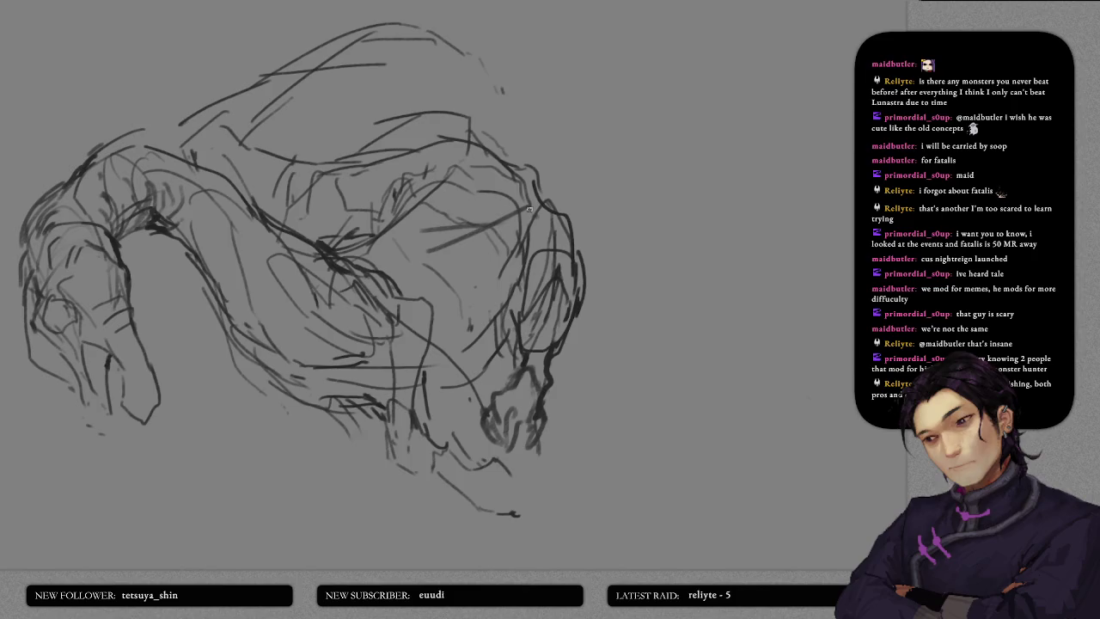
- Sketch a looping claw hanging below the jaw tip and darken its tip
drag(427, 256, 435, 291)
mouse_move(447, 340)
mouse_down()
mouse_move(482, 389)
mouse_move(490, 372)
mouse_move(519, 383)
mouse_move(578, 435)
mouse_move(592, 496)
mouse_up()
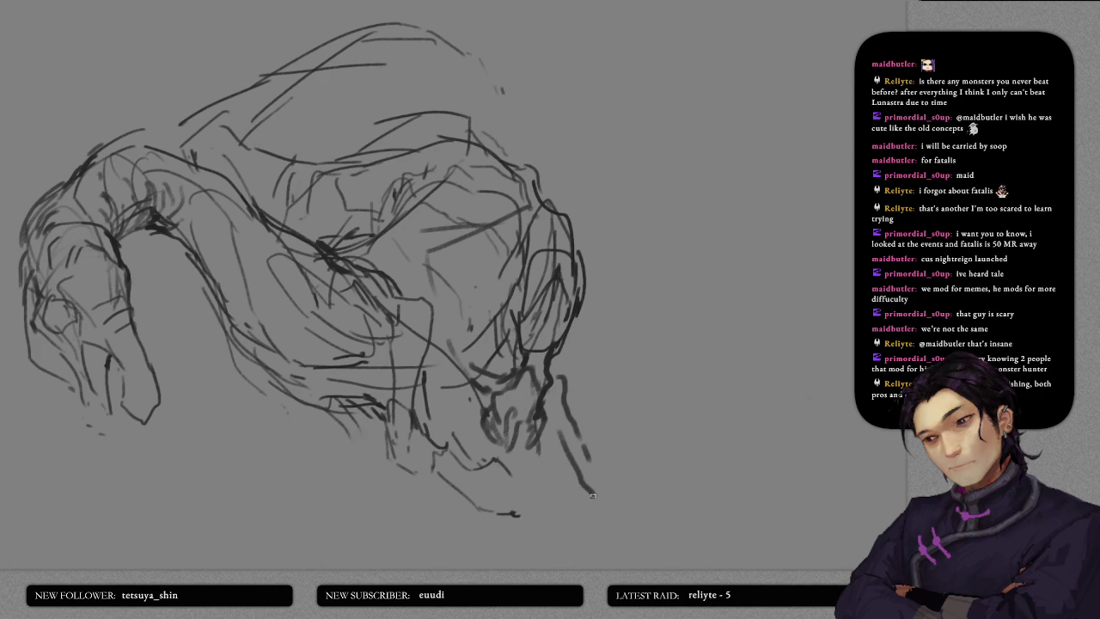
drag(563, 443, 576, 483)
drag(565, 445, 561, 473)
mouse_move(584, 436)
mouse_down()
mouse_move(595, 464)
mouse_move(595, 437)
mouse_move(556, 360)
mouse_up()
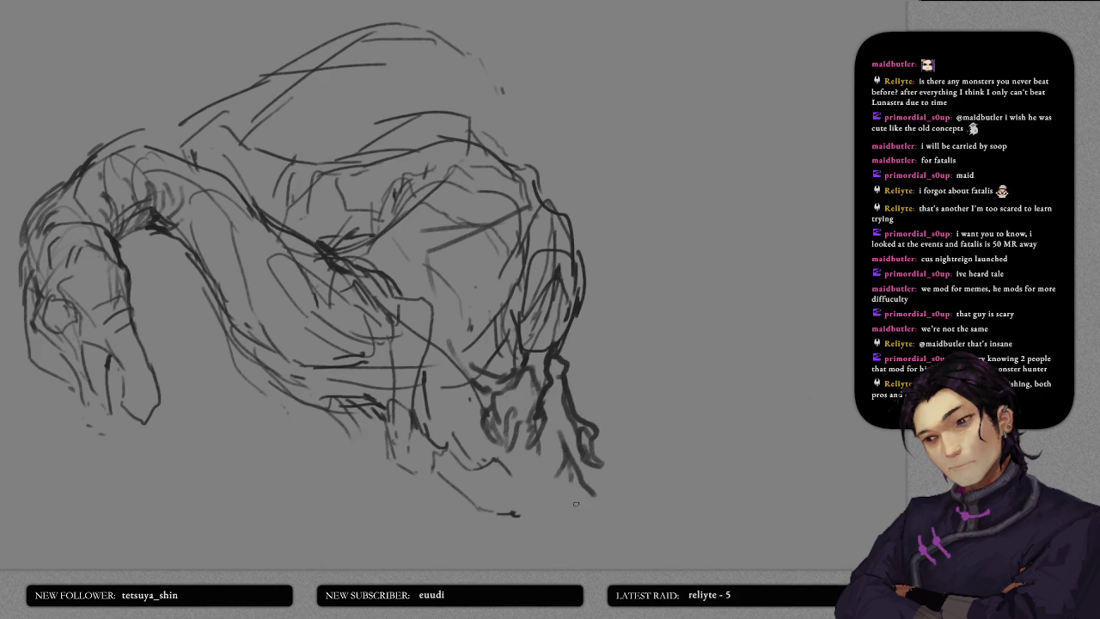
mouse_move(571, 484)
mouse_down()
mouse_move(600, 509)
mouse_move(584, 456)
mouse_move(551, 498)
mouse_up()
mouse_move(566, 462)
mouse_down()
mouse_move(557, 509)
mouse_move(560, 483)
mouse_up()
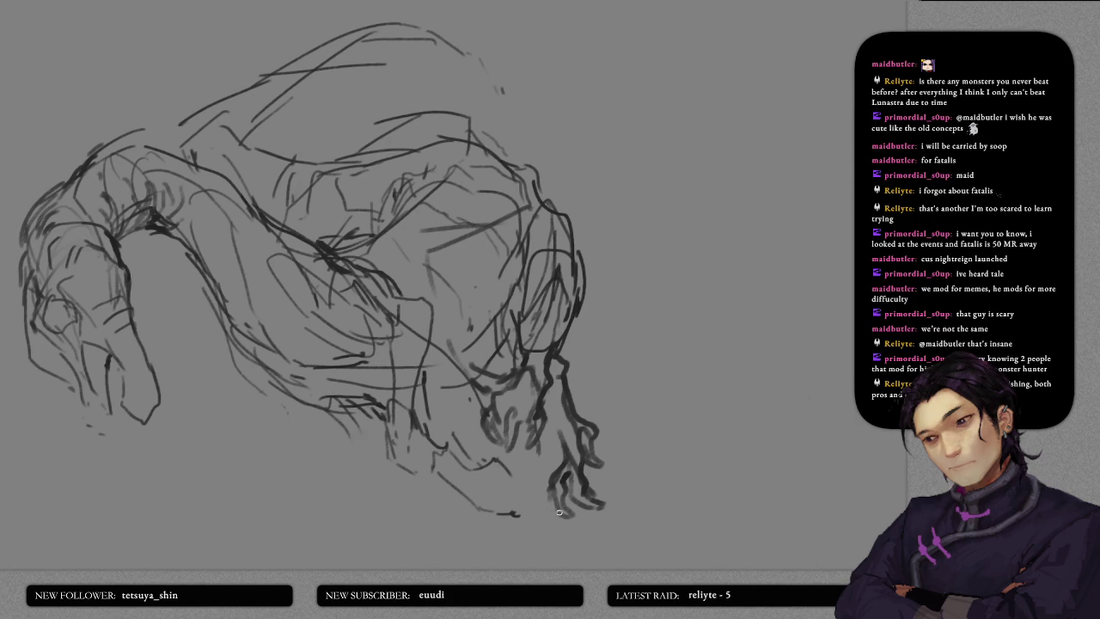
drag(594, 485, 598, 495)
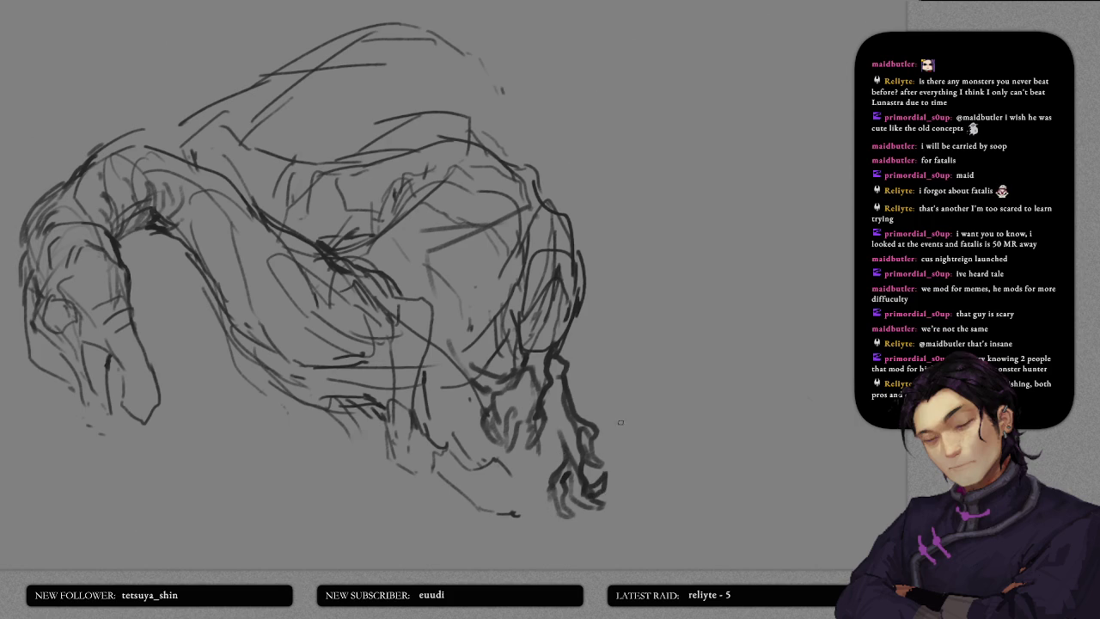
- Darken the lines along the creature's back
drag(503, 393, 632, 348)
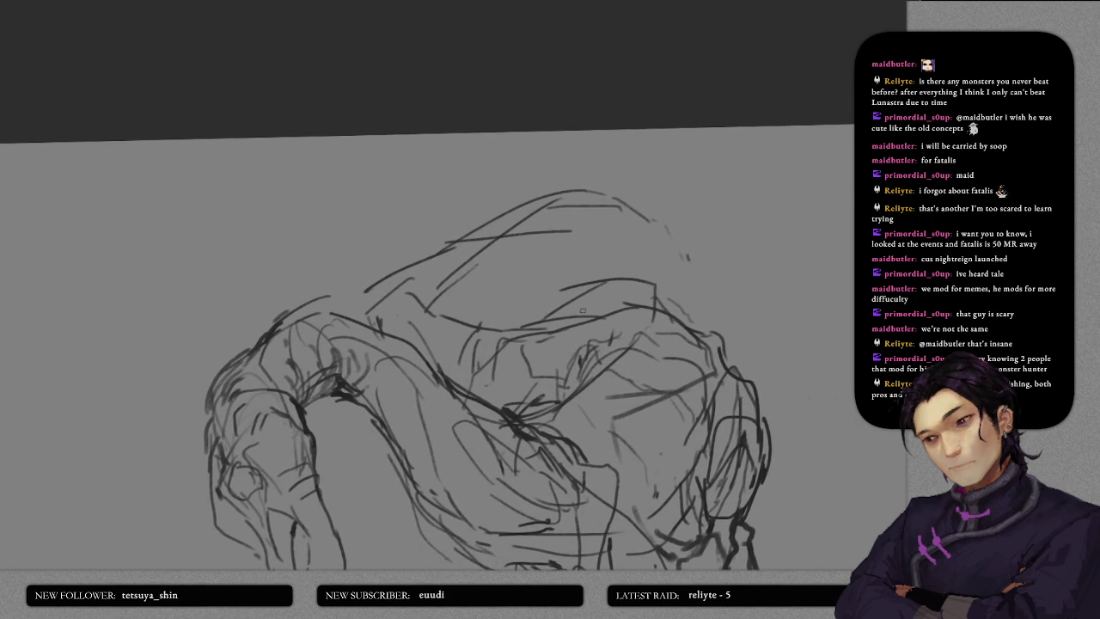
mouse_move(579, 221)
mouse_down()
mouse_move(607, 197)
mouse_move(605, 228)
mouse_move(564, 308)
mouse_move(547, 297)
mouse_move(571, 254)
mouse_move(563, 167)
mouse_up()
drag(494, 196, 478, 227)
mouse_move(574, 215)
mouse_down()
mouse_move(552, 220)
mouse_move(562, 229)
mouse_move(575, 198)
mouse_move(554, 203)
mouse_move(591, 217)
mouse_up()
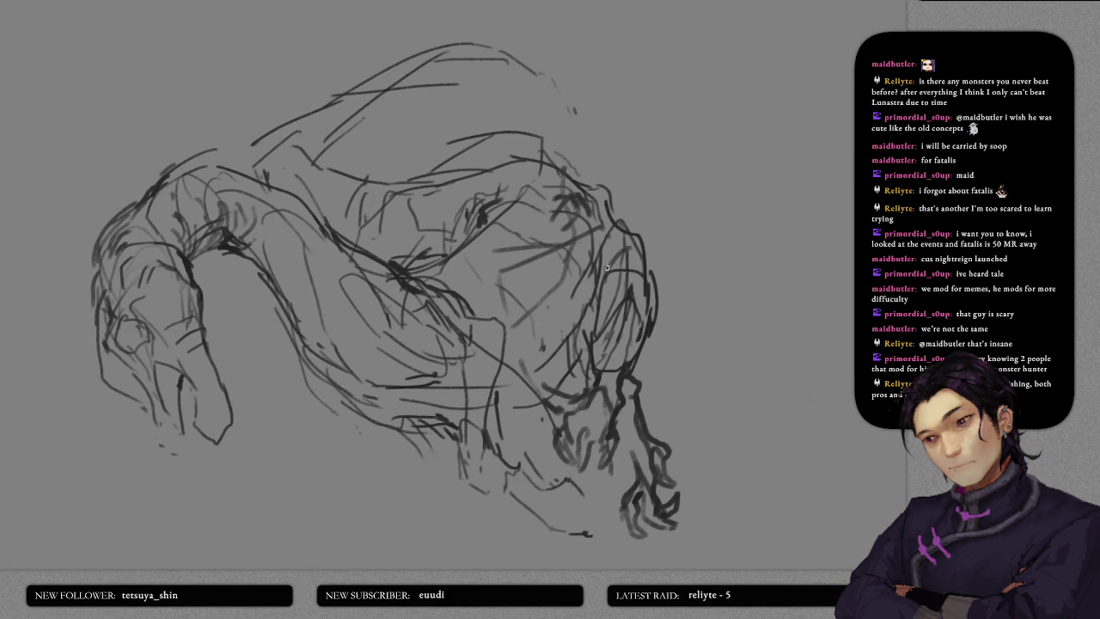
drag(614, 254, 634, 226)
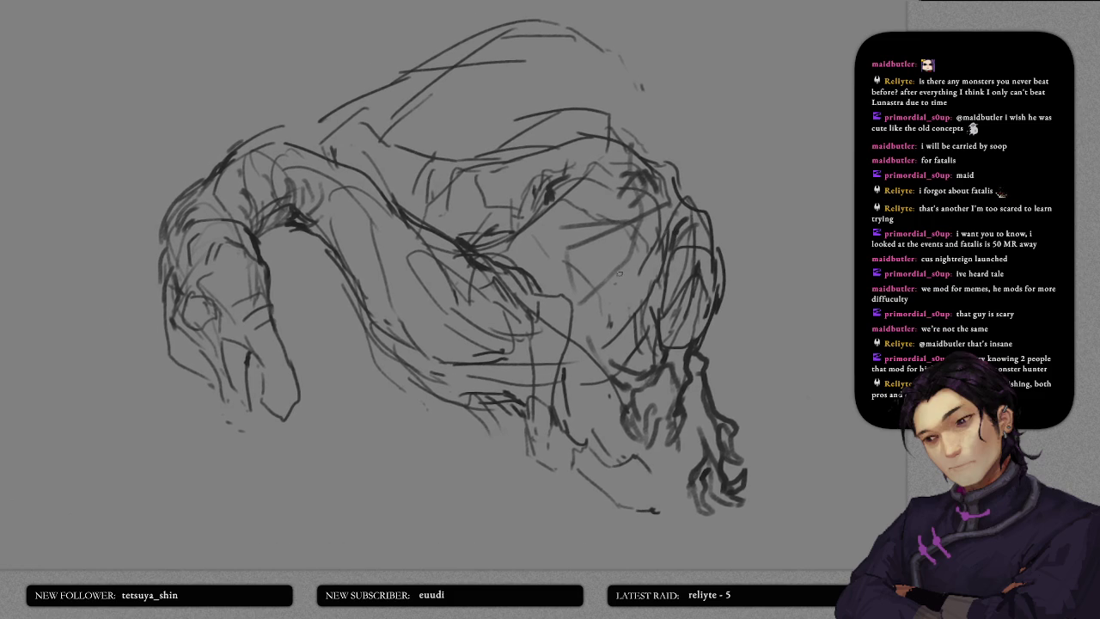
scroll(591, 290, down, 4)
- Add a dark line and light strokes along the neck and back
scroll(586, 279, up, 4)
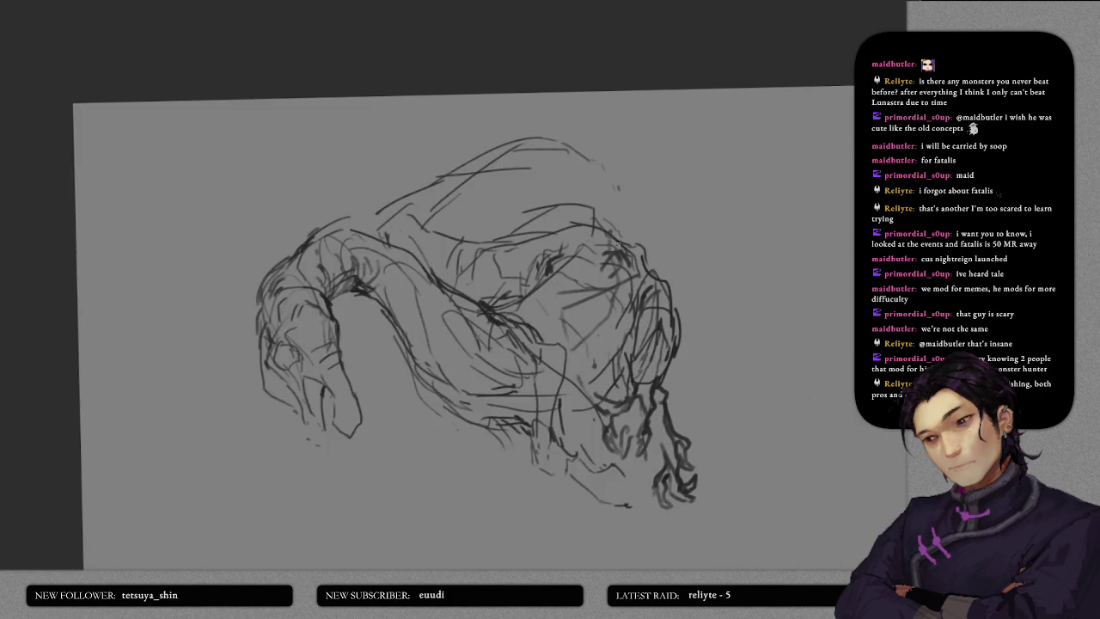
drag(585, 278, 457, 187)
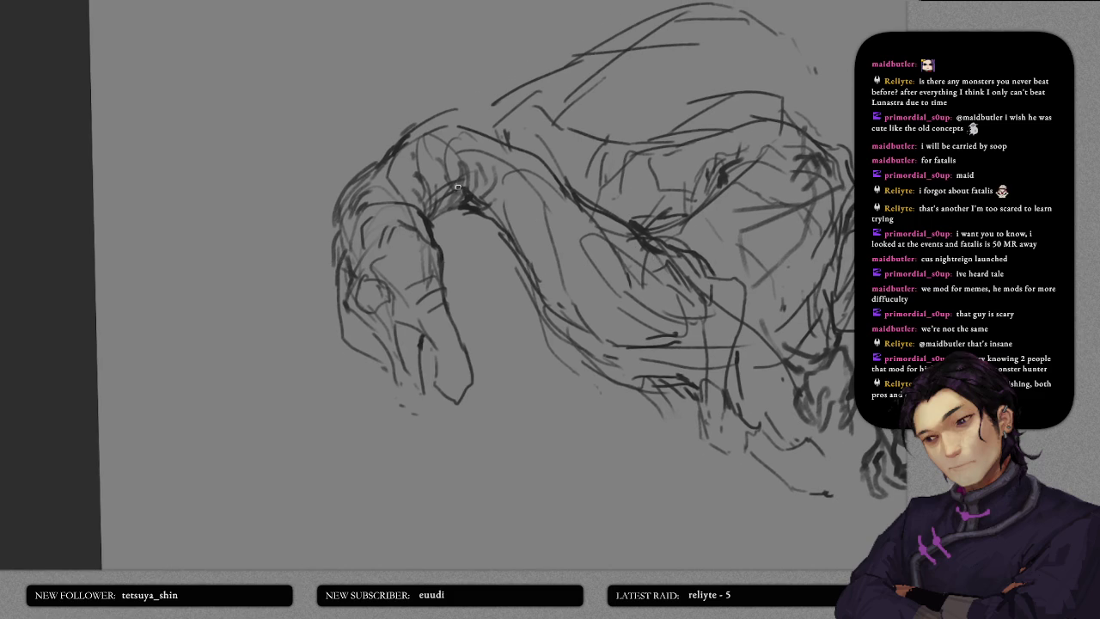
mouse_move(436, 225)
mouse_down()
mouse_move(462, 207)
mouse_move(490, 219)
mouse_up()
mouse_move(447, 175)
mouse_down()
mouse_move(517, 183)
mouse_move(600, 245)
mouse_move(622, 248)
mouse_up()
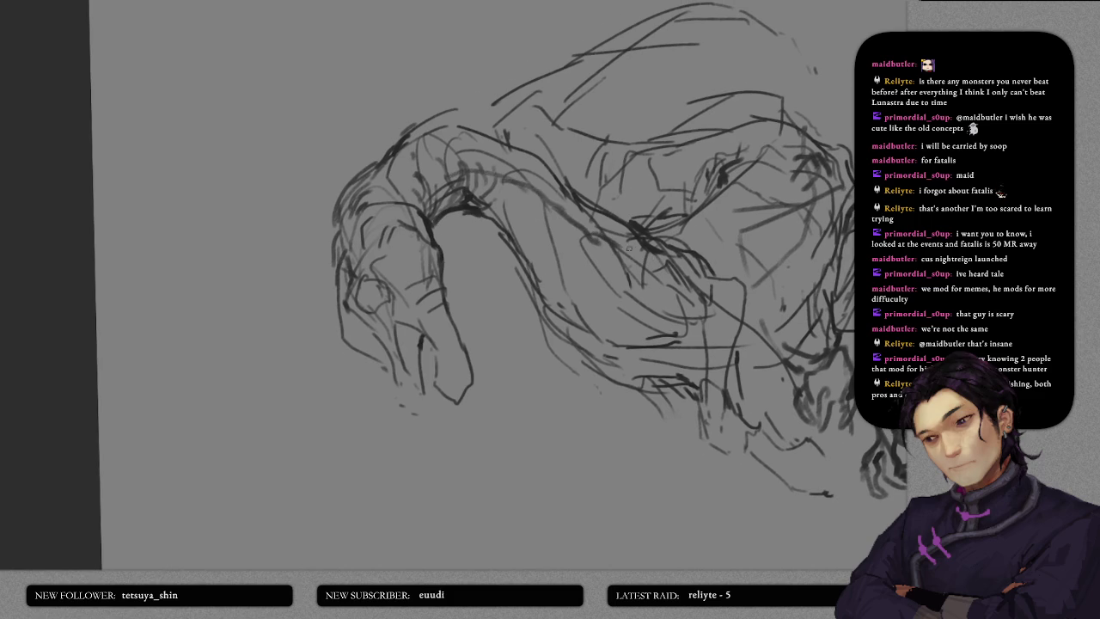
- Fade the rough head strokes with a large eraser, then return to a small brush
scroll(457, 191, up, 1)
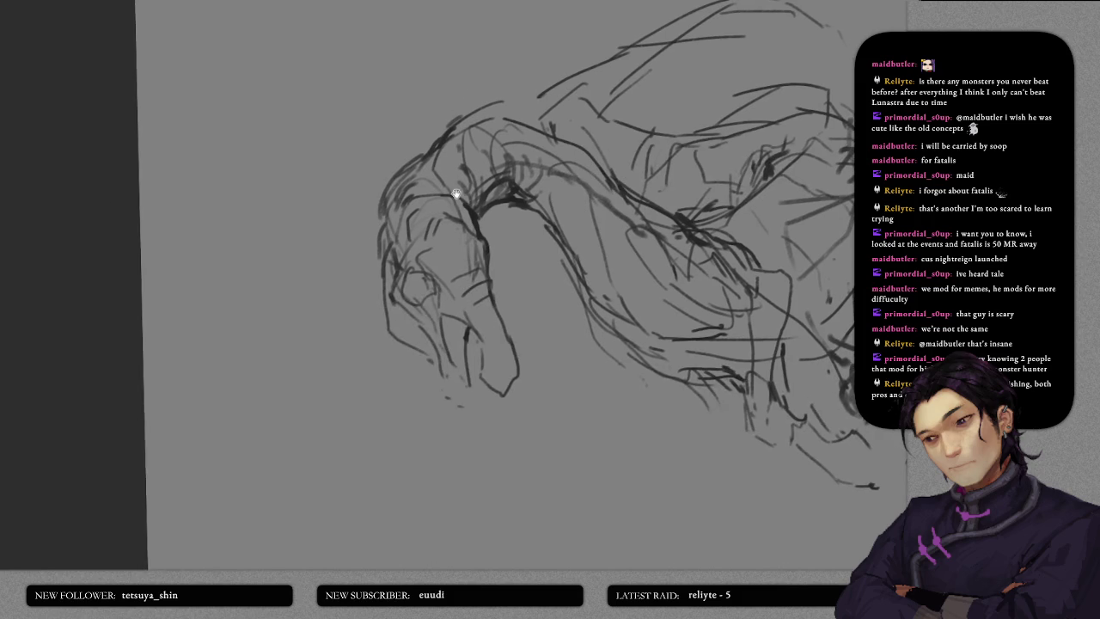
scroll(460, 252, up, 2)
scroll(461, 252, down, 3)
key(bracketright)
key(bracketright)
key(bracketright)
mouse_move(405, 202)
mouse_down()
mouse_move(393, 467)
mouse_move(423, 136)
mouse_move(391, 110)
mouse_move(404, 129)
mouse_up()
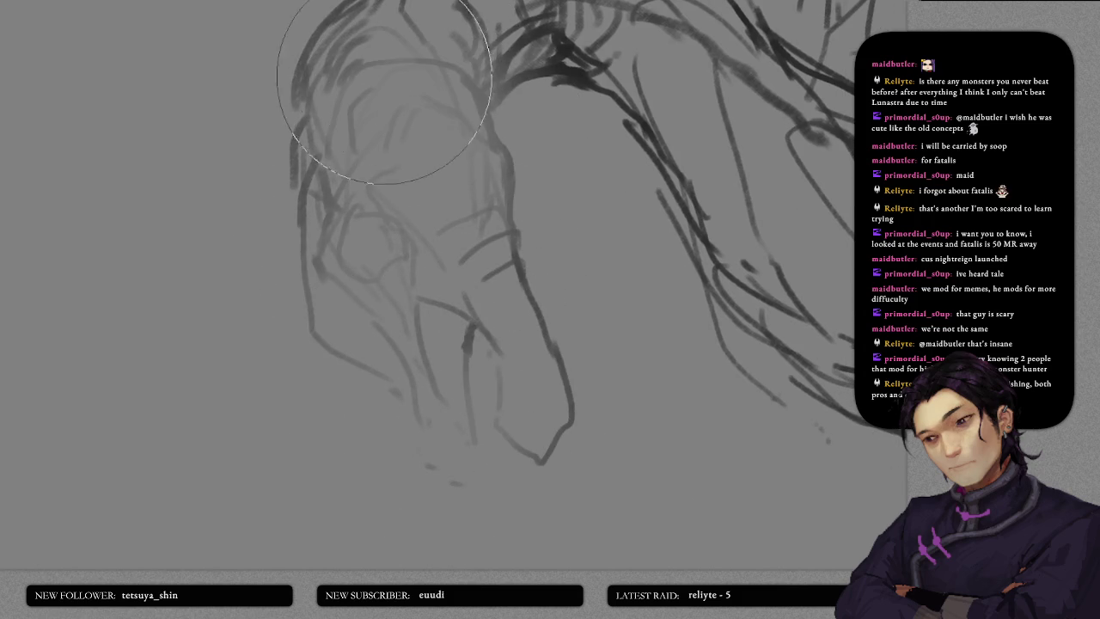
scroll(417, 146, up, 1)
key(bracketleft)
key(bracketleft)
key(bracketleft)
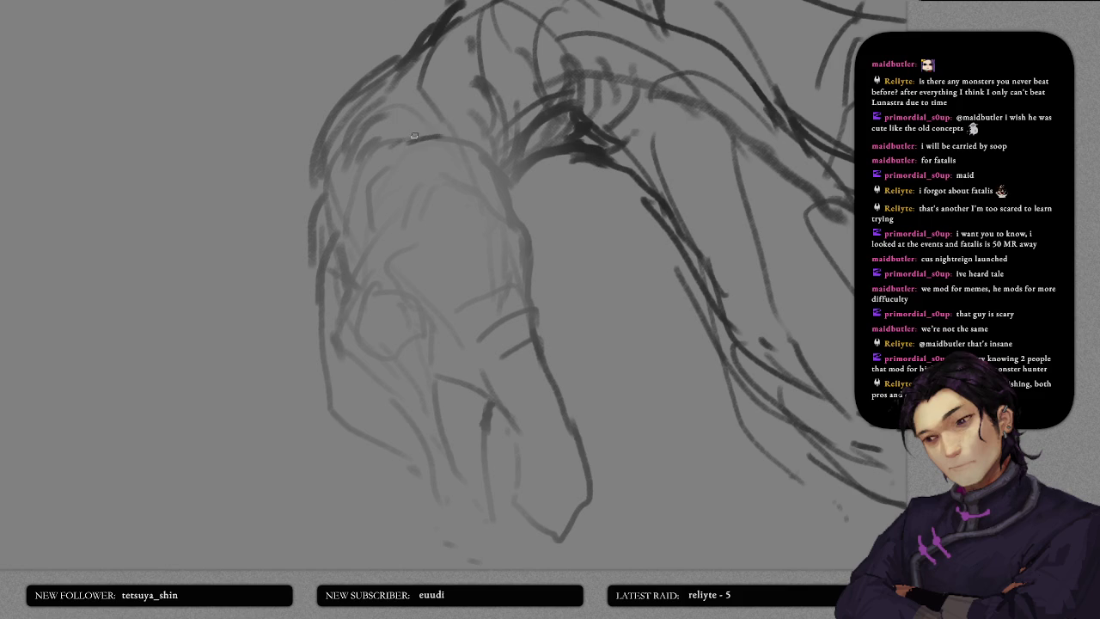
- Draw a dark arc across the head, extend it downward, and sketch light curves near the eye
mouse_move(414, 136)
mouse_down()
mouse_move(482, 151)
mouse_move(522, 229)
mouse_up()
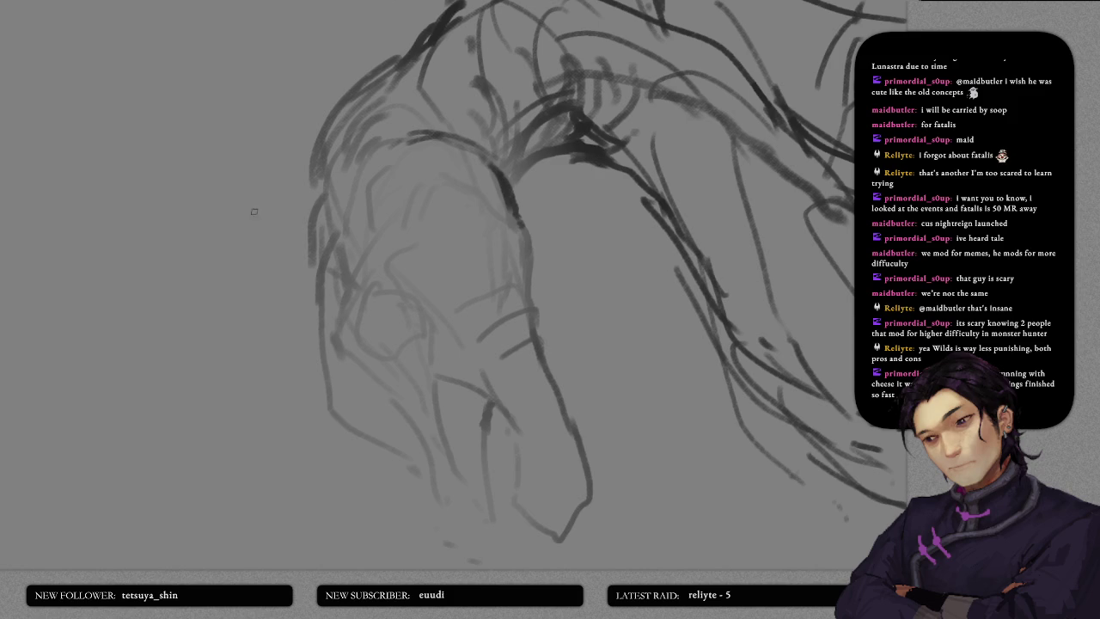
drag(516, 215, 532, 267)
mouse_move(439, 195)
mouse_down()
mouse_move(400, 241)
mouse_move(437, 268)
mouse_up()
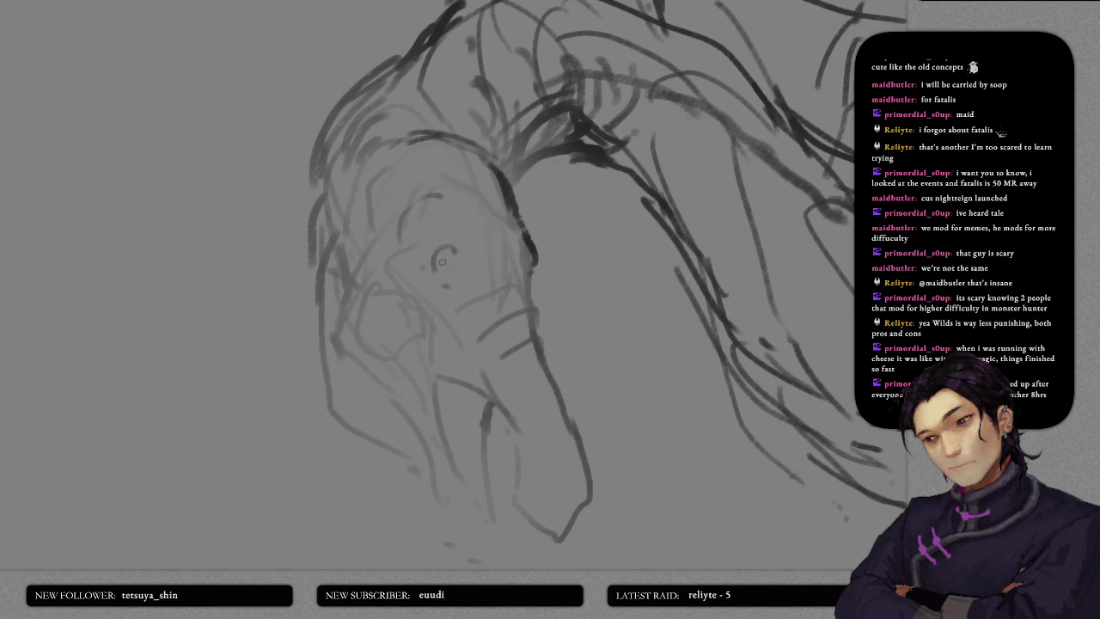
- Draw a dark circular eye, darken its upper-right edge, and ring it
mouse_move(441, 255)
mouse_down()
mouse_move(464, 257)
mouse_move(460, 249)
mouse_up()
drag(454, 246, 471, 266)
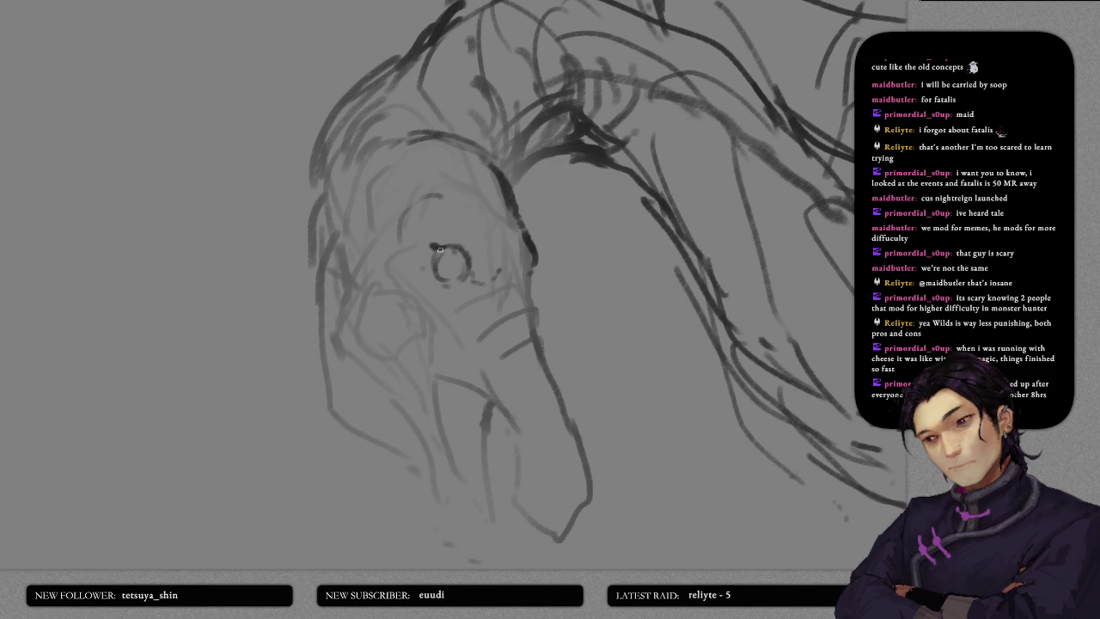
drag(445, 248, 463, 270)
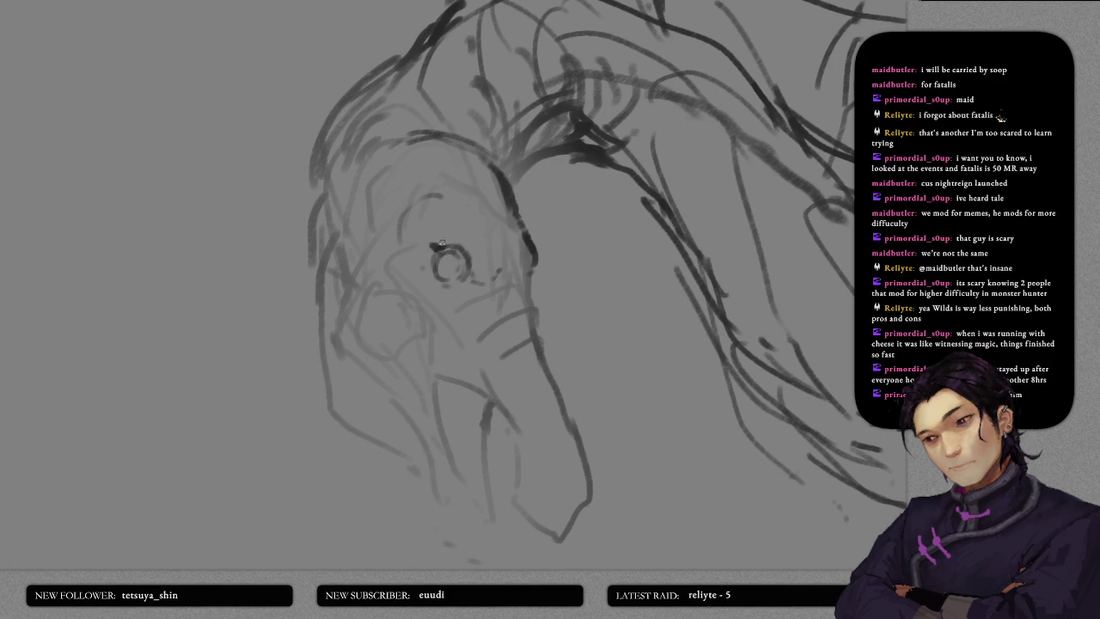
mouse_move(443, 247)
mouse_down()
mouse_move(464, 279)
mouse_move(446, 284)
mouse_up()
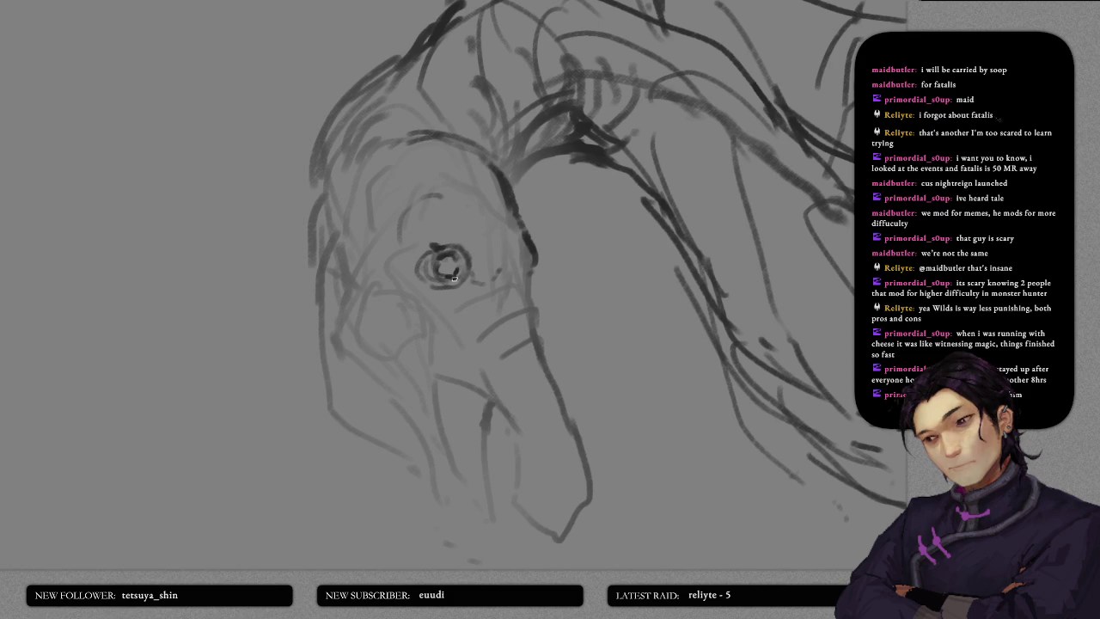
- Stroke the head's left outline, then undo it to redraw
drag(504, 344, 525, 311)
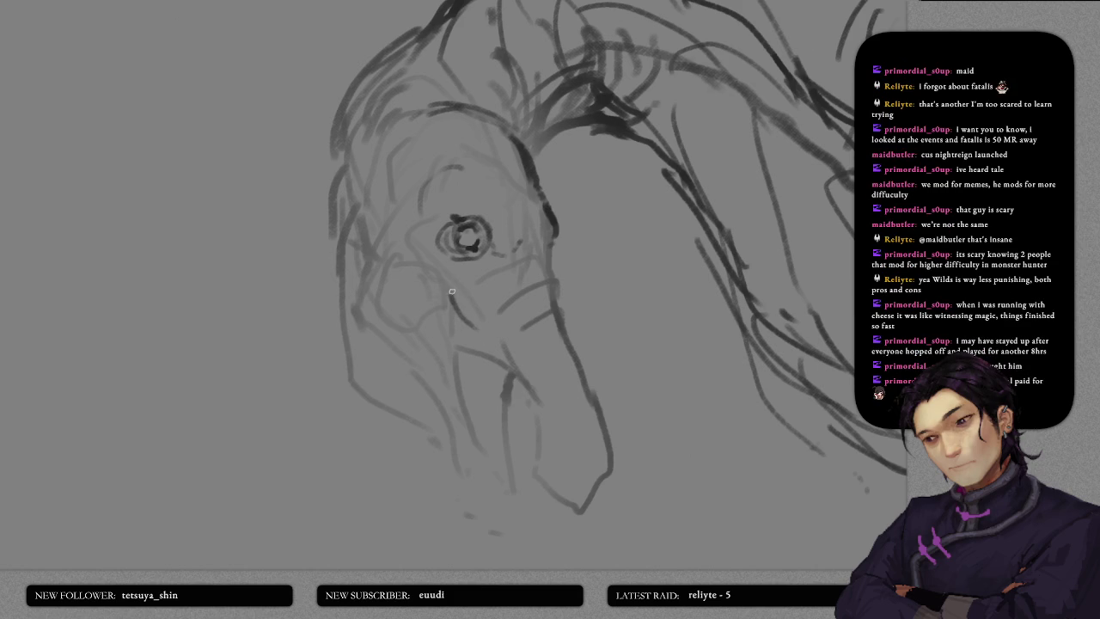
drag(437, 276, 480, 318)
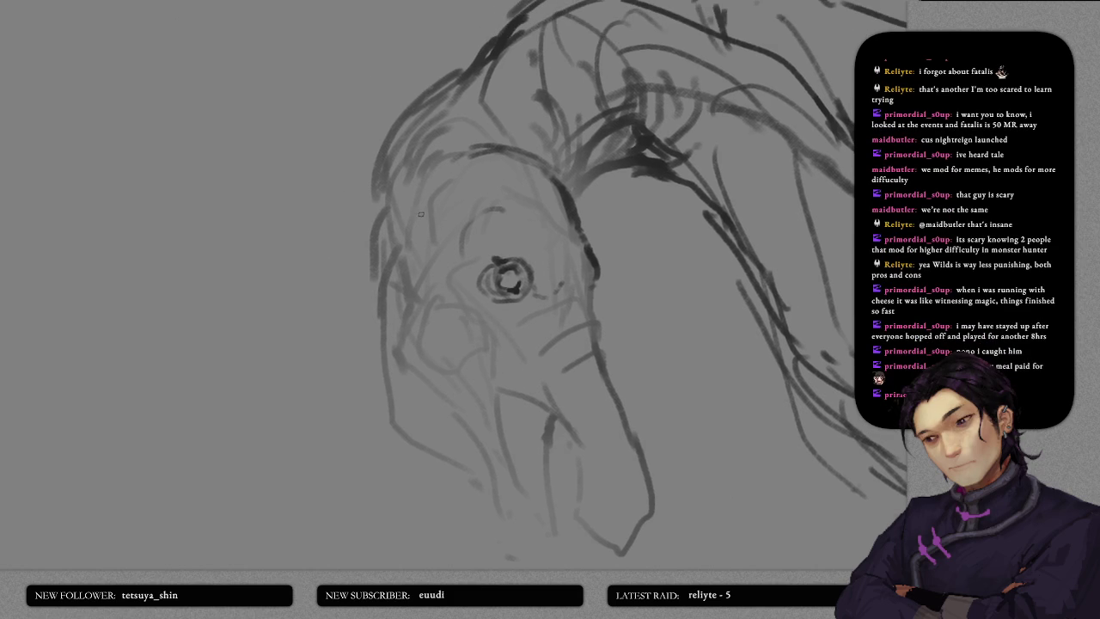
drag(406, 172, 369, 279)
key(ctrl+z)
- Redraw the head's left outline with a hook and add a line down from the head top
mouse_move(391, 176)
mouse_down()
mouse_move(361, 297)
mouse_move(384, 336)
mouse_up()
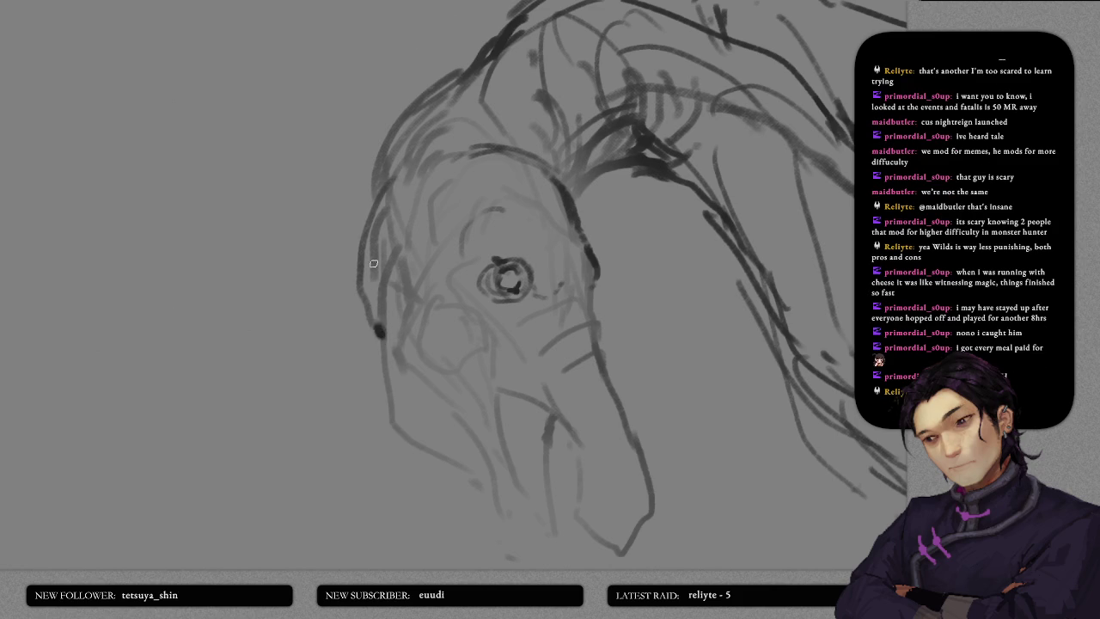
scroll(372, 326, up, 3)
drag(372, 299, 401, 232)
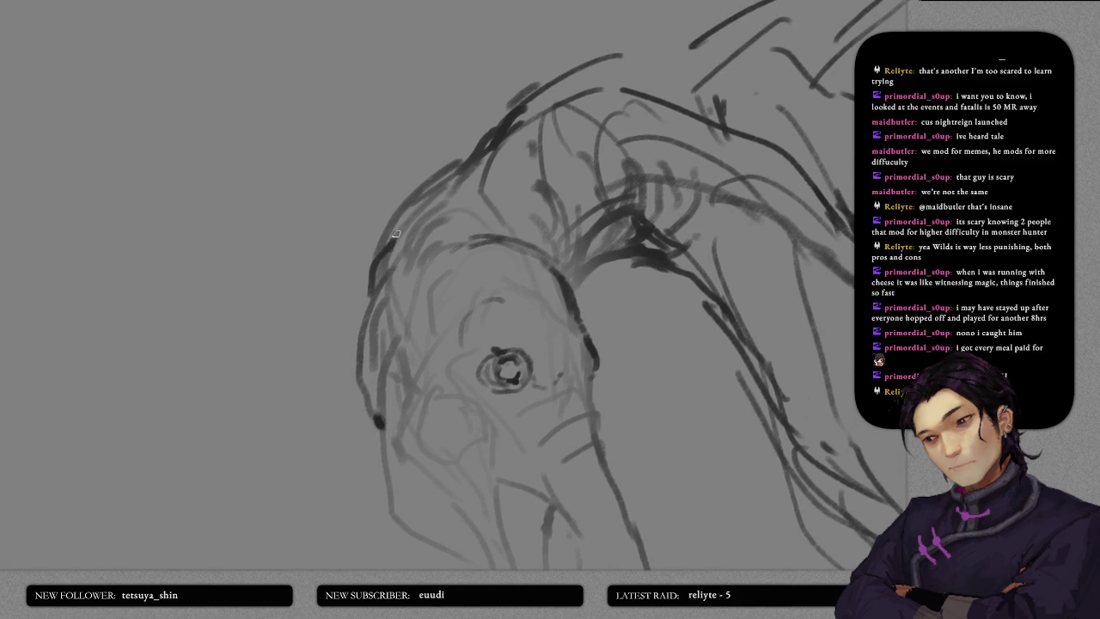
scroll(410, 173, down, 4)
scroll(411, 174, down, 4)
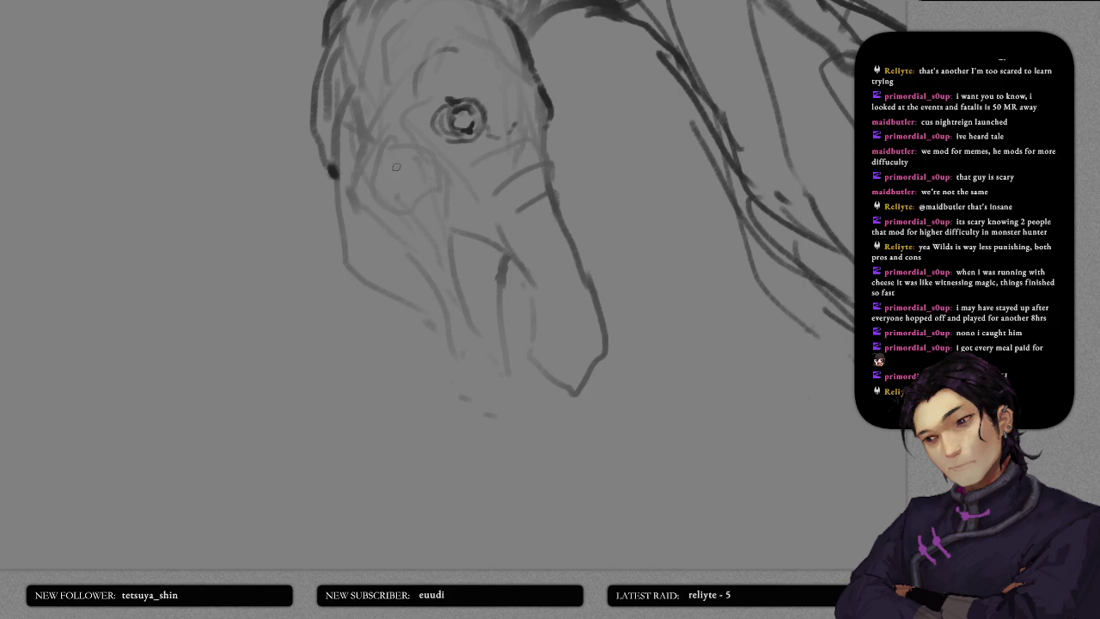
mouse_move(415, 191)
mouse_down()
mouse_move(411, 361)
mouse_move(437, 338)
mouse_move(467, 232)
mouse_up()
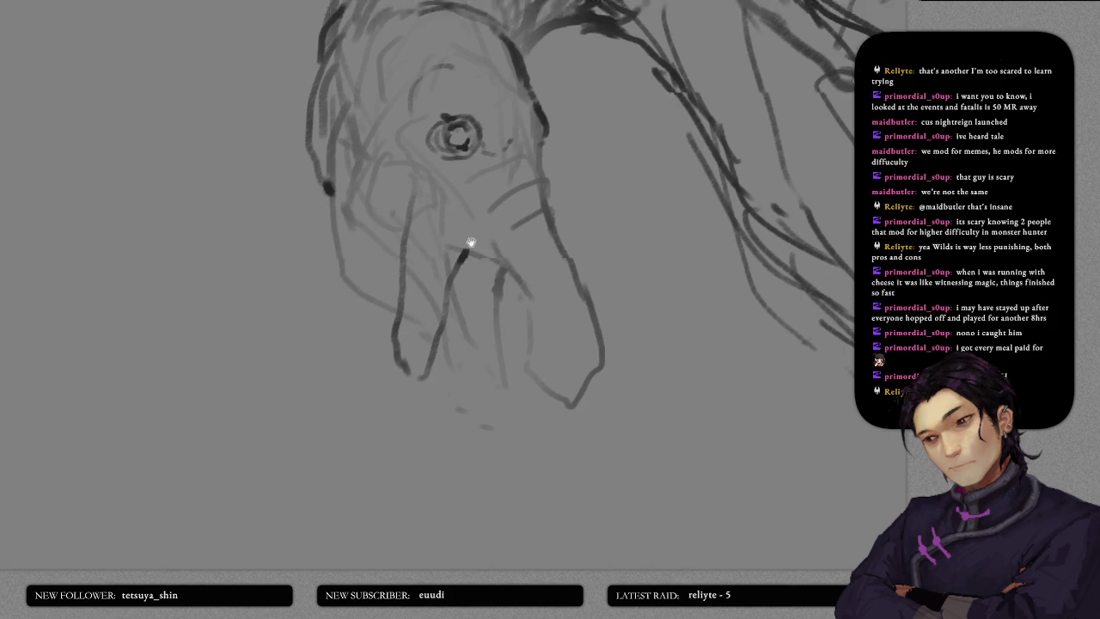
scroll(447, 301, up, 5)
mouse_move(442, 246)
mouse_down()
mouse_move(467, 192)
mouse_move(477, 258)
mouse_up()
mouse_move(460, 220)
mouse_down()
mouse_move(492, 272)
mouse_move(514, 265)
mouse_up()
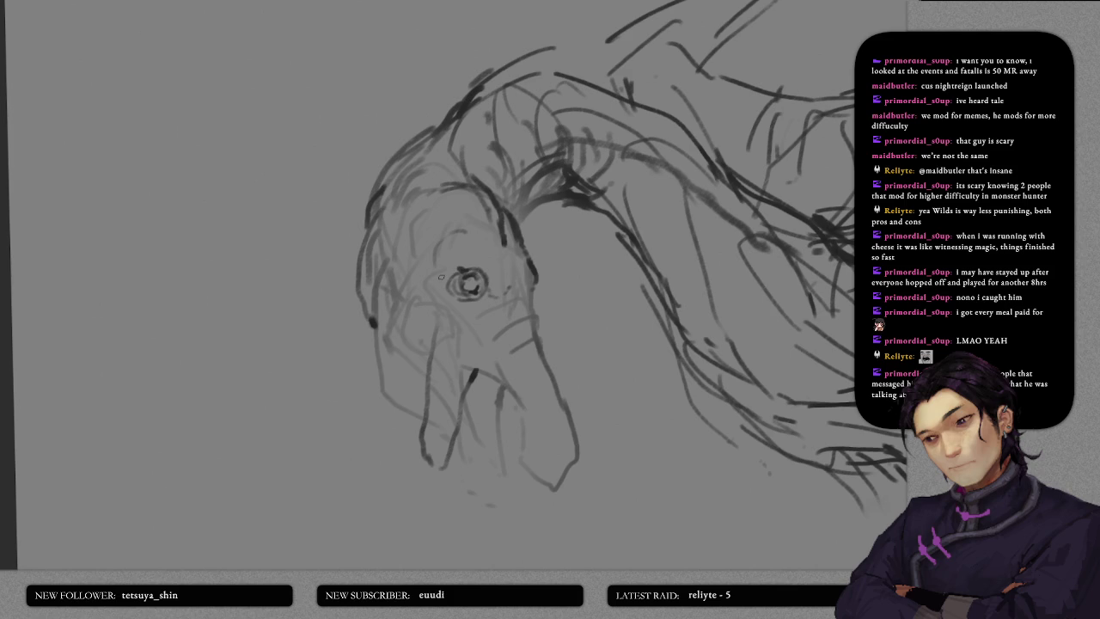
- Draw a brow arc above the eye
drag(467, 344, 464, 248)
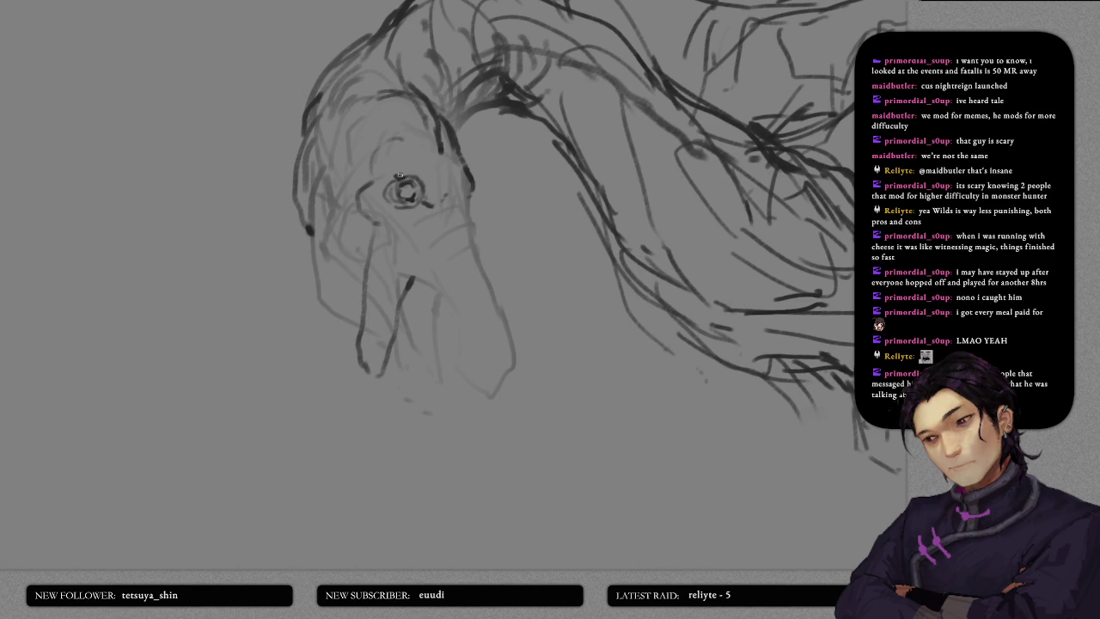
mouse_move(396, 171)
mouse_down()
mouse_move(429, 170)
mouse_move(461, 194)
mouse_up()
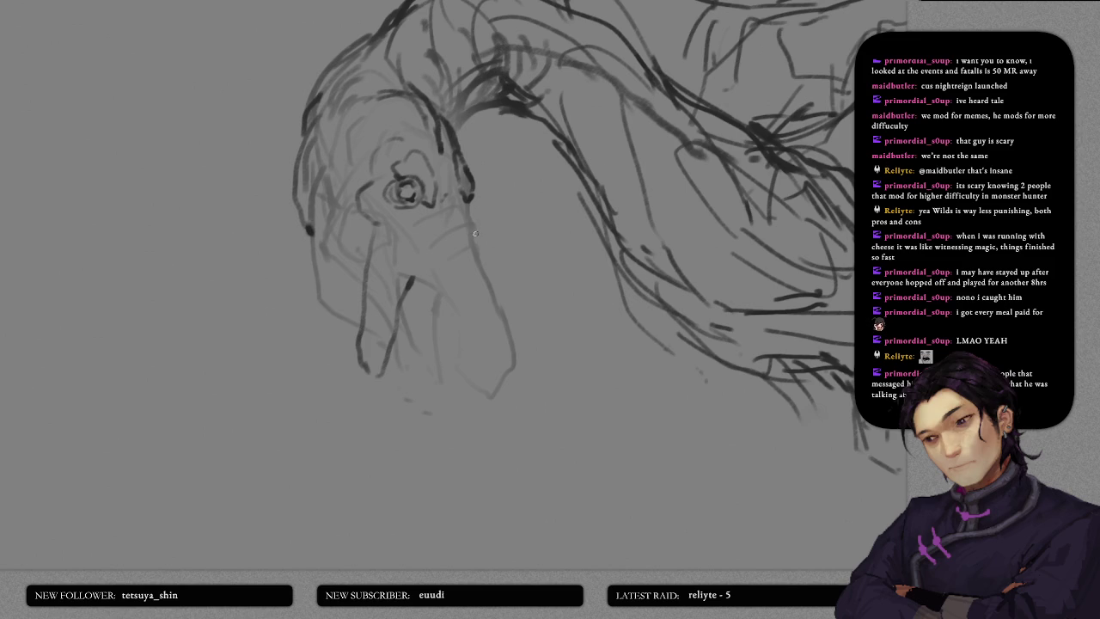
scroll(475, 232, up, 2)
- Add a faint cheek stroke below the eye and darken the lower jaw line
scroll(479, 243, up, 1)
scroll(462, 214, up, 1)
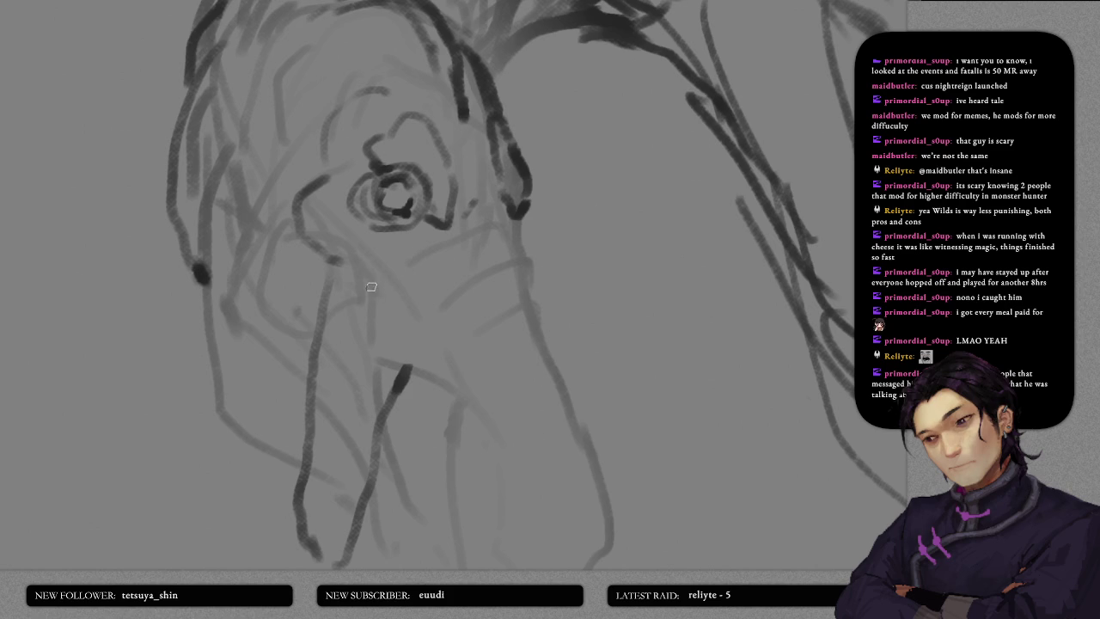
mouse_move(351, 272)
mouse_down()
mouse_move(411, 313)
mouse_move(491, 252)
mouse_move(524, 266)
mouse_move(521, 227)
mouse_move(530, 280)
mouse_up()
mouse_move(502, 368)
mouse_down()
mouse_move(506, 287)
mouse_move(422, 231)
mouse_move(406, 240)
mouse_move(472, 324)
mouse_move(479, 366)
mouse_move(449, 373)
mouse_move(478, 384)
mouse_move(483, 350)
mouse_up()
drag(462, 172, 504, 283)
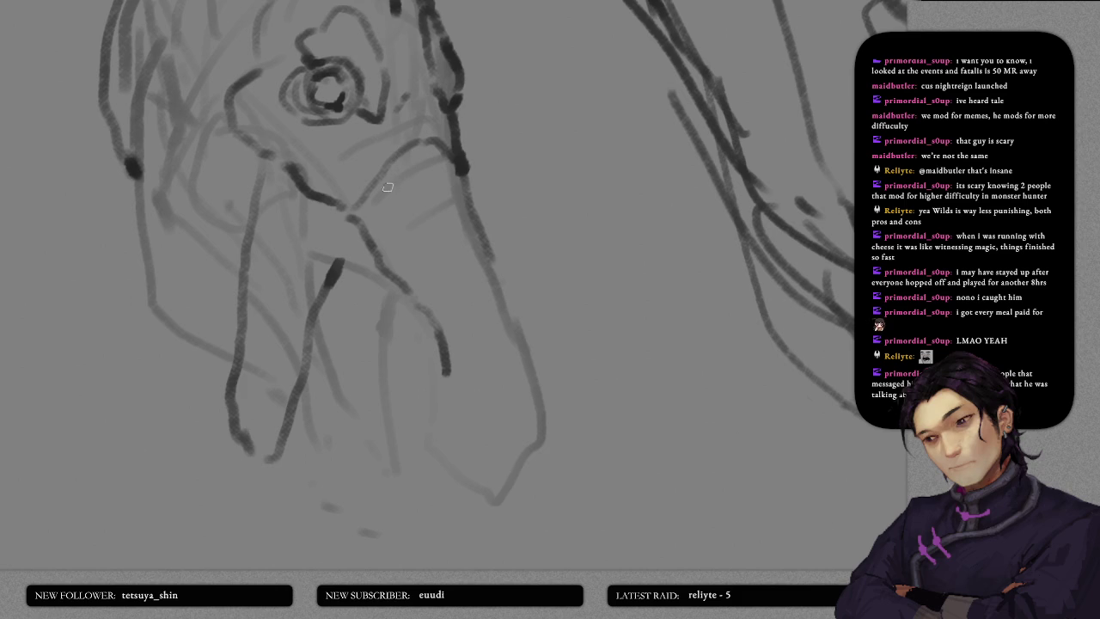
drag(346, 132, 368, 170)
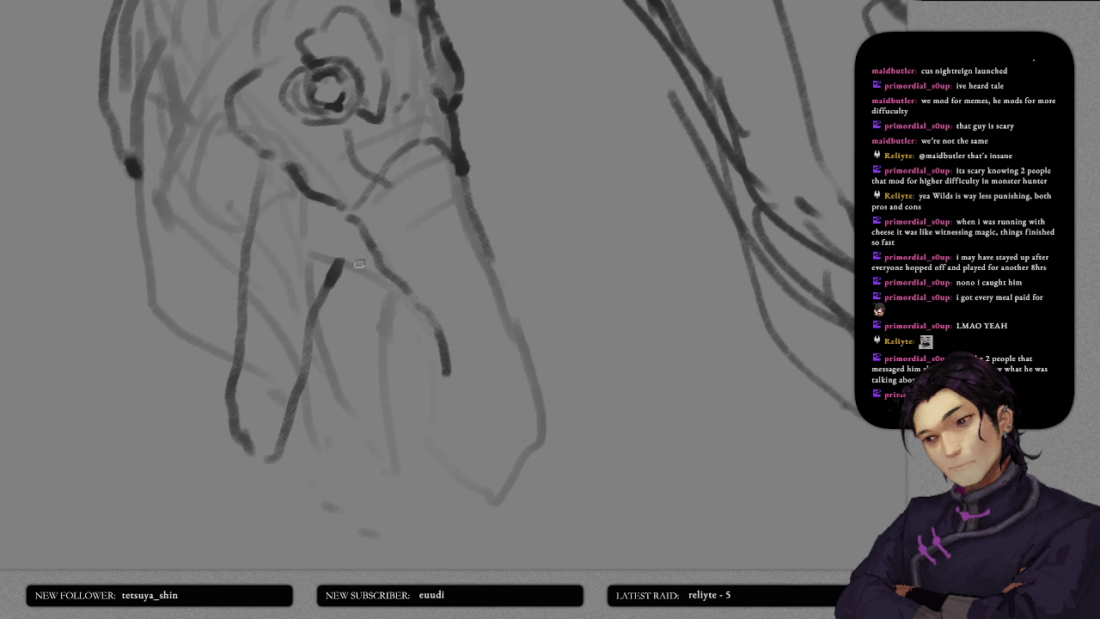
drag(341, 260, 336, 223)
key(ctrl+z)
mouse_move(302, 351)
mouse_down()
mouse_move(319, 234)
mouse_move(342, 204)
mouse_up()
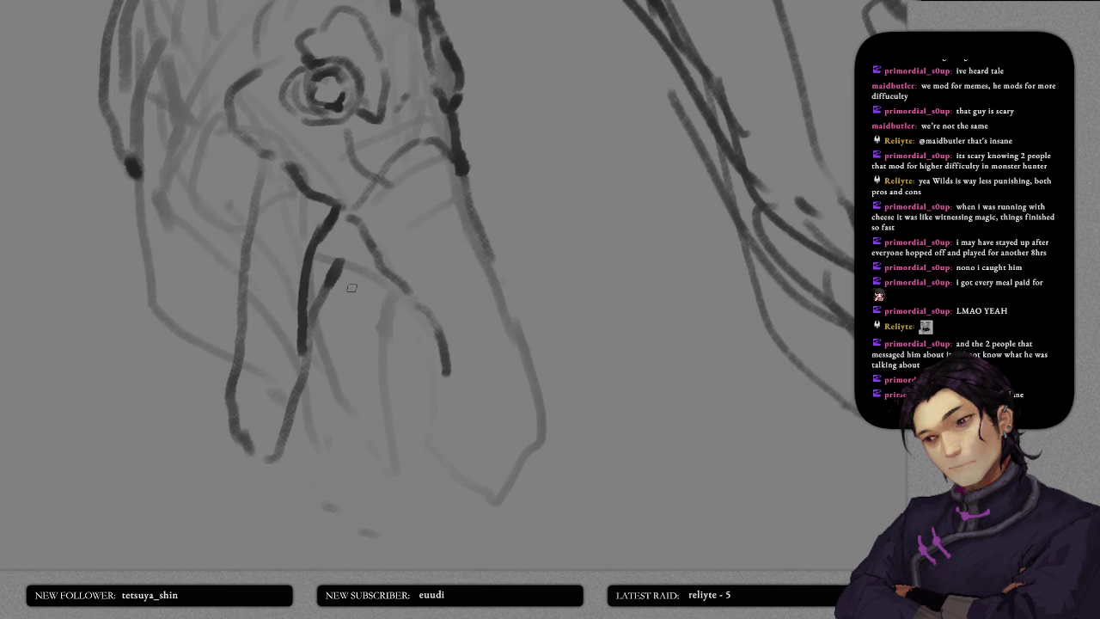
drag(342, 258, 314, 344)
key(ctrl+z)
key(ctrl+z)
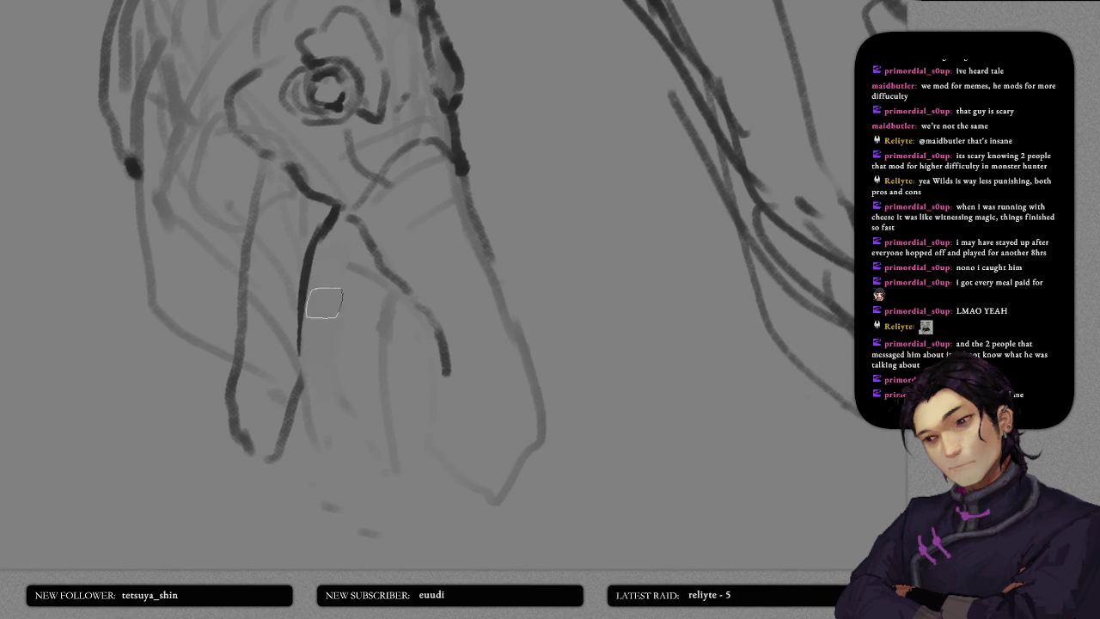
- Ink the lower jaw contour hooking at the tip, its inner edge and the head's left contour
drag(307, 381, 428, 396)
mouse_move(361, 283)
mouse_down()
mouse_move(379, 173)
mouse_move(359, 400)
mouse_move(411, 488)
mouse_move(398, 405)
mouse_up()
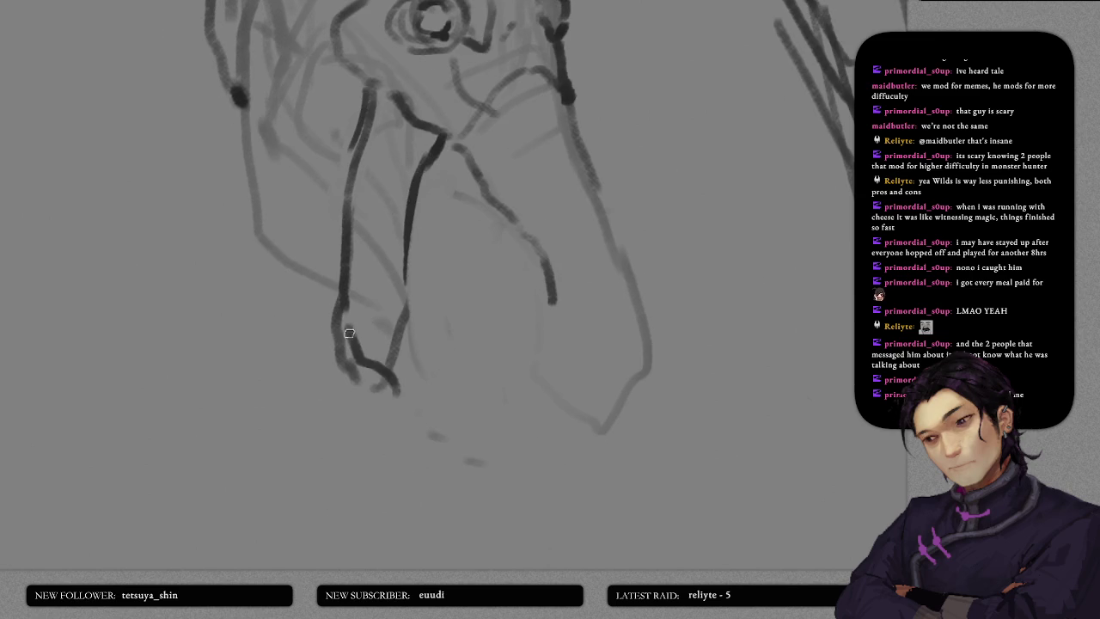
key(ctrl+z)
drag(344, 308, 387, 397)
key(ctrl+z)
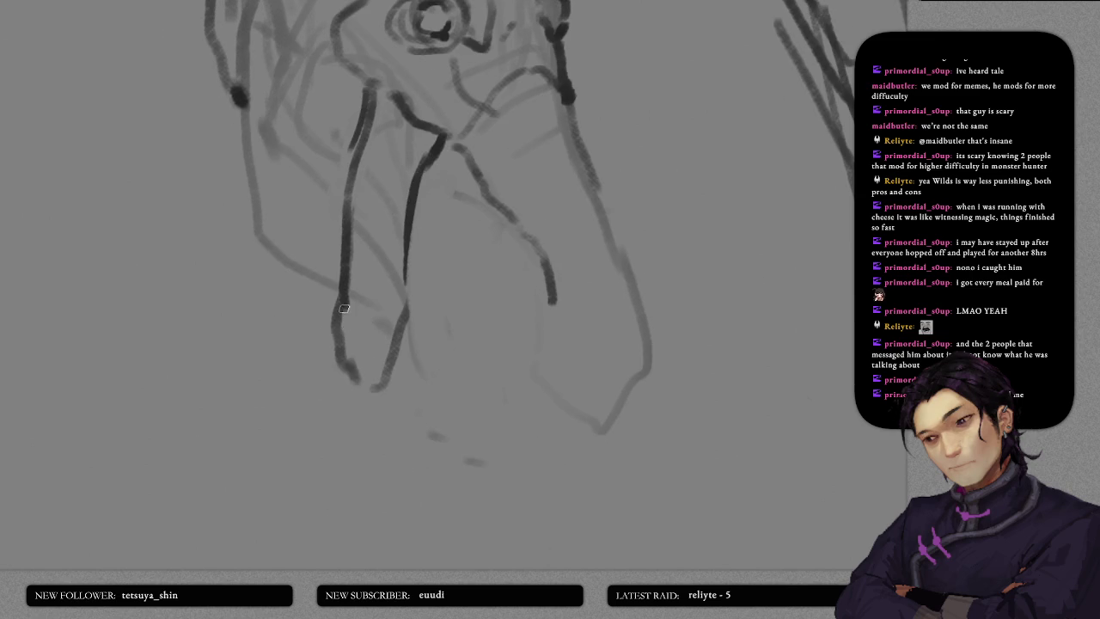
drag(344, 308, 380, 393)
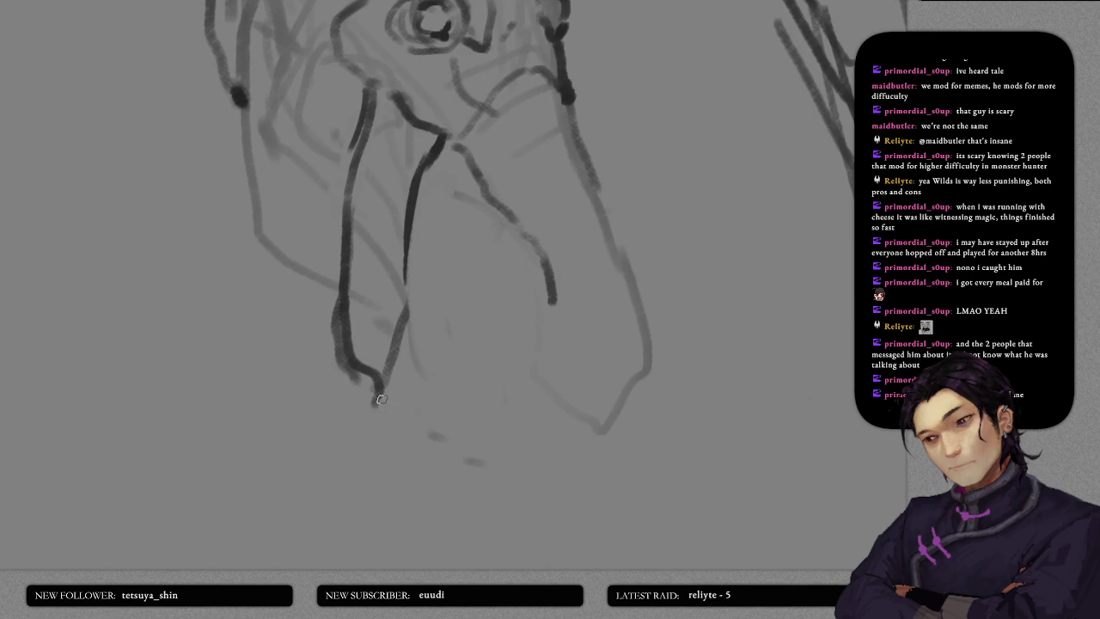
key(ctrl+z)
drag(346, 326, 374, 397)
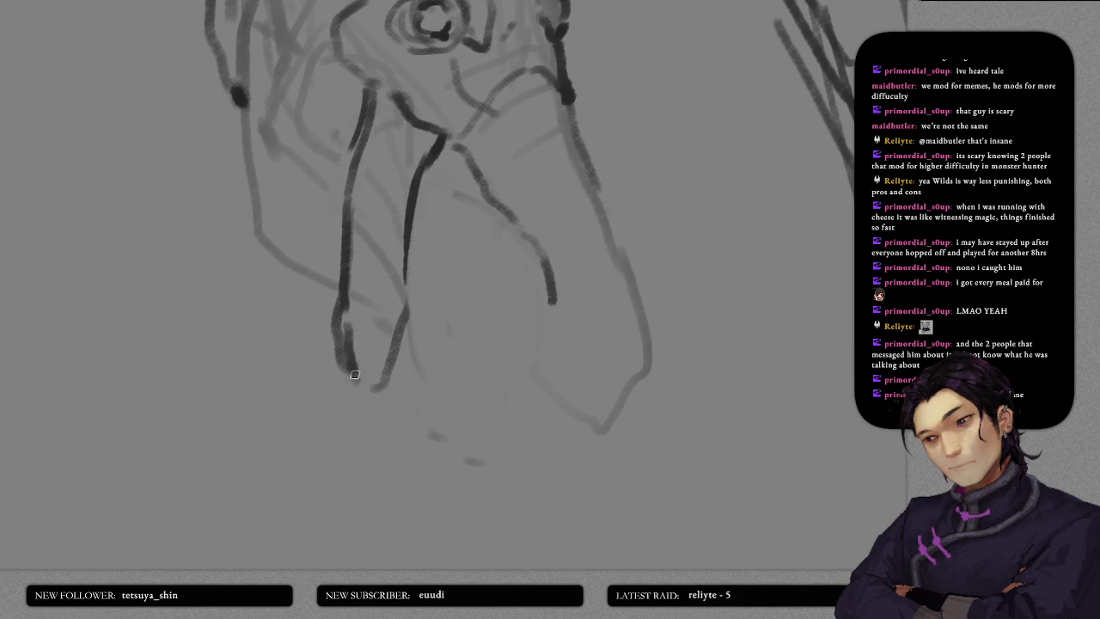
key(ctrl+z)
drag(346, 361, 405, 434)
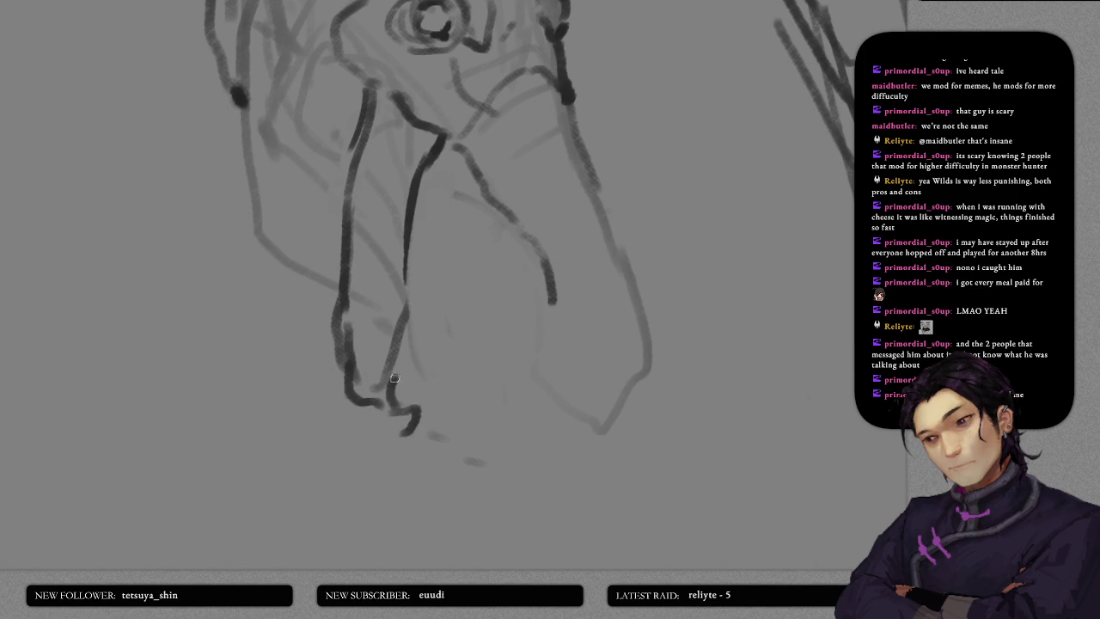
drag(398, 396, 406, 262)
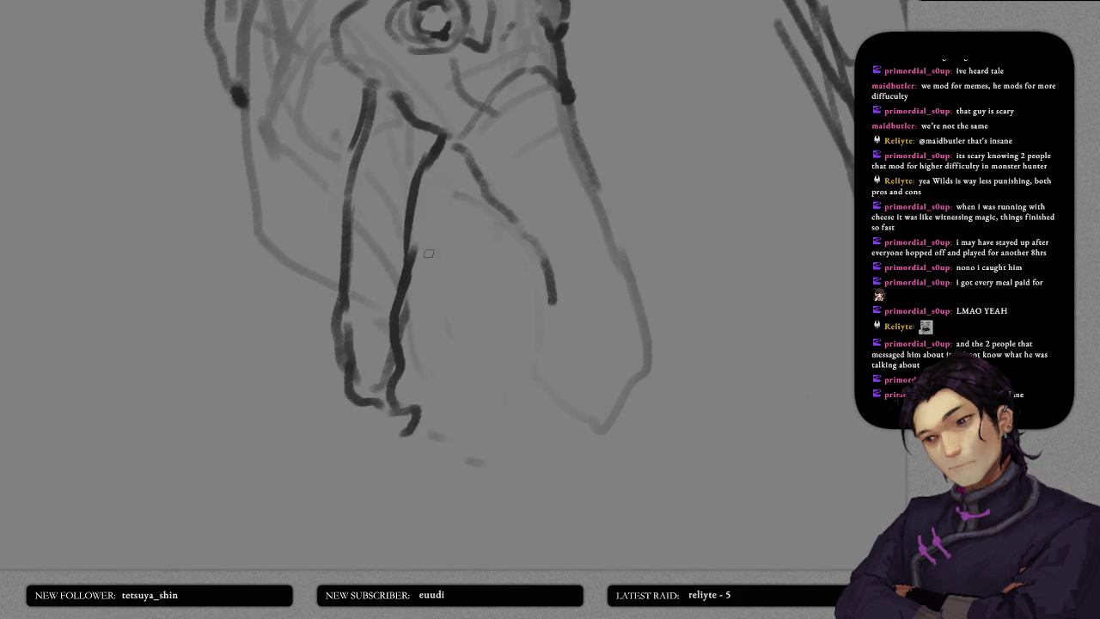
scroll(452, 328, down, 3)
mouse_move(355, 216)
mouse_down()
mouse_move(377, 343)
mouse_move(398, 388)
mouse_move(427, 383)
mouse_up()
- Darken the left side of the snout and the head's left contour
scroll(456, 271, down, 2)
scroll(455, 271, down, 2)
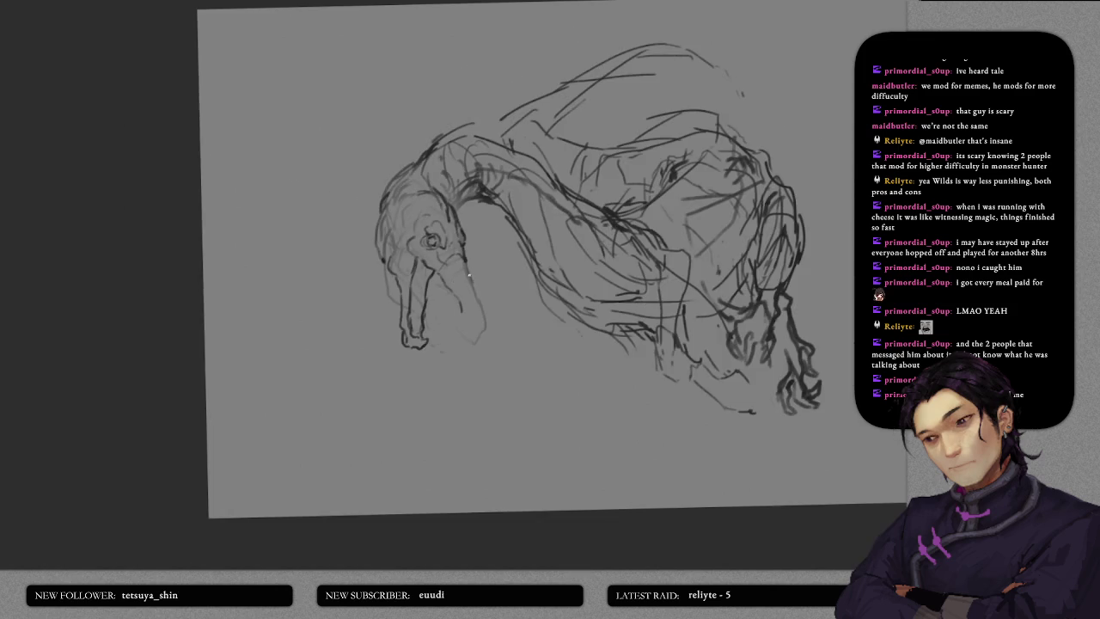
scroll(468, 279, up, 4)
scroll(444, 284, up, 1)
scroll(418, 232, up, 1)
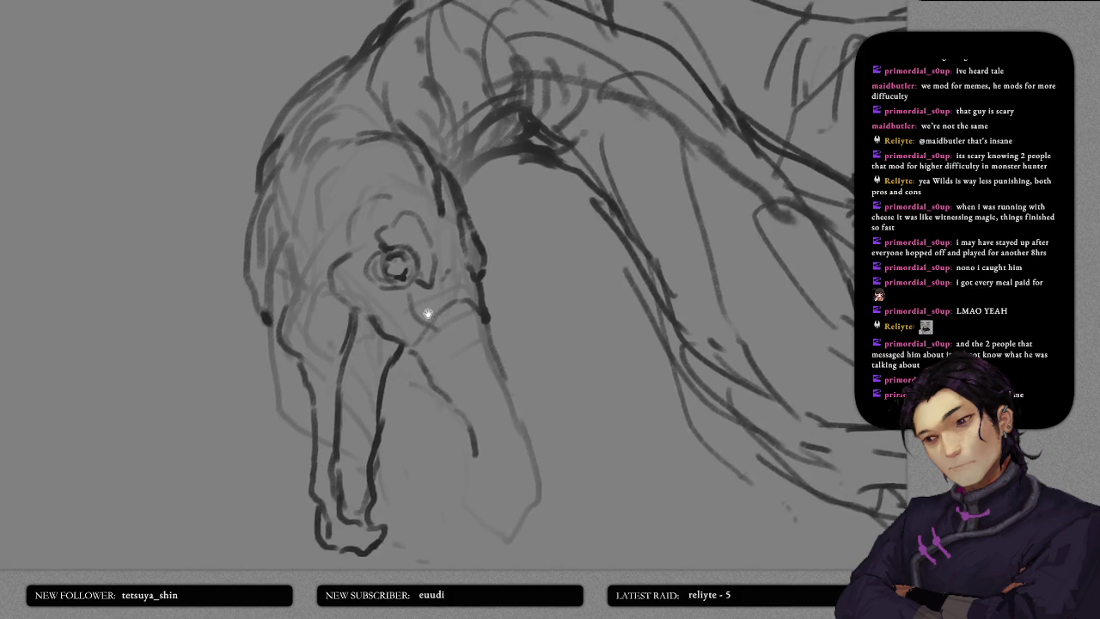
scroll(426, 310, up, 1)
drag(292, 245, 339, 347)
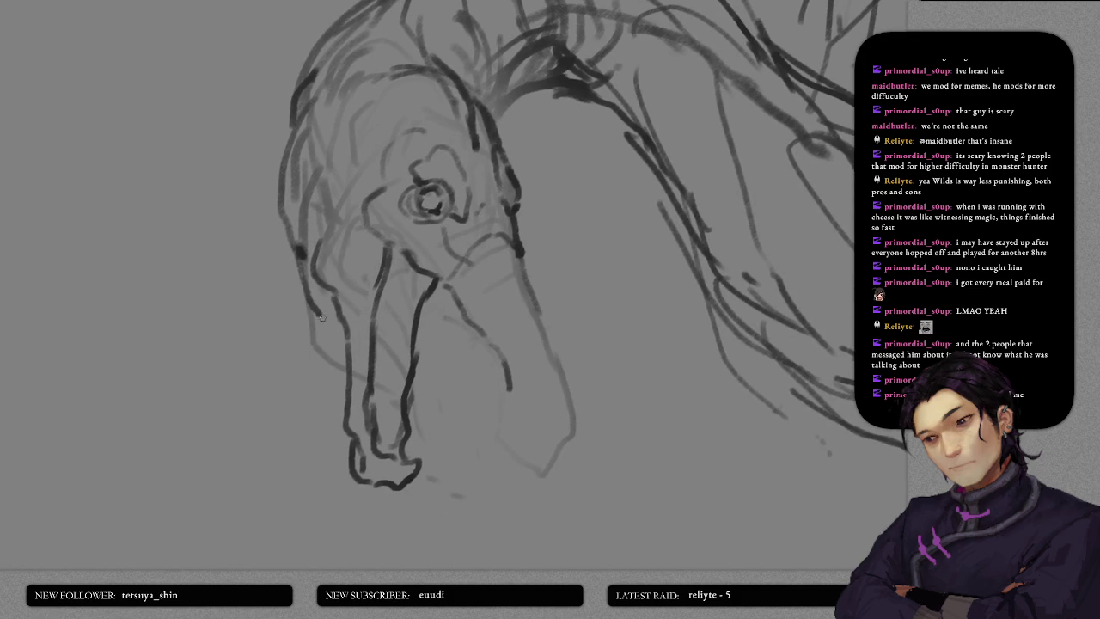
scroll(339, 348, up, 3)
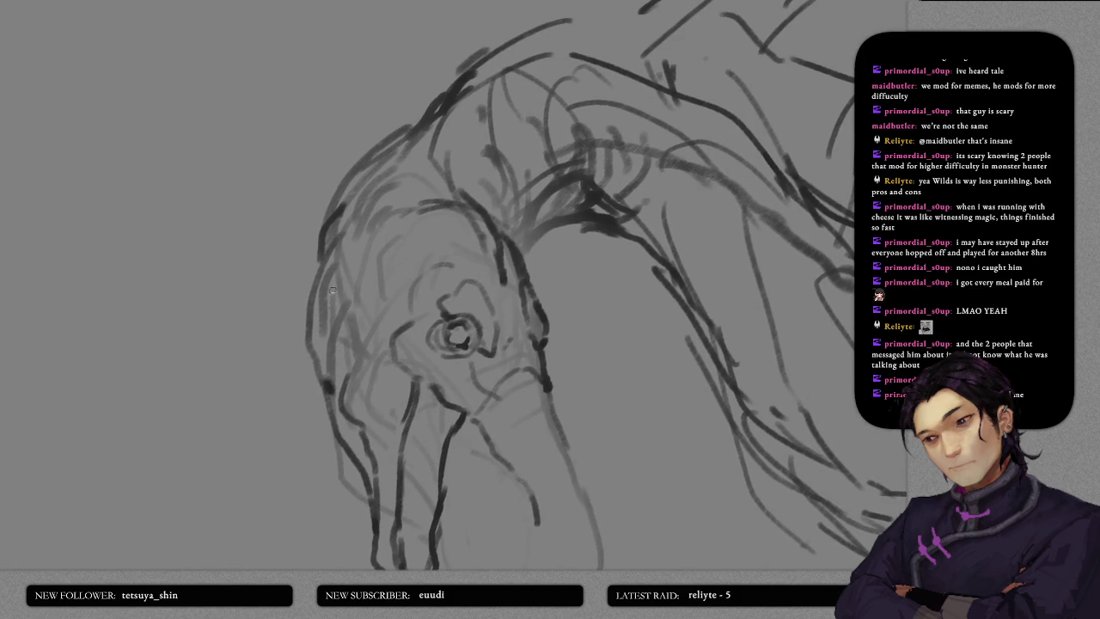
drag(318, 267, 318, 255)
drag(344, 309, 337, 185)
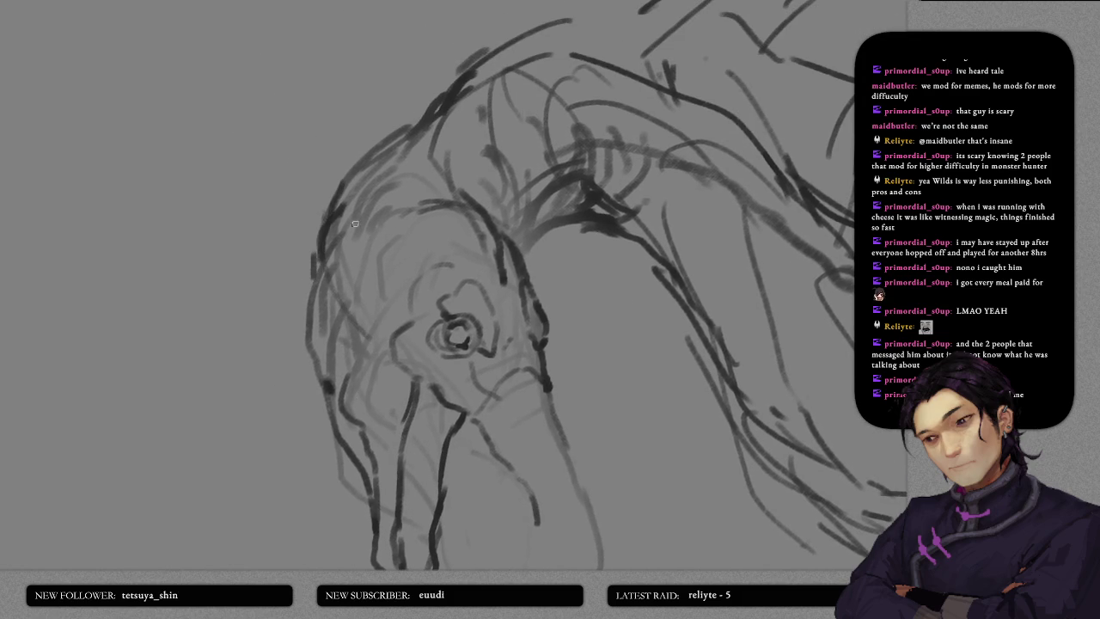
scroll(387, 299, up, 2)
scroll(388, 307, down, 3)
- Reinforce the snout line and draw its inner and lower lines darker
drag(398, 312, 345, 67)
drag(380, 209, 410, 144)
drag(375, 177, 390, 146)
drag(387, 201, 428, 156)
drag(345, 182, 399, 138)
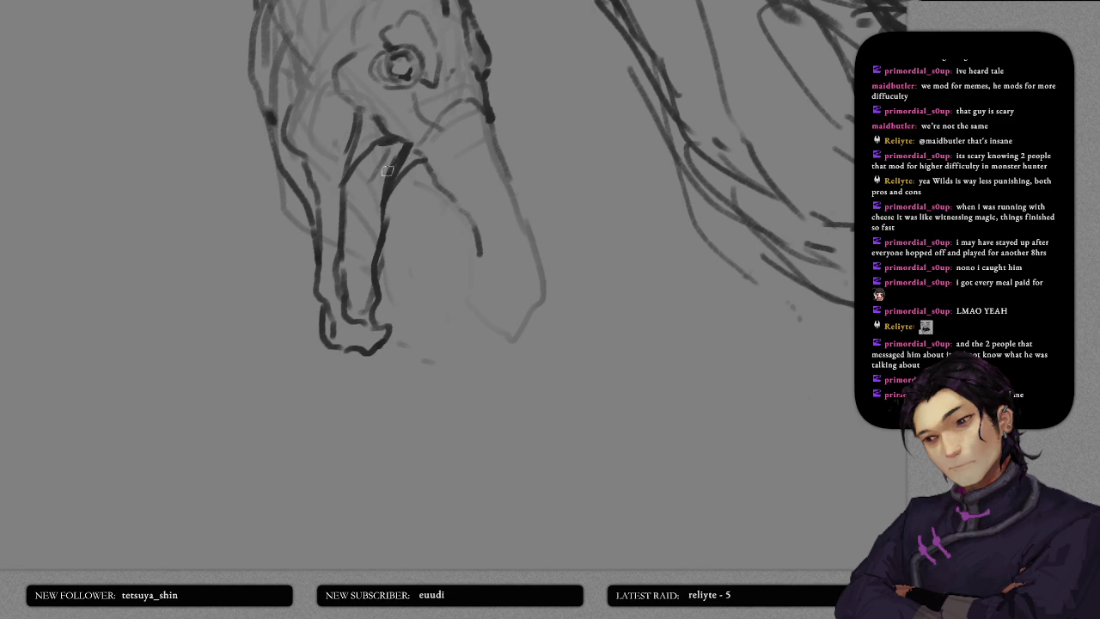
mouse_move(382, 177)
mouse_down()
mouse_move(429, 156)
mouse_move(361, 147)
mouse_up()
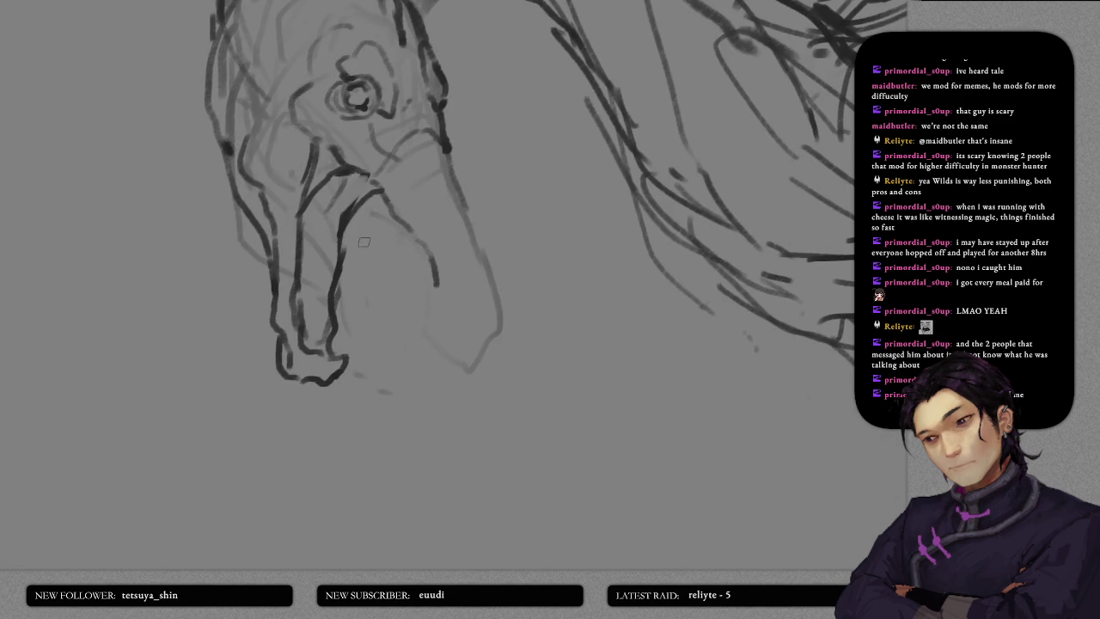
mouse_move(420, 106)
mouse_down()
mouse_move(390, 218)
mouse_move(396, 284)
mouse_up()
key(ctrl+z)
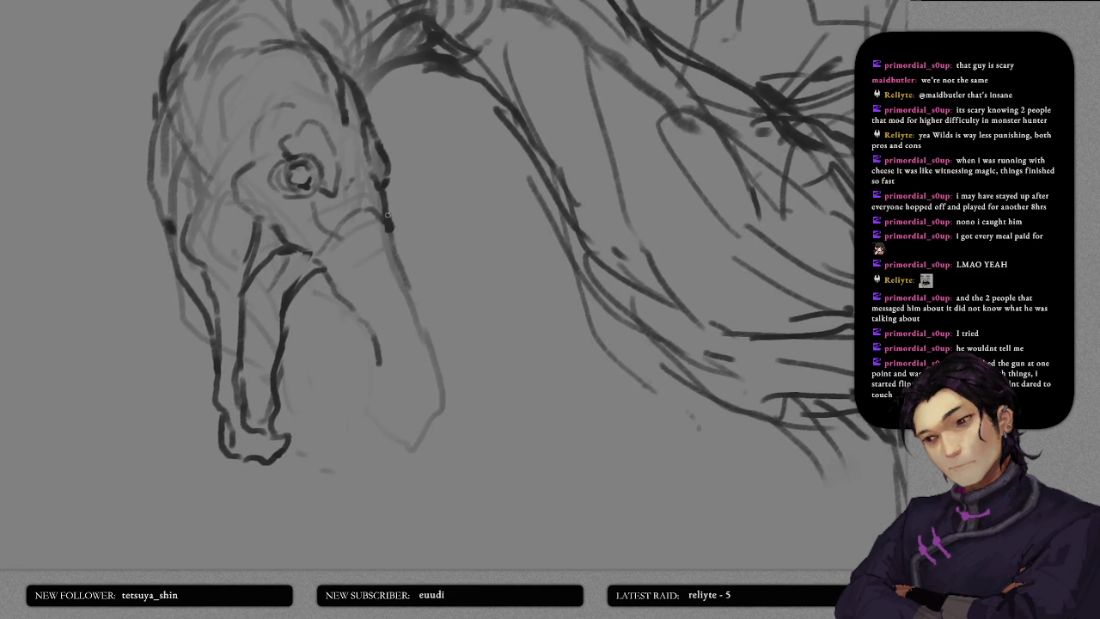
drag(383, 188, 390, 232)
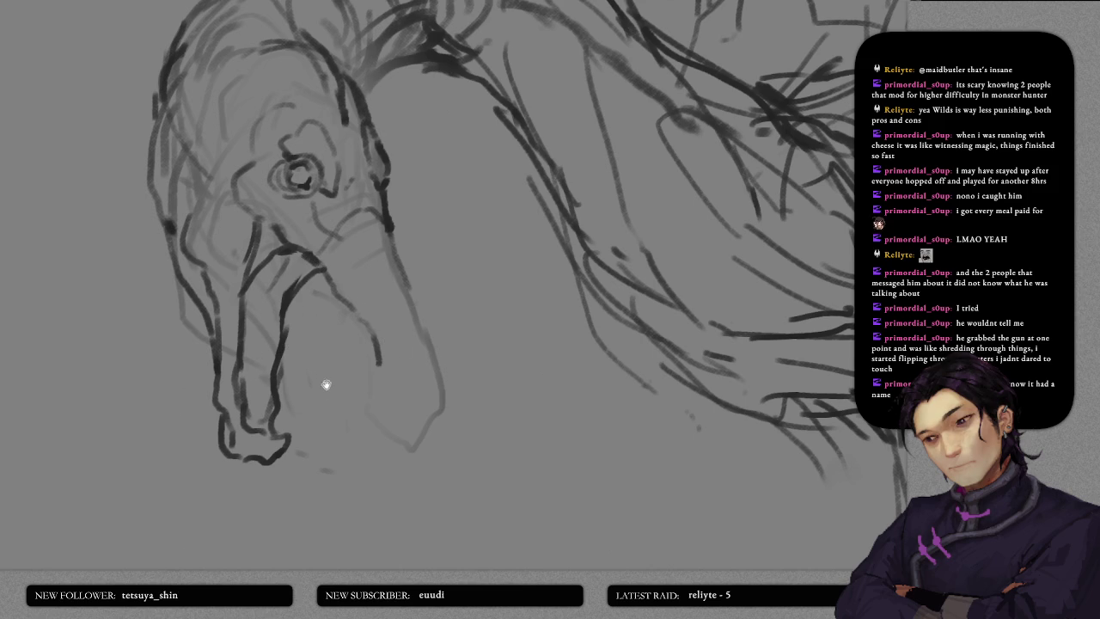
- Draw the rounded muzzle outline with its nostril and chin edge
scroll(337, 261, down, 2)
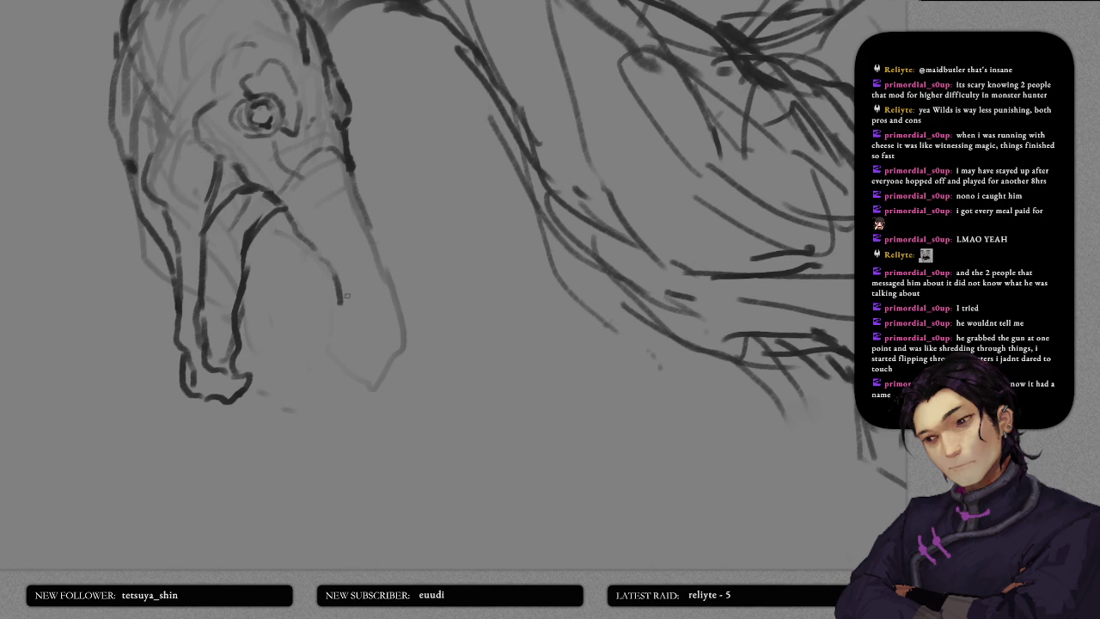
drag(339, 294, 384, 278)
drag(349, 164, 369, 356)
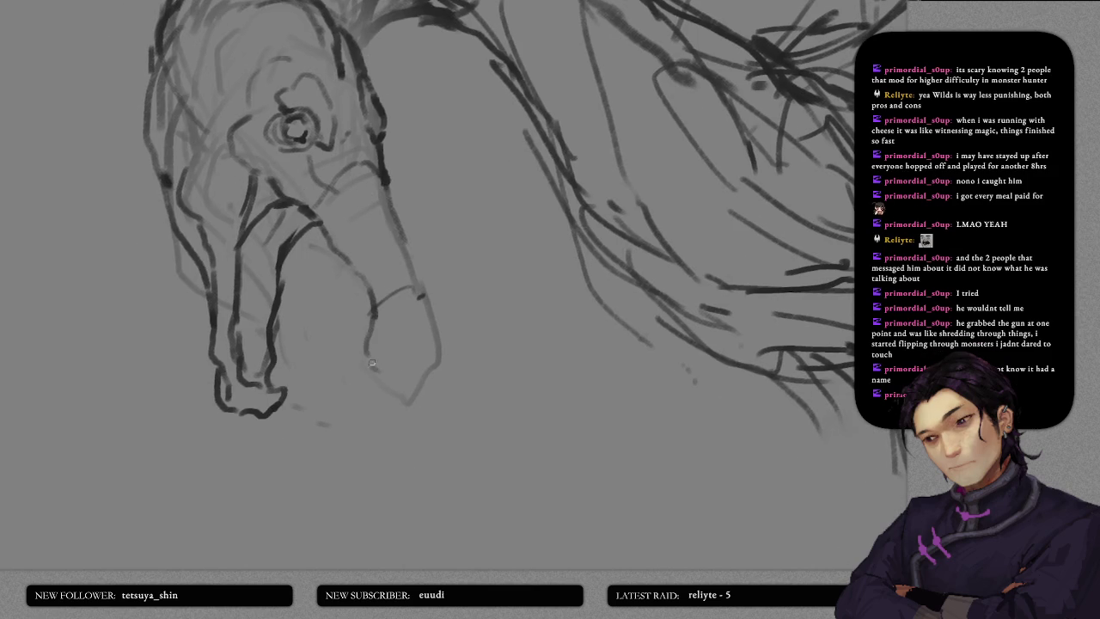
drag(369, 351, 378, 377)
drag(388, 372, 418, 366)
drag(402, 367, 431, 373)
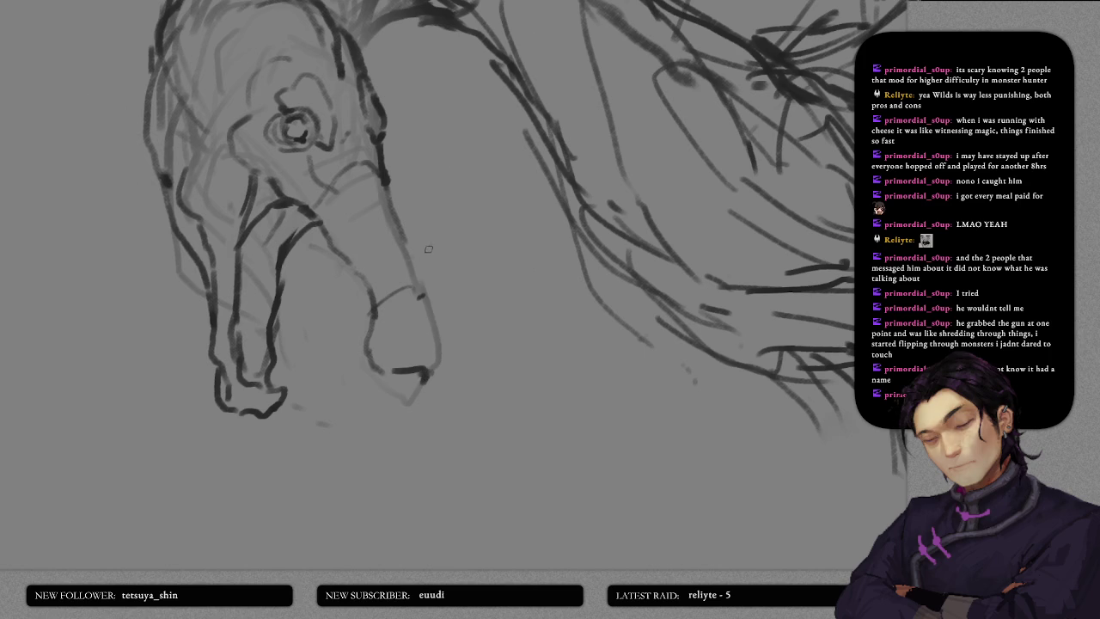
drag(401, 233, 438, 322)
mouse_move(404, 284)
mouse_down()
mouse_move(382, 318)
mouse_move(402, 343)
mouse_move(440, 353)
mouse_move(432, 293)
mouse_move(447, 310)
mouse_up()
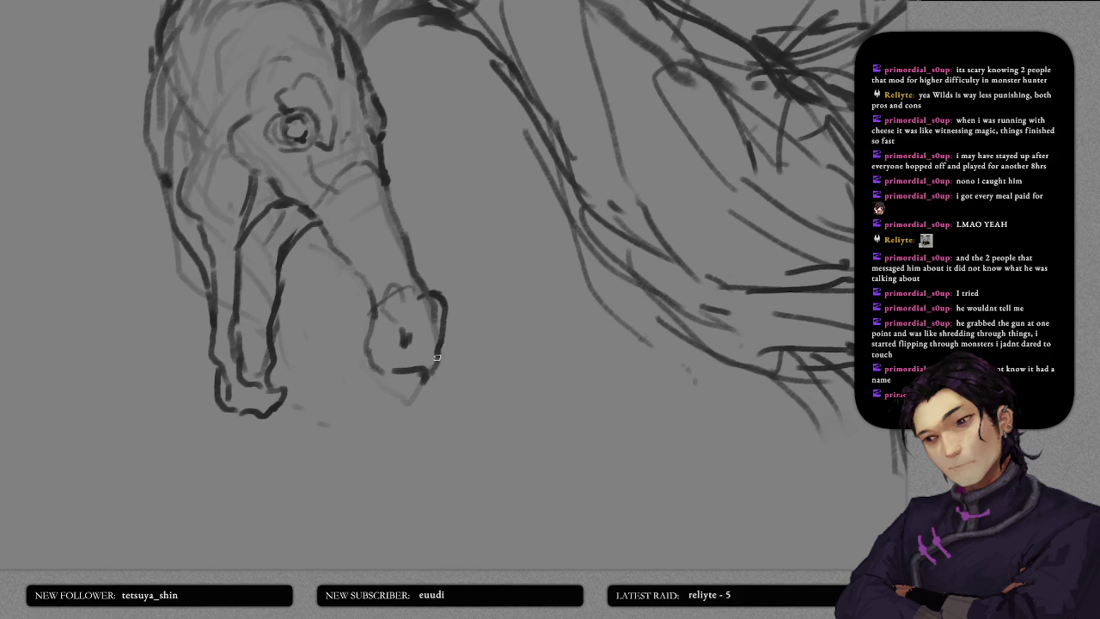
drag(441, 349, 412, 384)
mouse_move(409, 383)
mouse_down()
mouse_move(428, 378)
mouse_move(409, 380)
mouse_up()
mouse_move(387, 328)
mouse_down()
mouse_move(373, 348)
mouse_move(393, 339)
mouse_move(385, 326)
mouse_move(363, 343)
mouse_move(375, 305)
mouse_move(374, 366)
mouse_up()
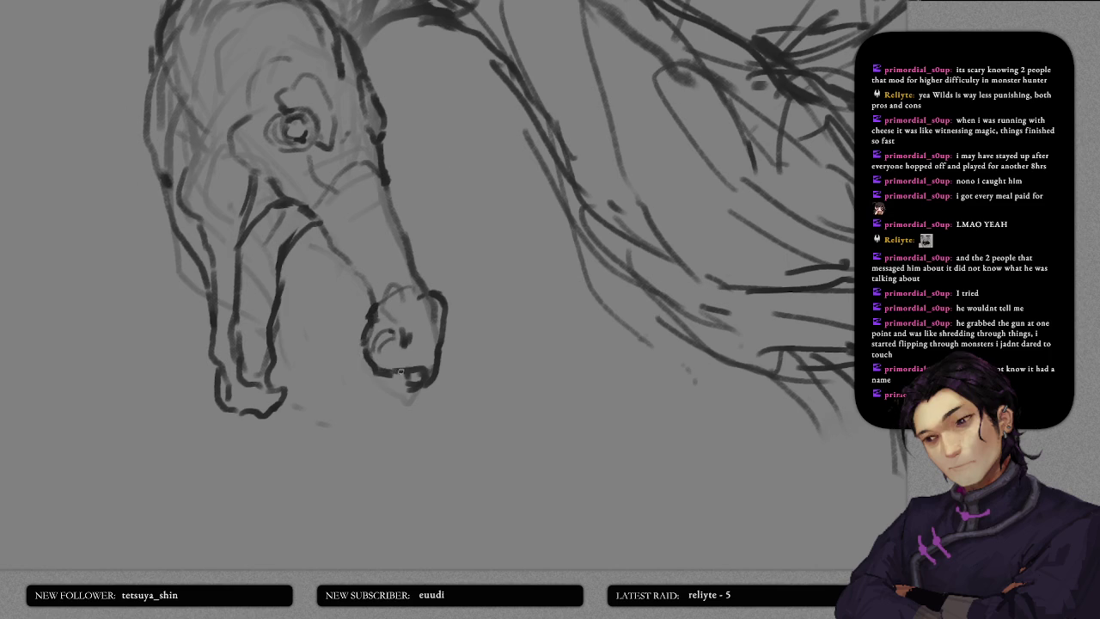
- Sketch brow arcs above the eye and a line up the top of the head
drag(360, 272, 384, 332)
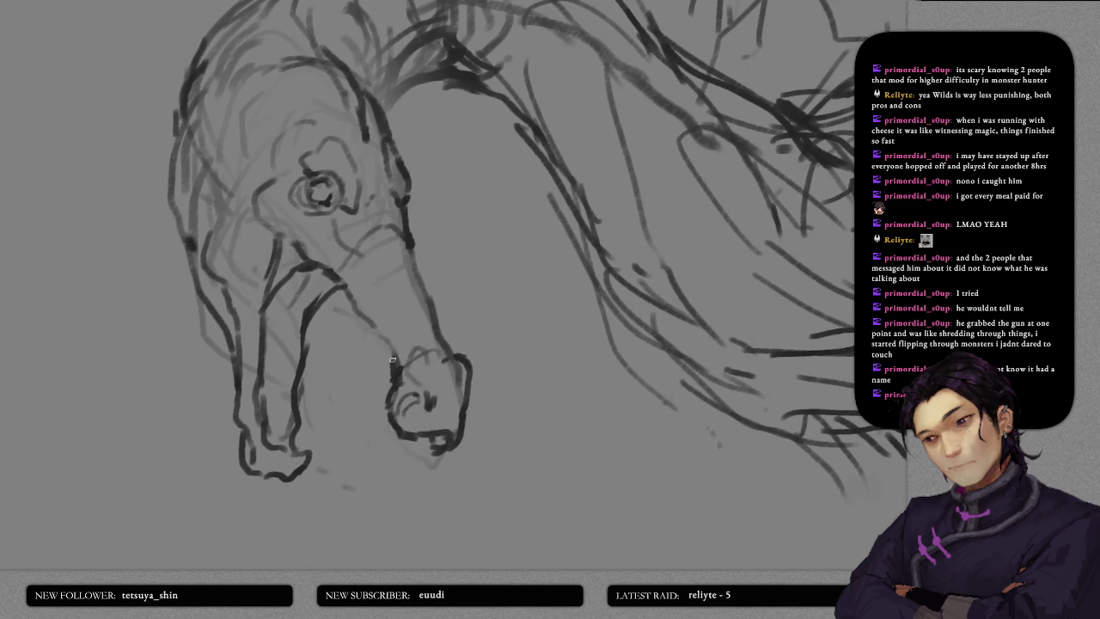
mouse_move(369, 268)
mouse_down()
mouse_move(401, 335)
mouse_move(391, 357)
mouse_up()
mouse_move(385, 297)
mouse_down()
mouse_move(392, 358)
mouse_move(401, 352)
mouse_up()
mouse_move(339, 300)
mouse_down()
mouse_move(403, 305)
mouse_move(355, 225)
mouse_up()
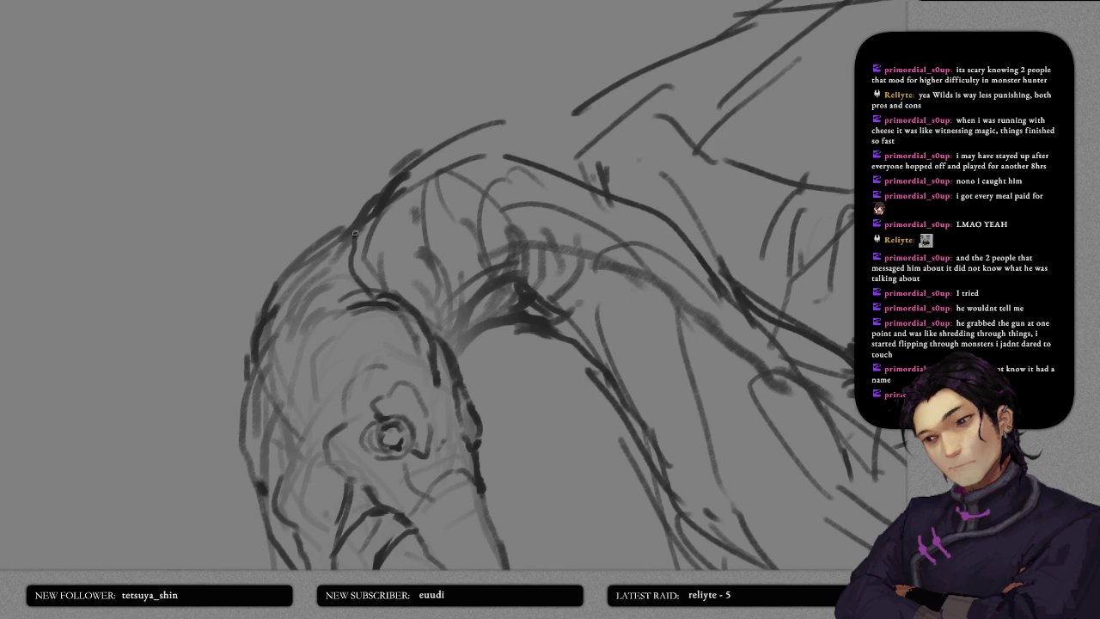
mouse_move(372, 267)
mouse_down()
mouse_move(398, 165)
mouse_move(421, 135)
mouse_move(477, 117)
mouse_up()
- Draw small pointed teeth along the open upper jaw and darken the lower jaw edge
scroll(434, 306, up, 3)
scroll(441, 323, down, 3)
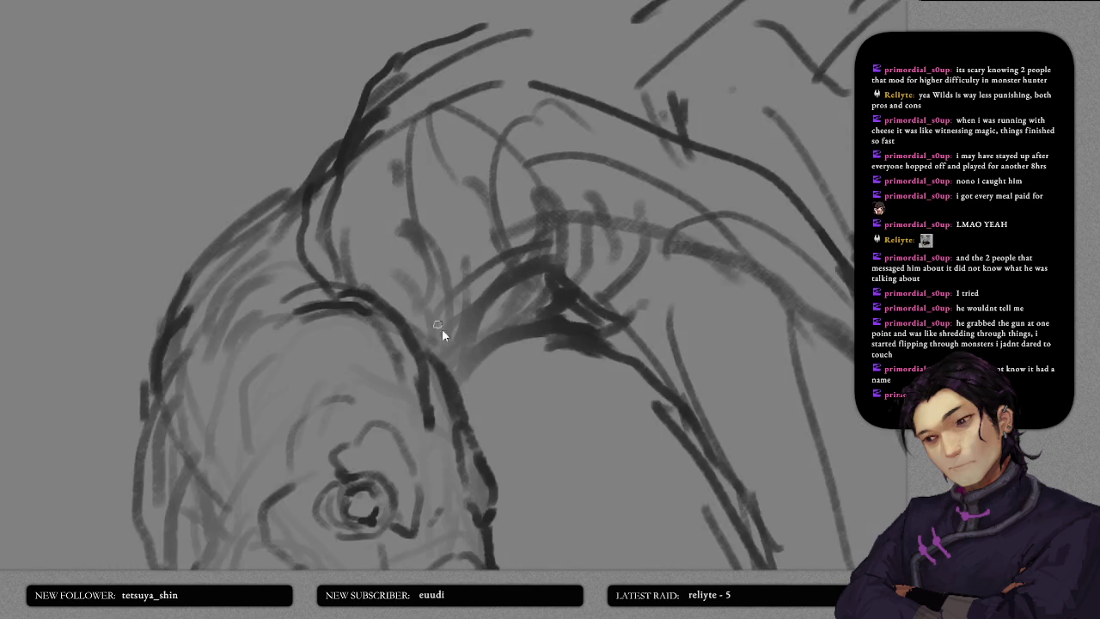
scroll(421, 337, down, 2)
scroll(410, 343, down, 3)
scroll(447, 223, up, 2)
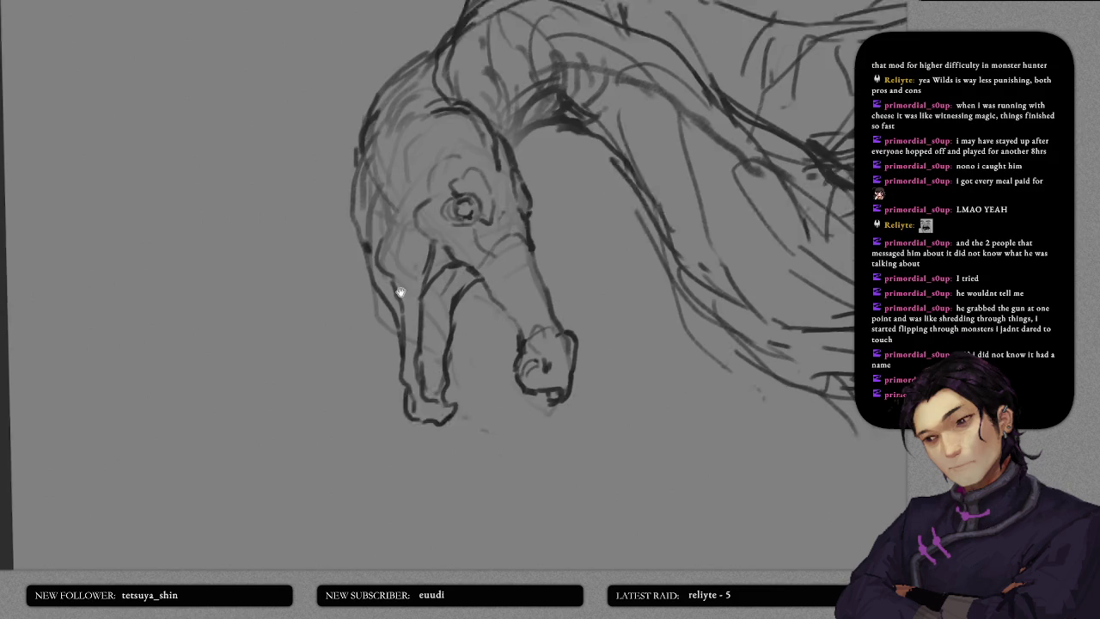
scroll(465, 292, down, 3)
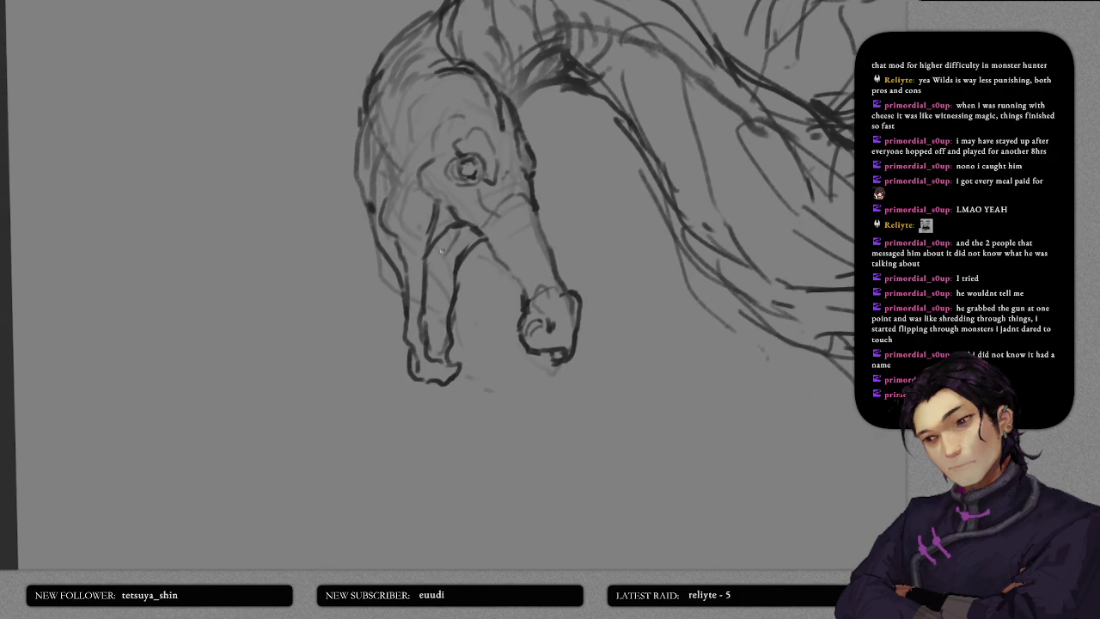
scroll(500, 277, down, 2)
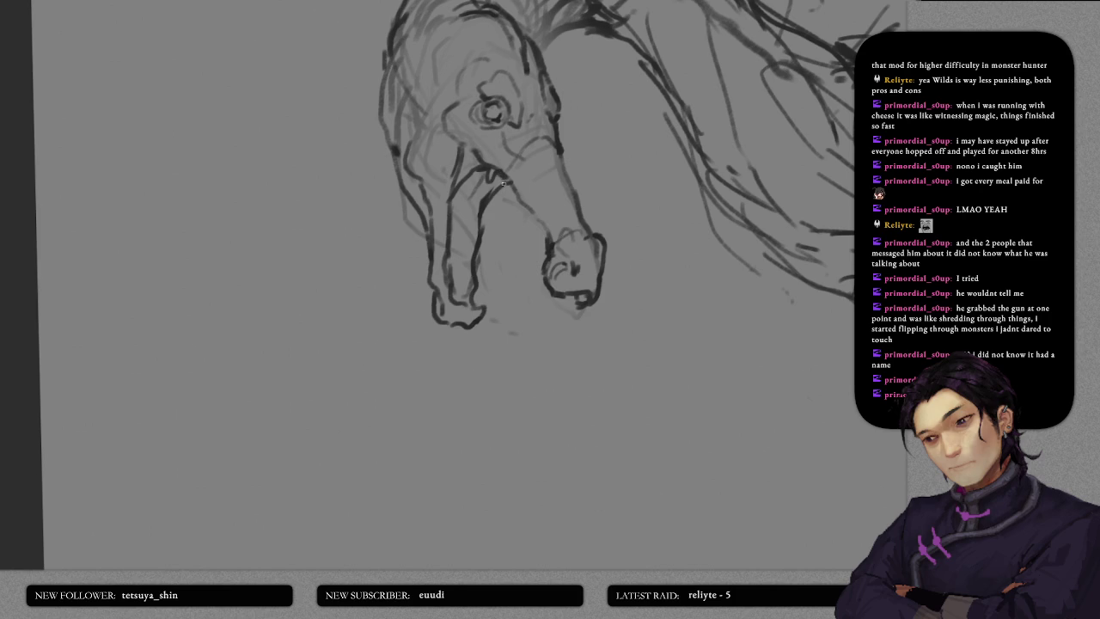
drag(504, 178, 509, 186)
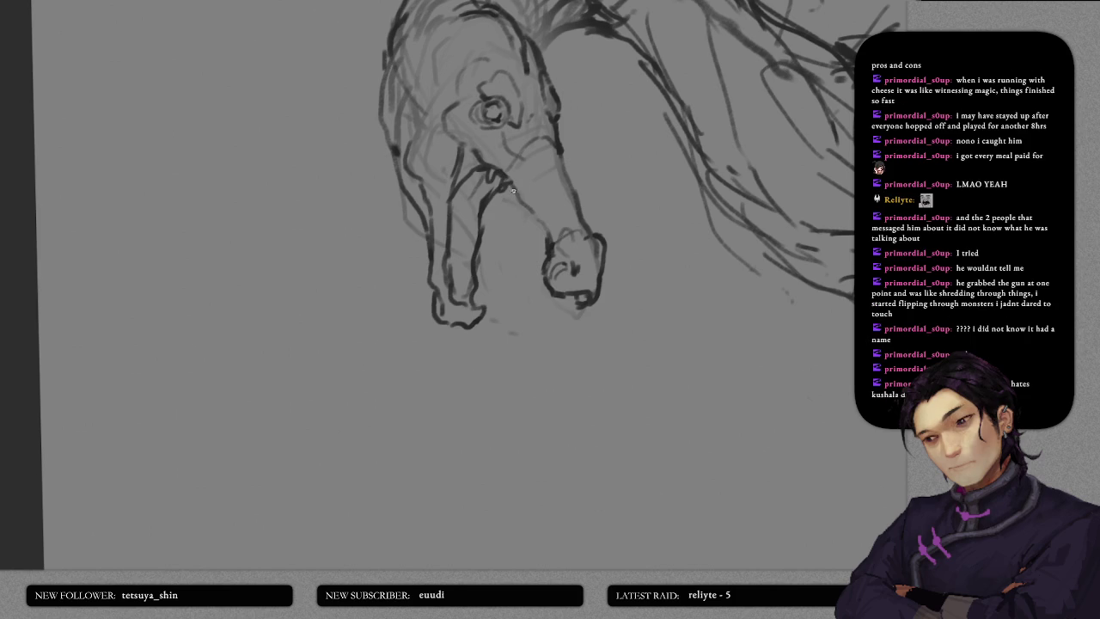
drag(519, 207, 533, 222)
drag(535, 213, 545, 280)
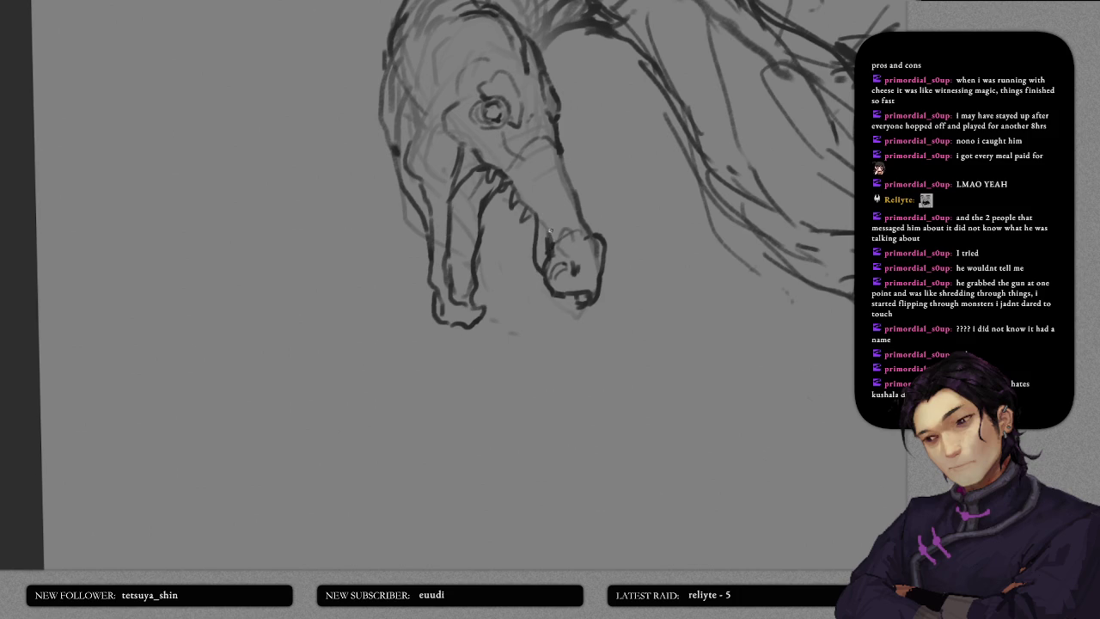
key(ctrl+z)
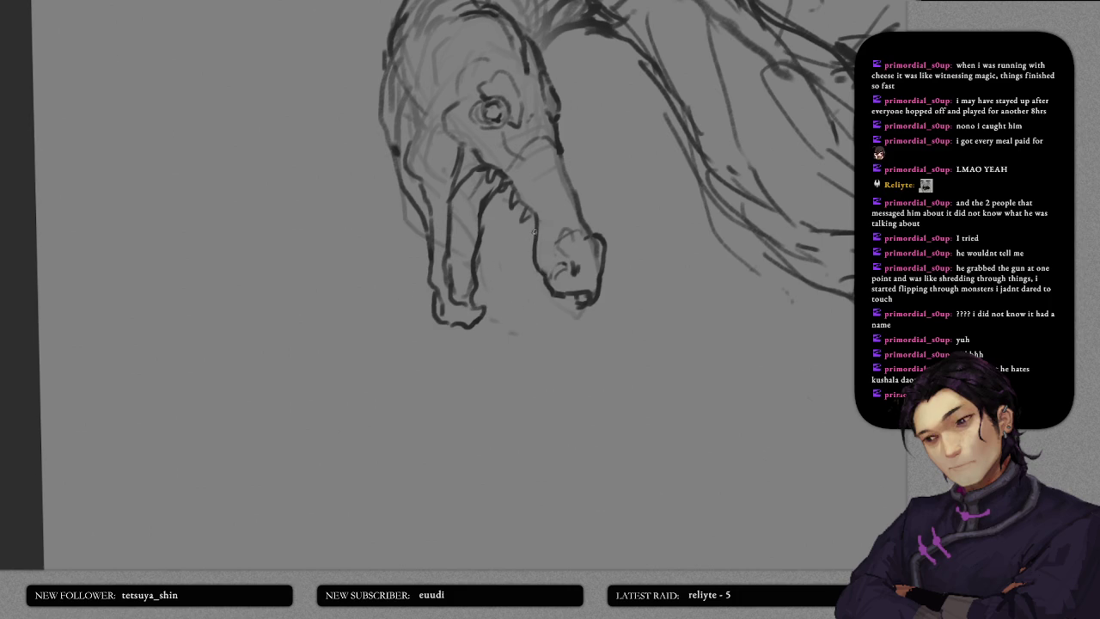
mouse_move(520, 239)
mouse_down()
mouse_move(537, 234)
mouse_move(521, 256)
mouse_move(531, 285)
mouse_move(542, 279)
mouse_move(542, 296)
mouse_move(567, 308)
mouse_move(588, 297)
mouse_up()
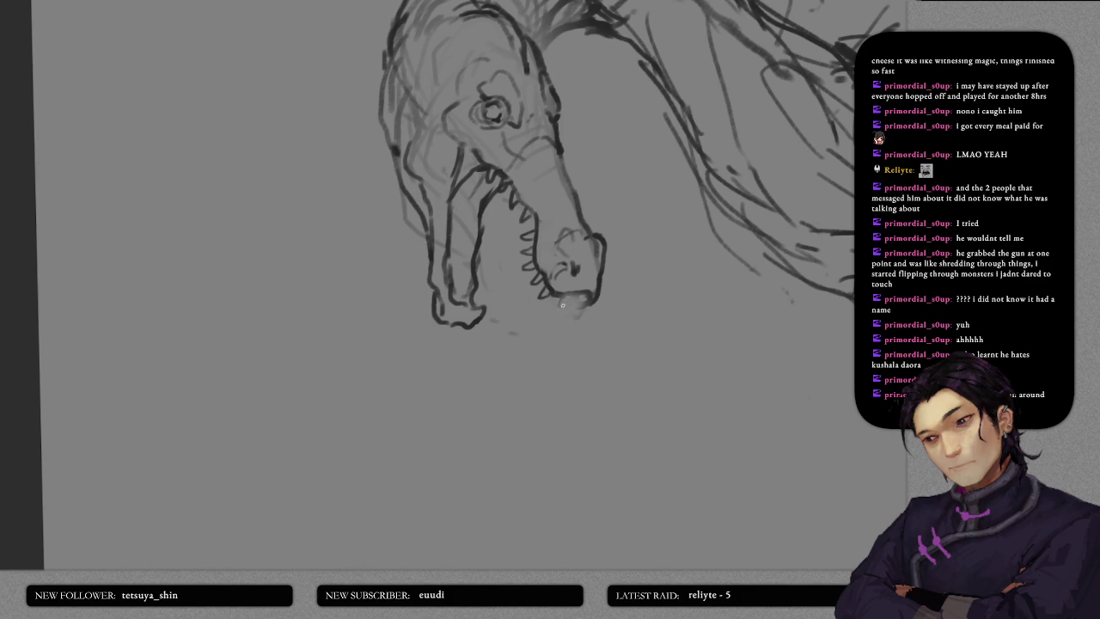
drag(563, 303, 574, 294)
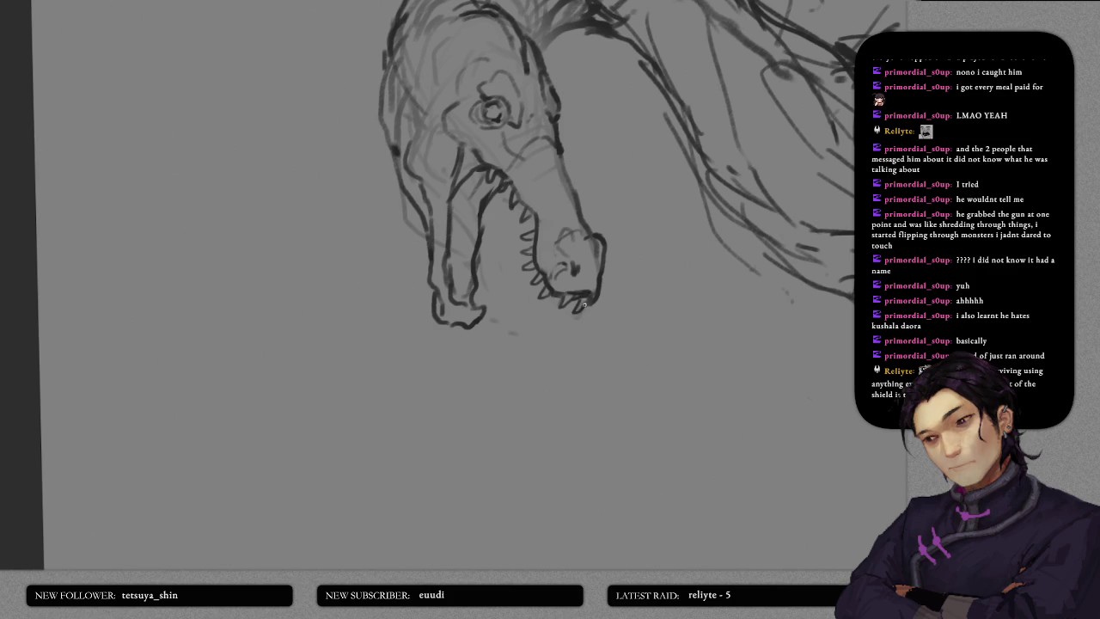
scroll(575, 371, down, 3)
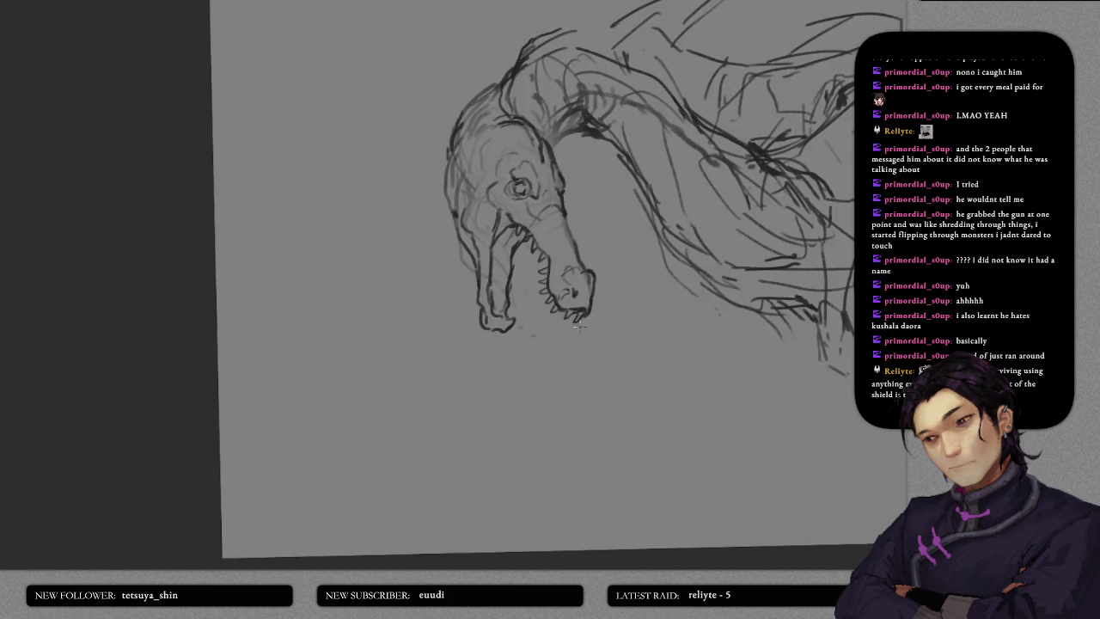
- Zoom in on the jaw and add a short dark stroke inside the mouth
scroll(576, 343, down, 2)
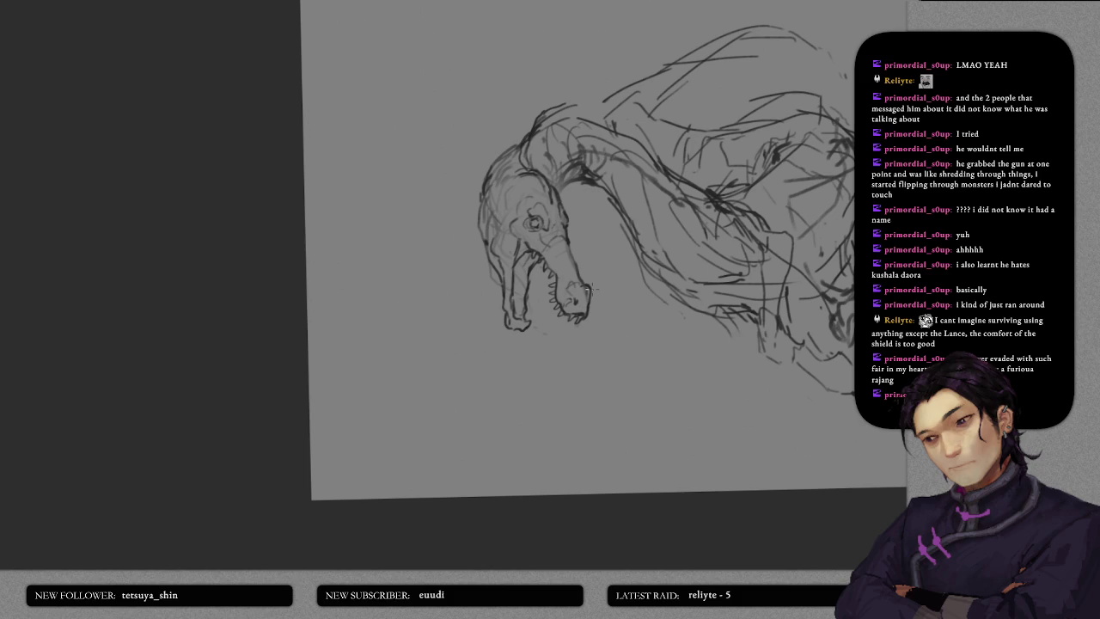
scroll(281, 144, up, 1)
scroll(407, 219, up, 2)
scroll(430, 230, up, 2)
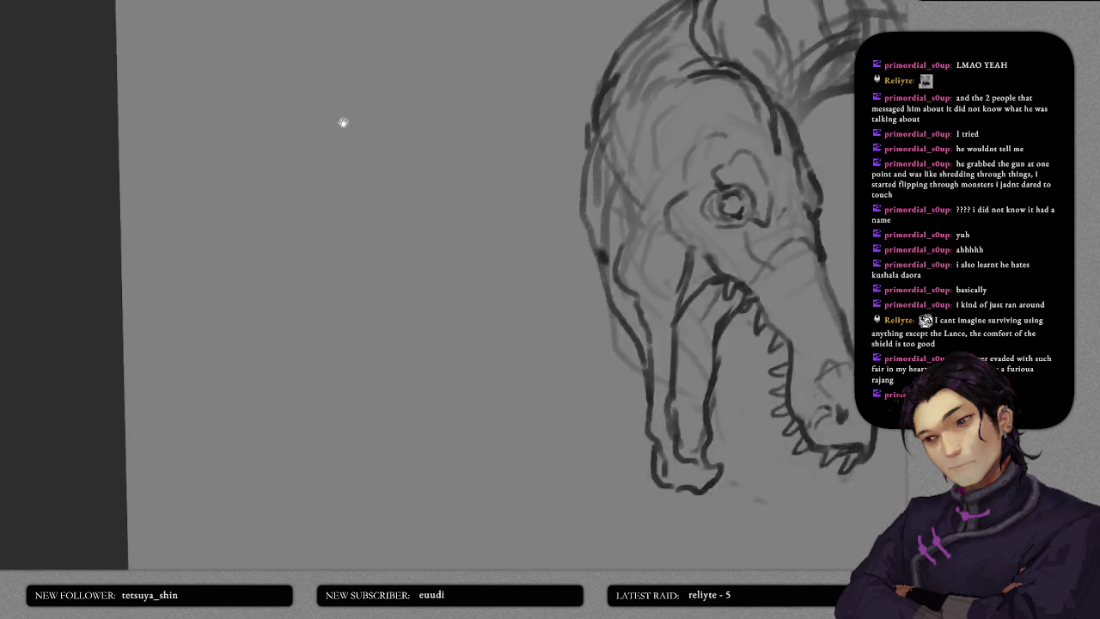
drag(343, 122, 277, 103)
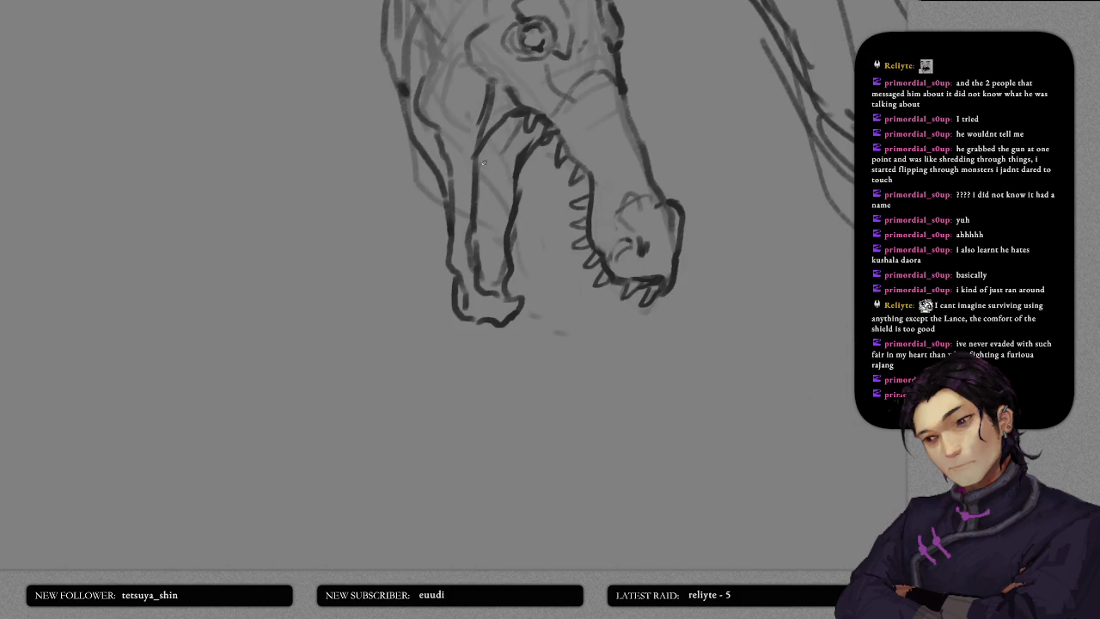
drag(487, 153, 483, 175)
- Soften the dark strokes inside the lower jaw with the eraser
key(e)
mouse_move(481, 214)
mouse_down()
mouse_move(473, 193)
mouse_move(481, 258)
mouse_up()
drag(512, 206, 513, 279)
- Return to the small brush and redraw the inner snout and mouth lines down the lower jaw
key(b)
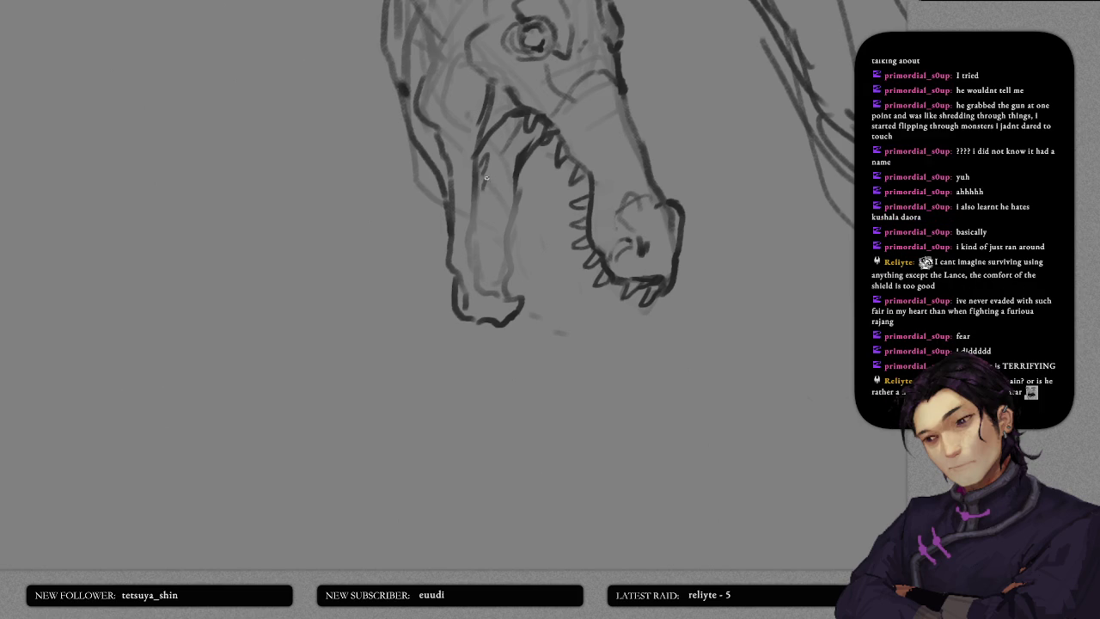
mouse_move(489, 160)
mouse_down()
mouse_move(481, 259)
mouse_move(499, 288)
mouse_up()
drag(527, 161, 519, 172)
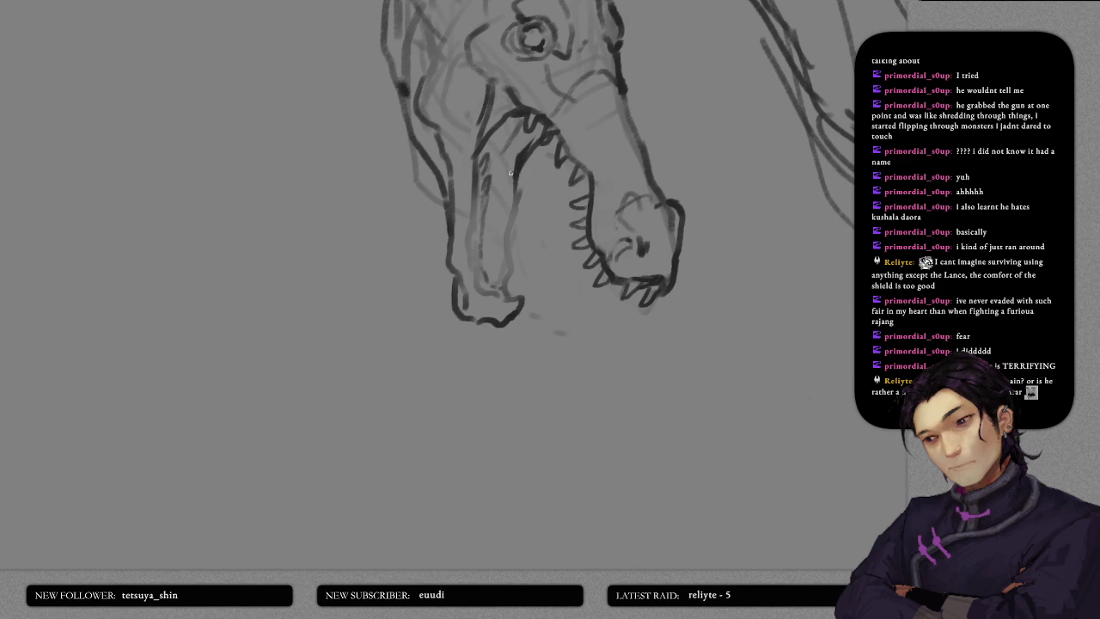
drag(526, 171, 513, 287)
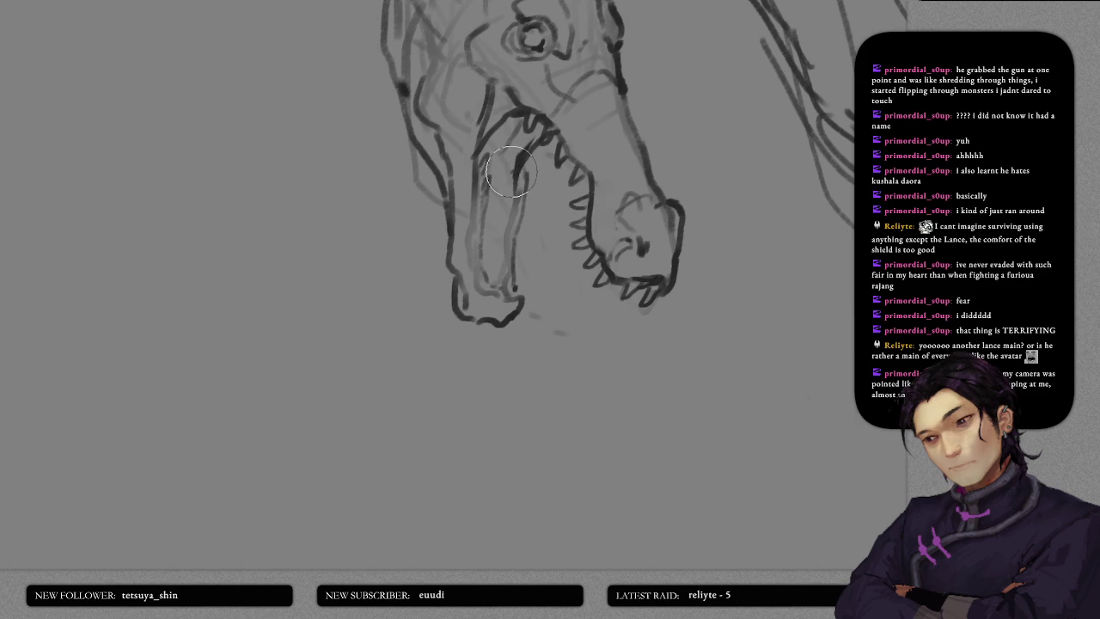
drag(531, 150, 519, 211)
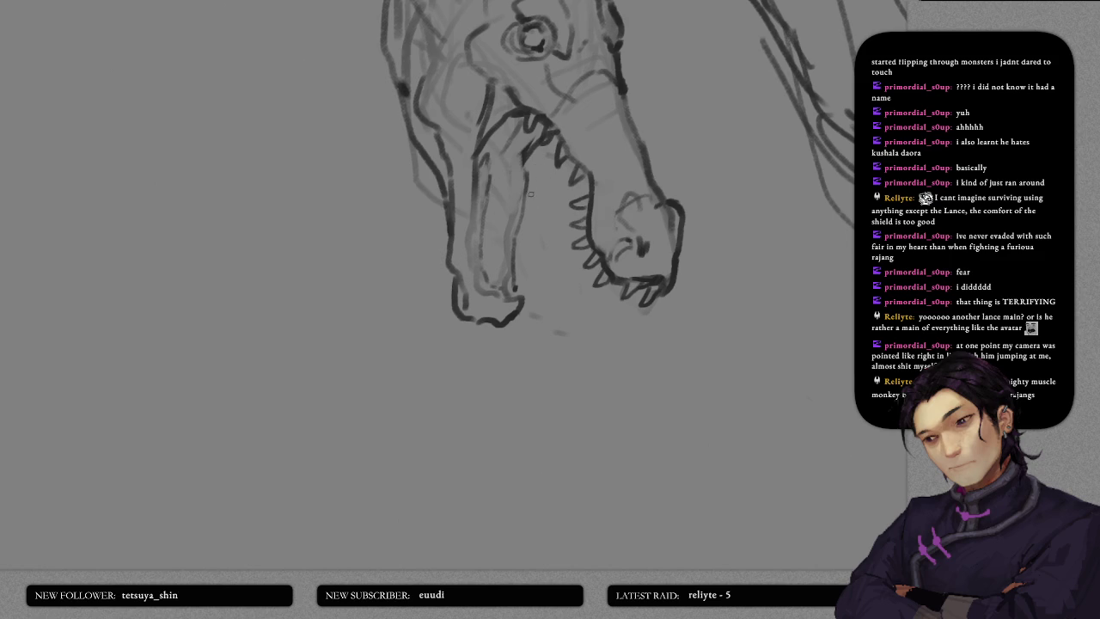
scroll(531, 195, up, 1)
scroll(526, 191, up, 1)
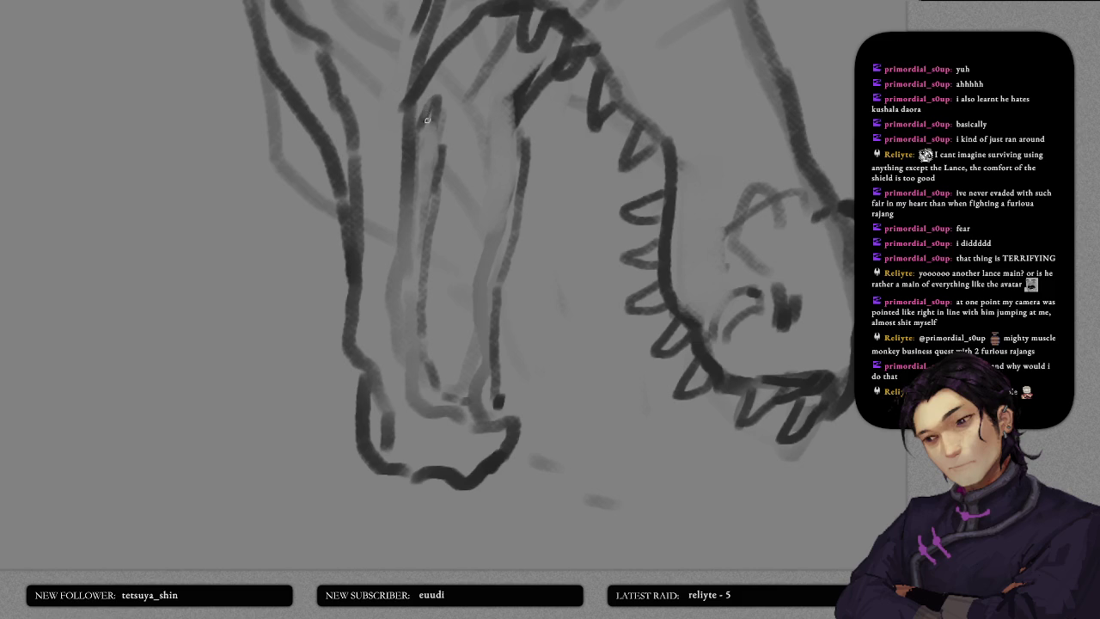
- Draw a first column of zigzag teeth up the lower jaw, with hooked teeth near the tip
drag(427, 117, 433, 98)
mouse_move(426, 389)
mouse_down()
mouse_move(443, 365)
mouse_move(436, 390)
mouse_move(434, 355)
mouse_move(429, 366)
mouse_up()
mouse_move(418, 317)
mouse_down()
mouse_move(435, 290)
mouse_move(423, 330)
mouse_up()
mouse_move(421, 273)
mouse_down()
mouse_move(434, 253)
mouse_move(423, 289)
mouse_move(440, 188)
mouse_move(426, 217)
mouse_up()
mouse_move(423, 175)
mouse_down()
mouse_move(435, 160)
mouse_move(434, 175)
mouse_up()
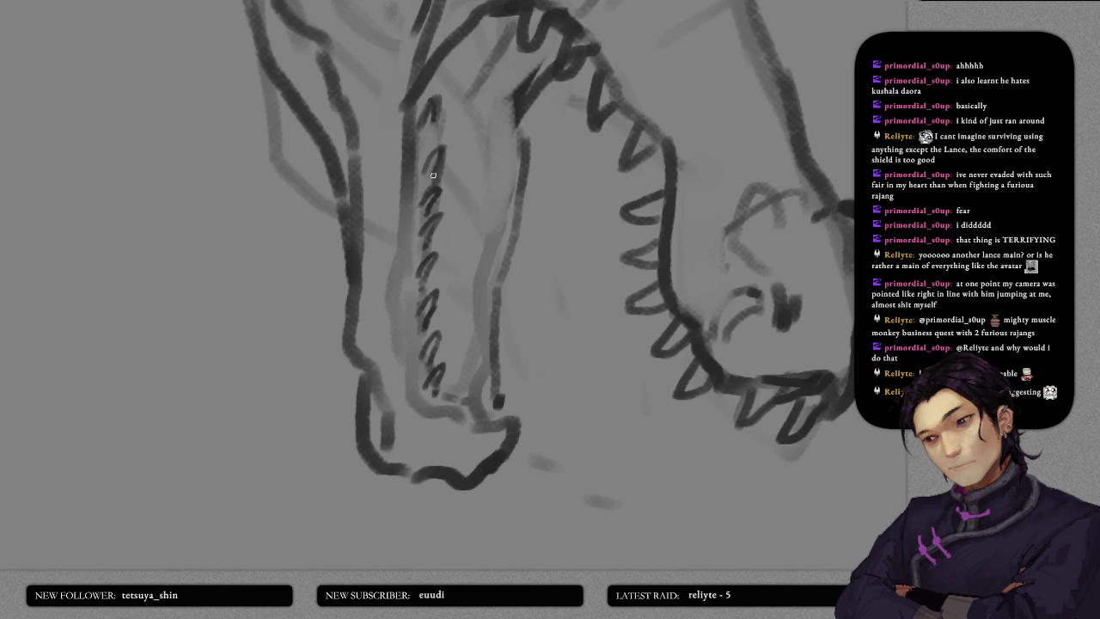
mouse_move(521, 115)
mouse_down()
mouse_move(497, 132)
mouse_move(500, 160)
mouse_up()
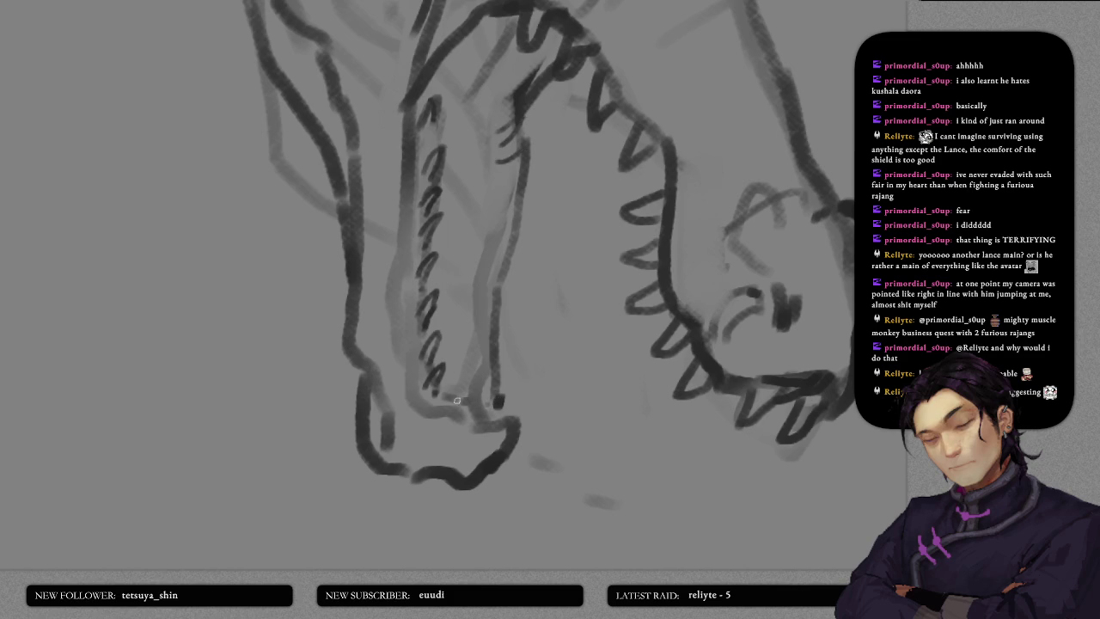
mouse_move(471, 386)
mouse_down()
mouse_move(457, 406)
mouse_move(497, 410)
mouse_up()
- Draw a second column of hooked tooth marks running up to the jaw's top
mouse_move(494, 367)
mouse_down()
mouse_move(509, 378)
mouse_move(480, 389)
mouse_move(504, 346)
mouse_move(485, 360)
mouse_up()
drag(501, 311, 488, 316)
drag(510, 320, 485, 329)
drag(509, 281, 479, 300)
drag(509, 263, 482, 278)
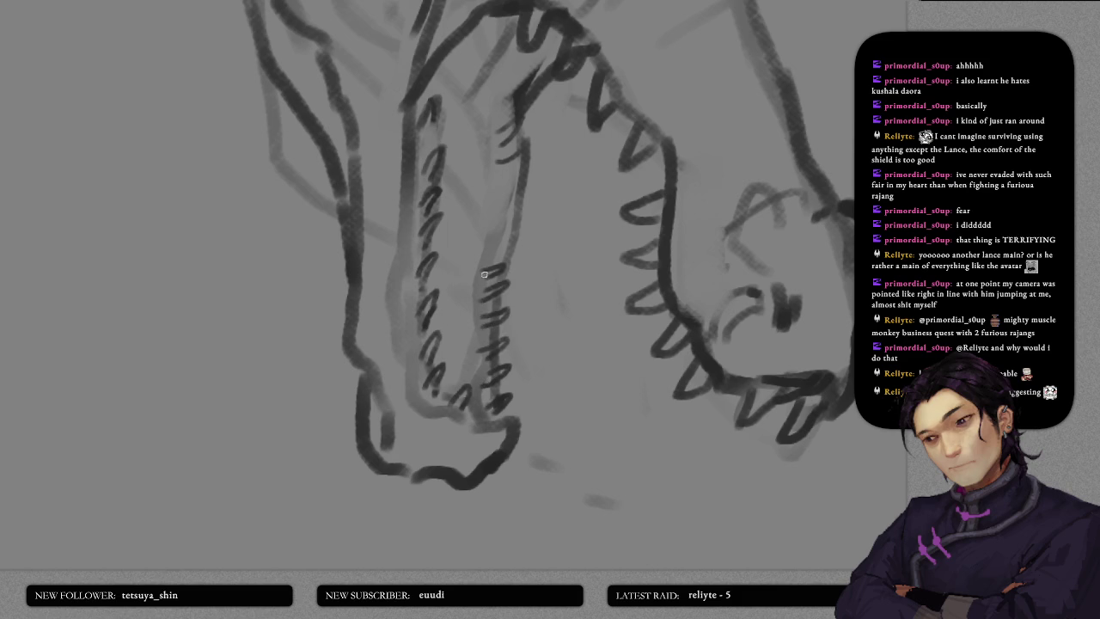
drag(514, 238, 484, 260)
drag(516, 214, 493, 235)
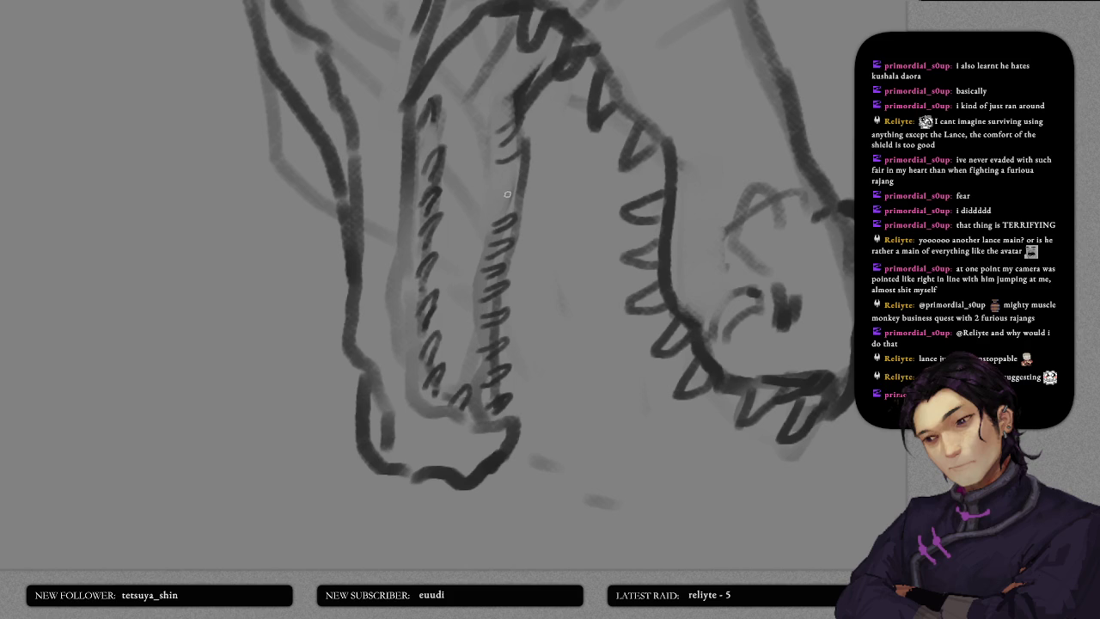
mouse_move(493, 195)
mouse_down()
mouse_move(526, 189)
mouse_move(495, 207)
mouse_move(526, 167)
mouse_move(501, 183)
mouse_up()
drag(514, 139, 499, 150)
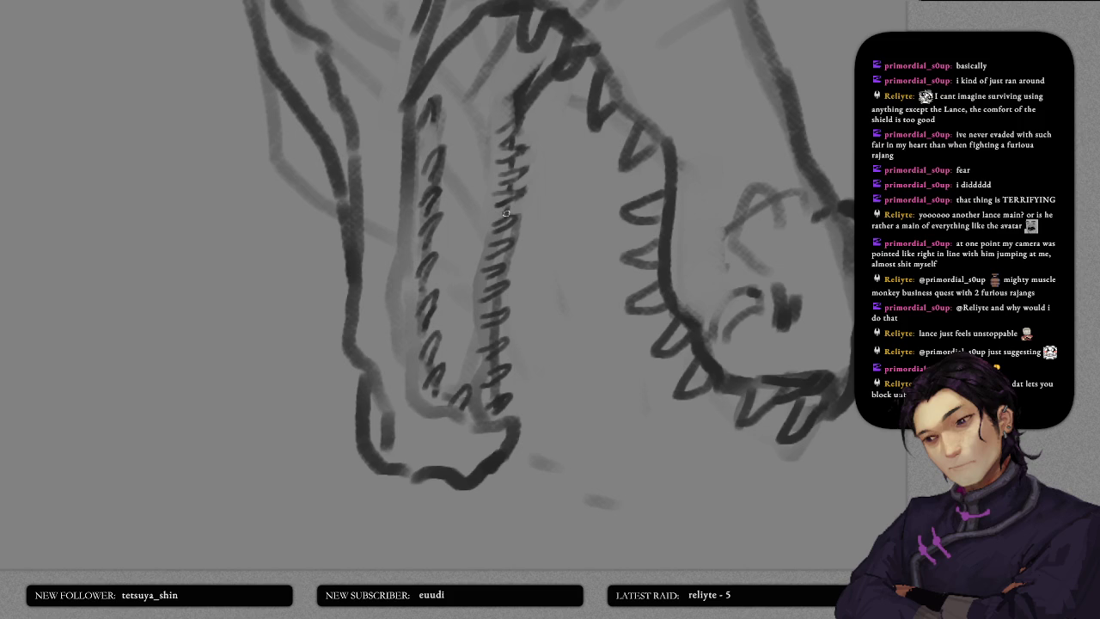
- Fill gaps in the tooth hatching and darken the teeth near the jaw tip
drag(491, 221, 505, 218)
drag(492, 245, 504, 233)
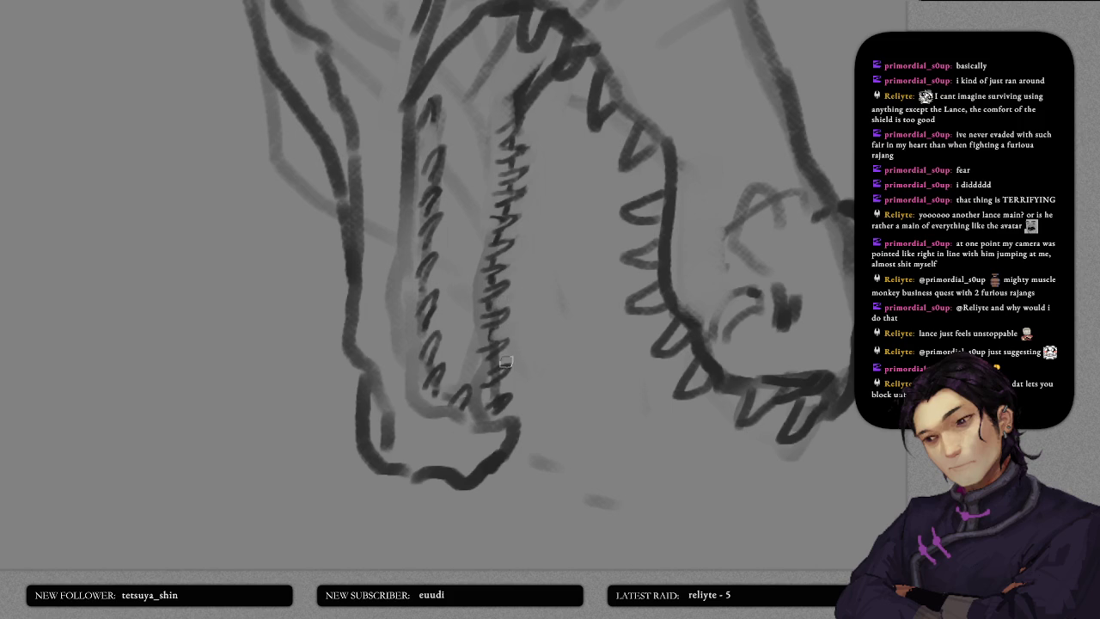
drag(506, 361, 524, 397)
scroll(543, 300, up, 2)
- Sketch faint guide lines inside the lower jaw and redraw a misplaced stroke across it
scroll(537, 288, up, 3)
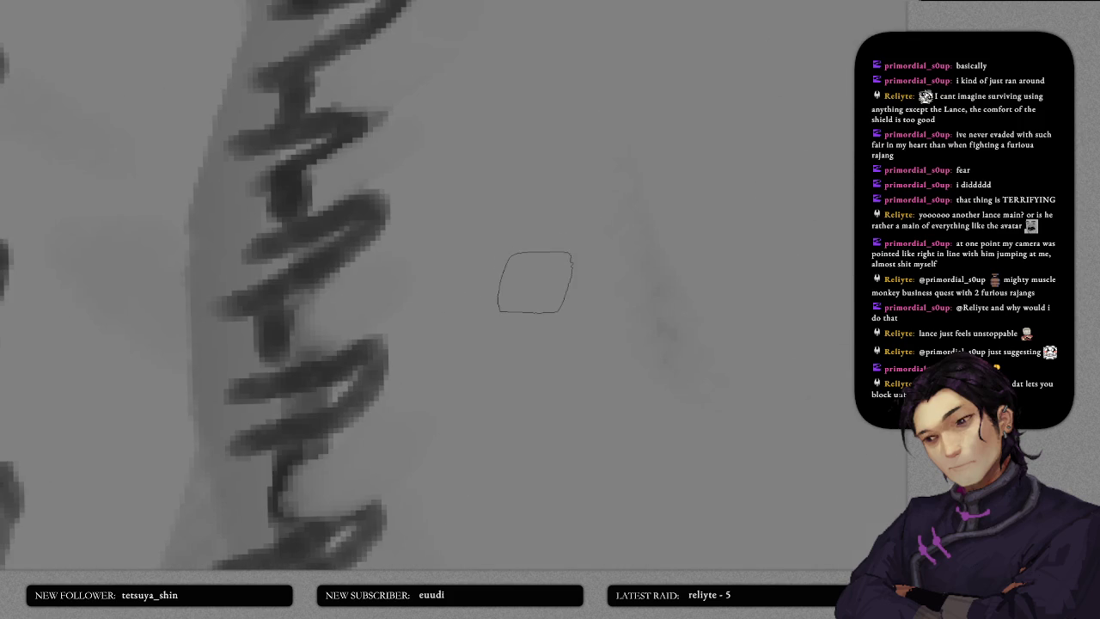
scroll(535, 282, down, 2)
scroll(535, 281, down, 2)
scroll(550, 258, down, 1)
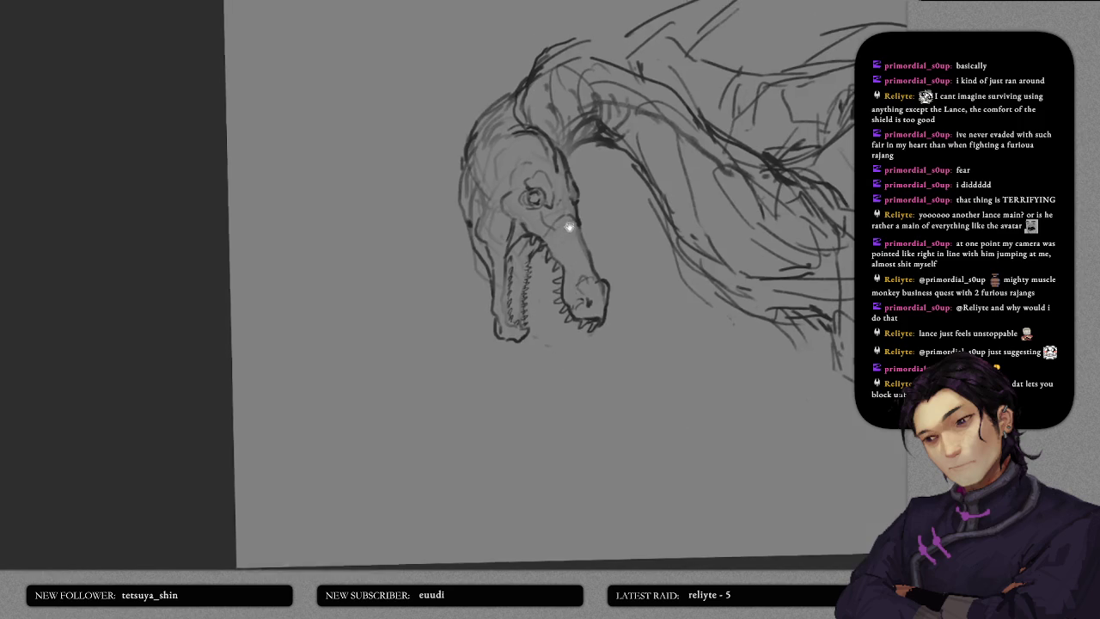
scroll(569, 226, down, 1)
scroll(533, 284, up, 3)
scroll(494, 367, up, 2)
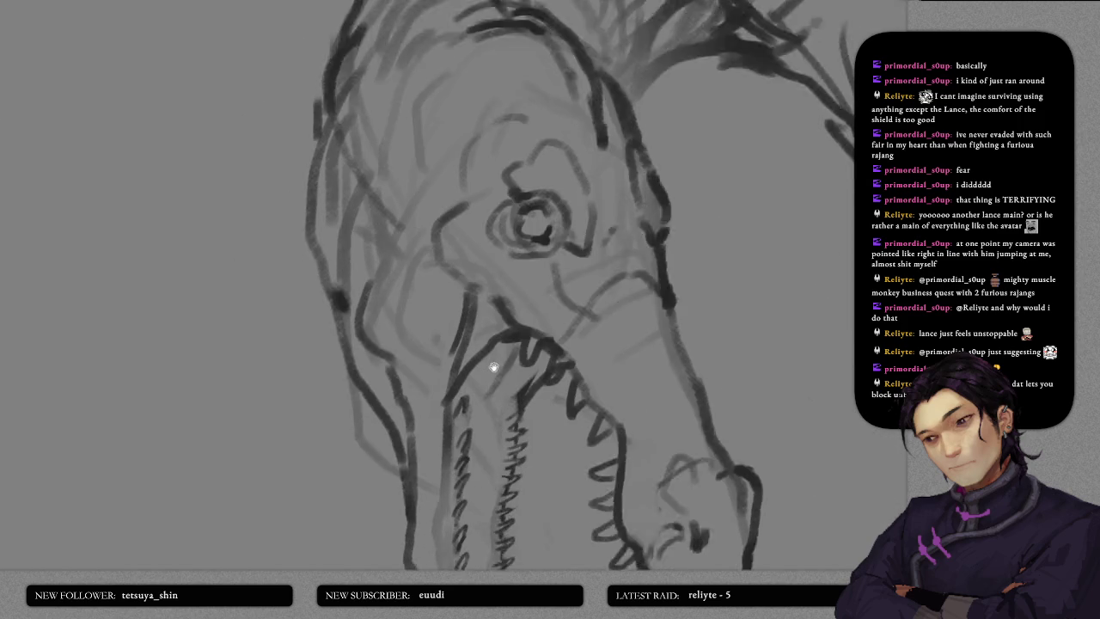
scroll(494, 367, down, 3)
mouse_move(480, 345)
mouse_down()
mouse_move(492, 270)
mouse_move(485, 298)
mouse_up()
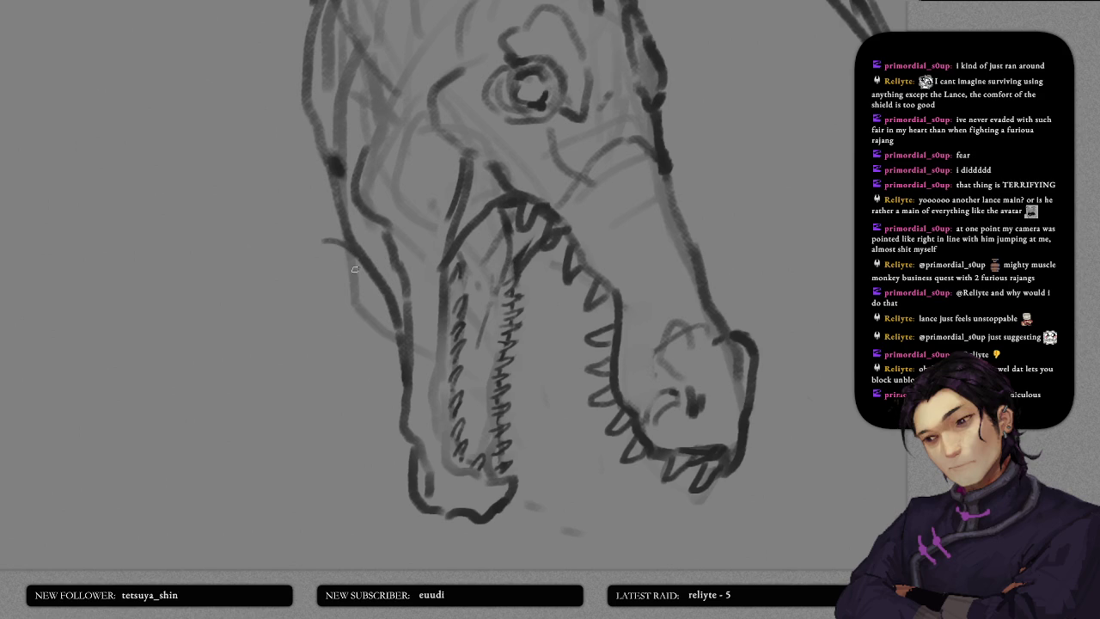
mouse_move(292, 262)
mouse_down()
mouse_move(361, 297)
mouse_move(385, 331)
mouse_move(502, 334)
mouse_up()
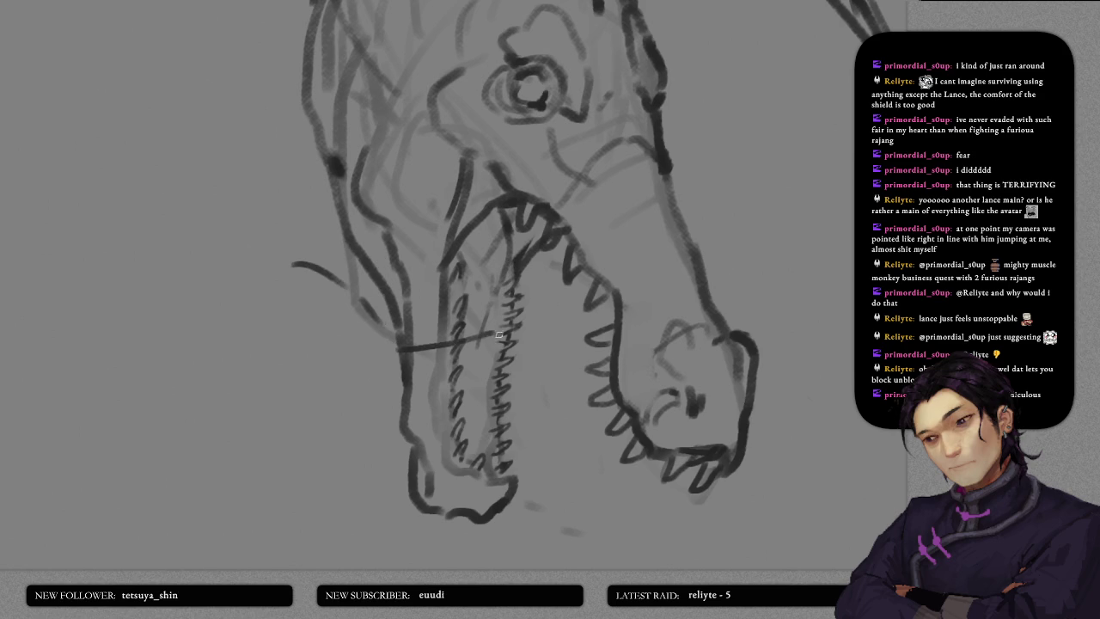
key(ctrl+z)
mouse_move(413, 361)
mouse_down()
mouse_move(493, 344)
mouse_move(521, 314)
mouse_move(513, 244)
mouse_move(470, 281)
mouse_up()
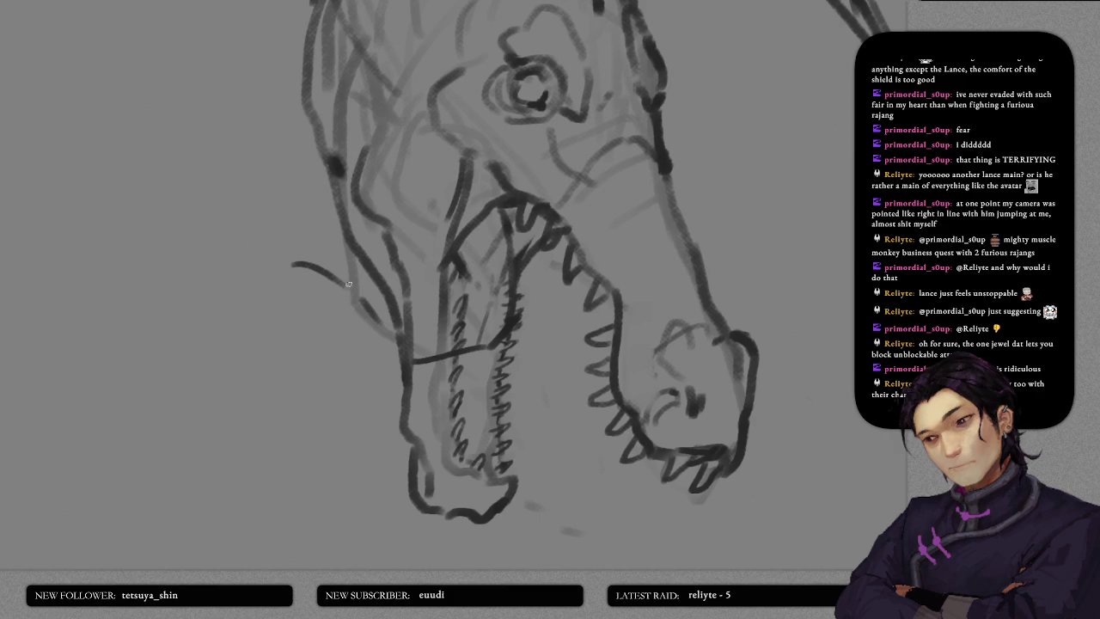
- Add a short stroke and a vertical line down the jaw, and redraw the curling spike
mouse_move(352, 286)
mouse_down()
mouse_move(374, 282)
mouse_move(398, 325)
mouse_move(423, 336)
mouse_move(468, 320)
mouse_up()
drag(467, 278, 469, 316)
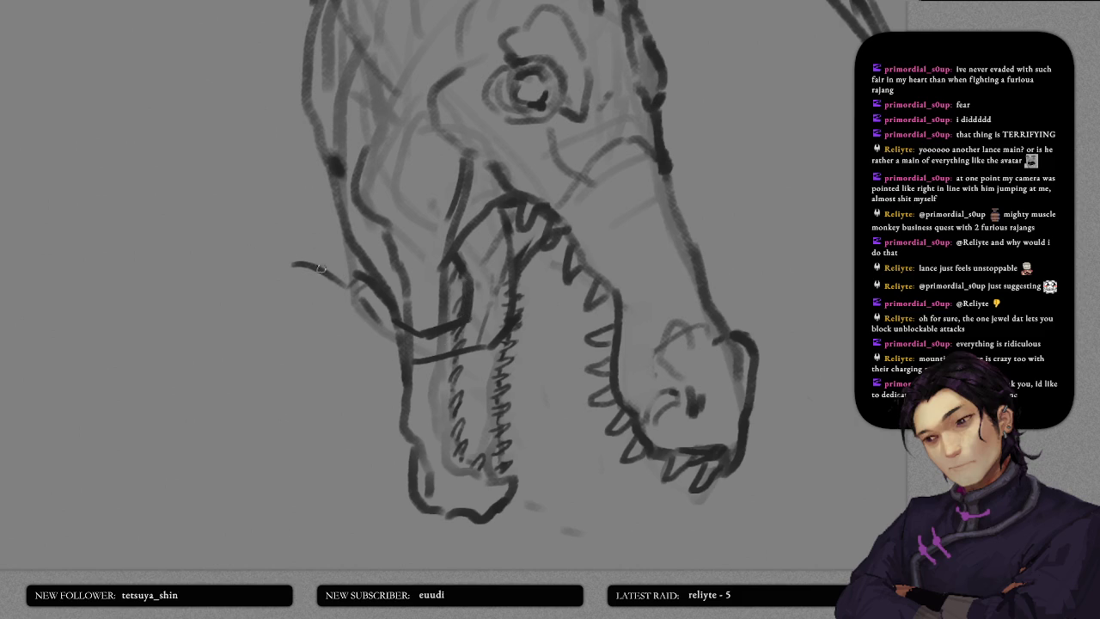
mouse_move(312, 266)
mouse_down()
mouse_move(284, 248)
mouse_move(301, 205)
mouse_move(299, 216)
mouse_up()
key(ctrl+z)
mouse_move(306, 207)
mouse_down()
mouse_move(297, 234)
mouse_move(363, 282)
mouse_up()
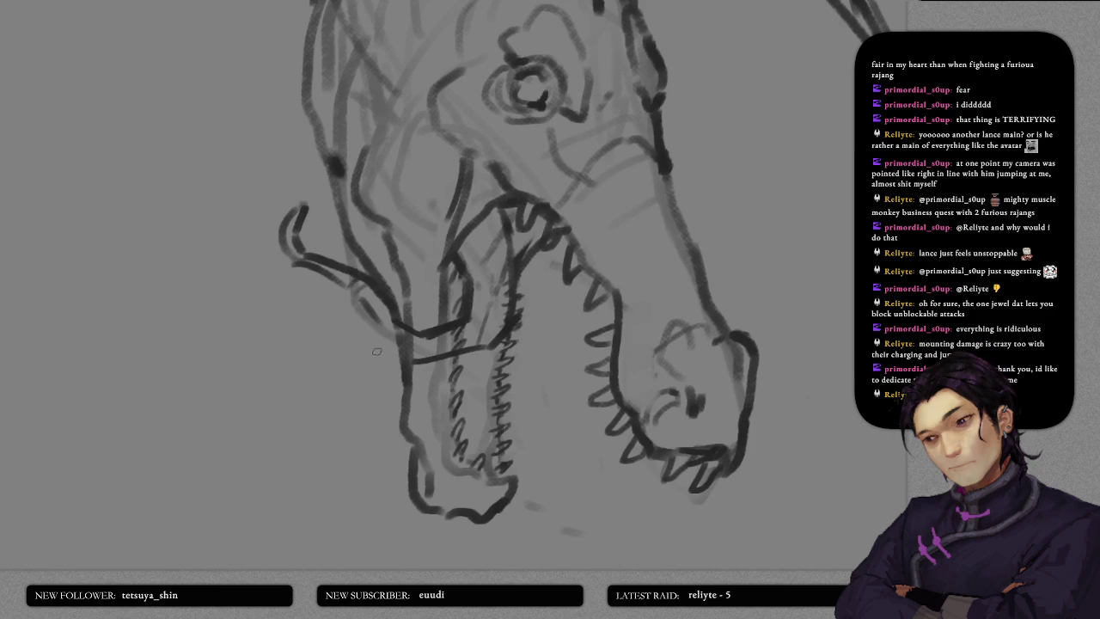
- Extend the jaw line up-right and straighten the curled stroke in front of the mouth
drag(349, 290, 418, 369)
key(ctrl+z)
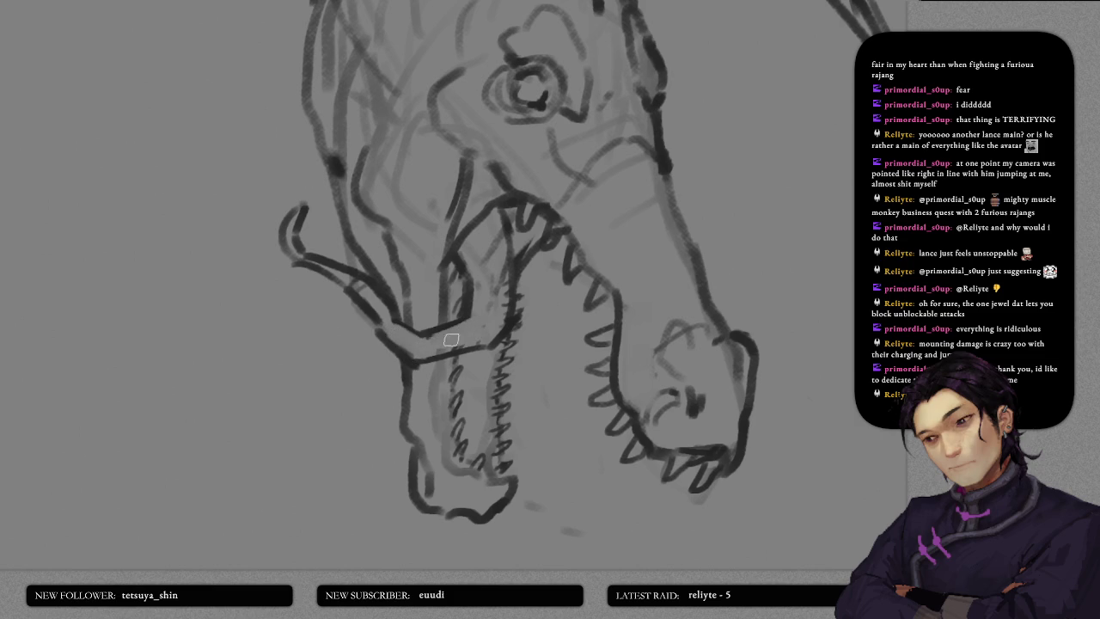
drag(447, 340, 471, 318)
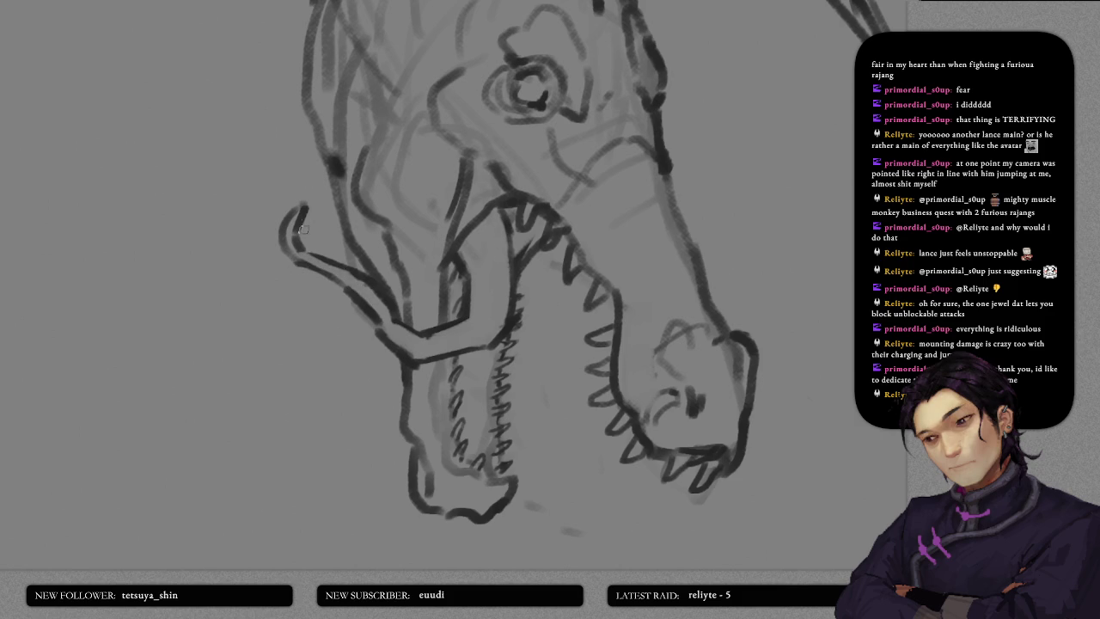
drag(300, 198, 282, 239)
scroll(380, 247, down, 2)
- Redraw the lower jaw without the tongue curl, sketch teeth and erase old hatching
scroll(380, 247, down, 2)
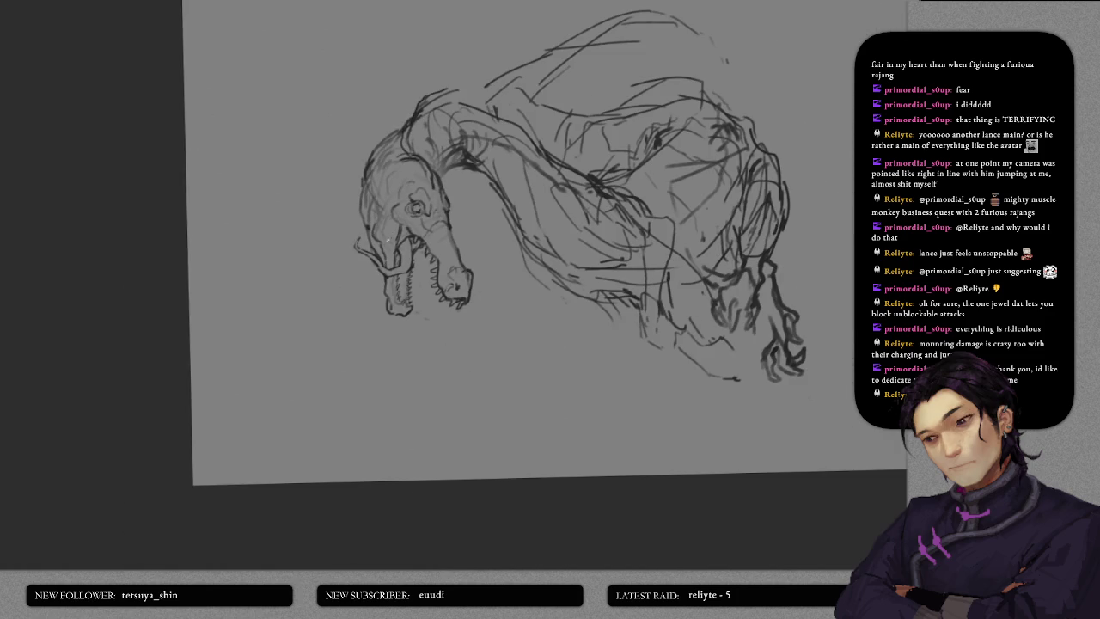
scroll(386, 263, up, 1)
scroll(386, 240, up, 1)
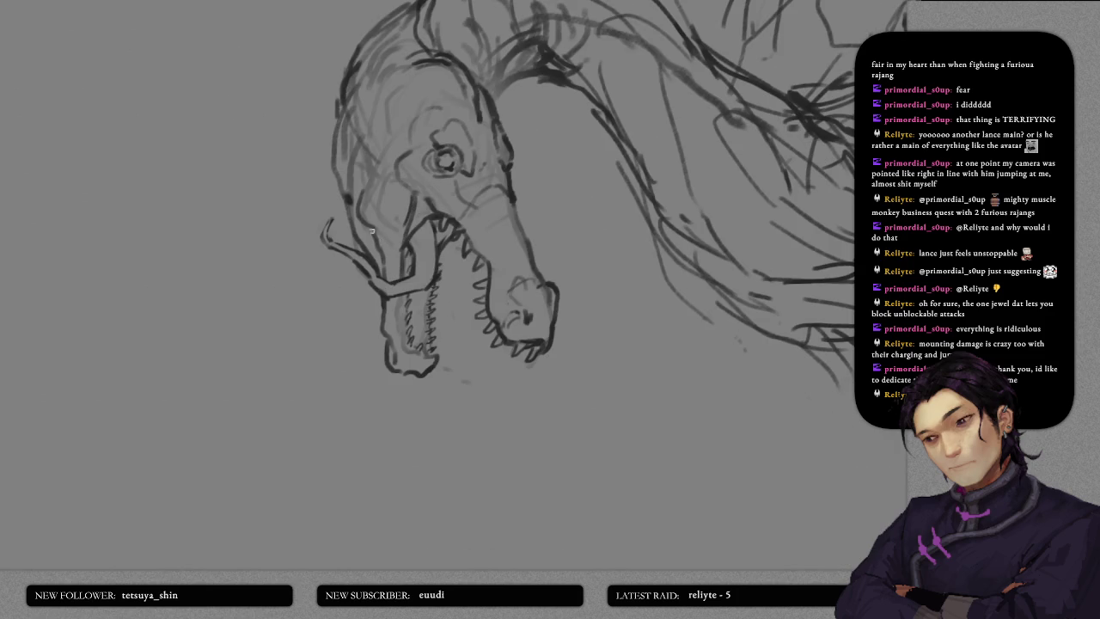
drag(327, 248, 355, 258)
drag(387, 297, 434, 288)
key(ctrl+z)
key(ctrl+z)
key(ctrl+z)
key(ctrl+z)
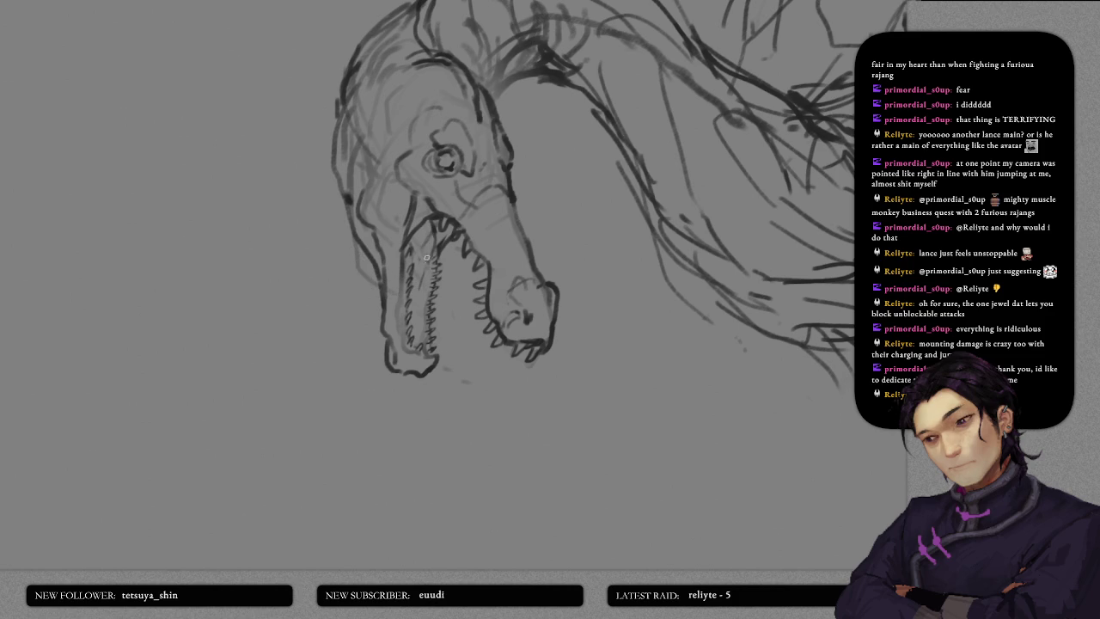
drag(414, 290, 462, 336)
drag(435, 252, 476, 335)
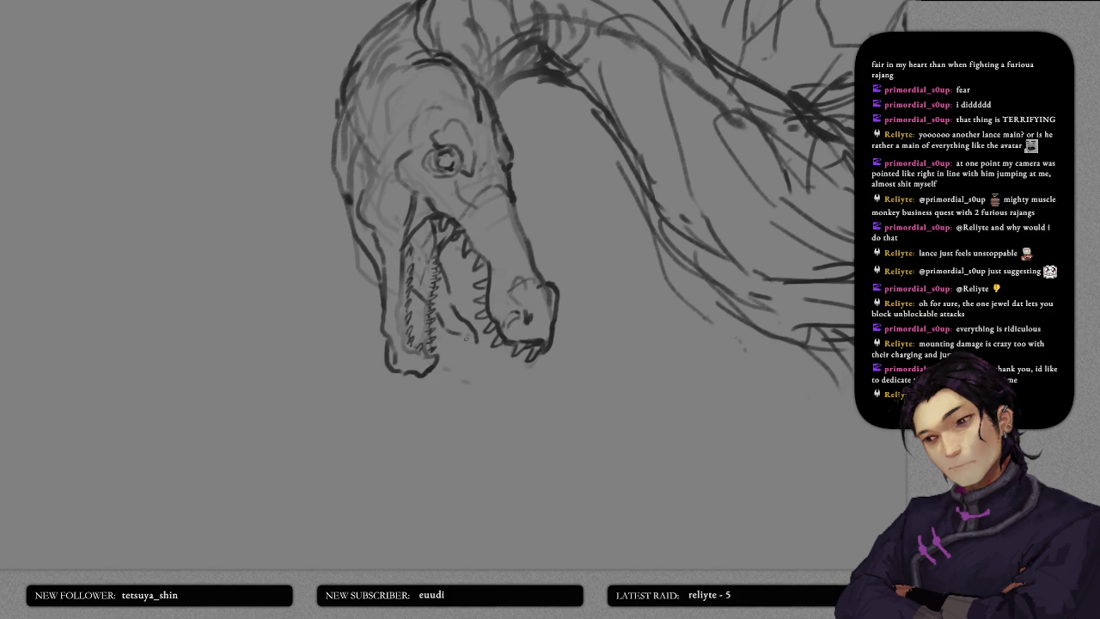
mouse_move(426, 291)
mouse_down()
mouse_move(430, 301)
mouse_move(431, 240)
mouse_up()
- Resize the brush and draw new inner jaw lines down toward the teeth
scroll(490, 292, down, 5)
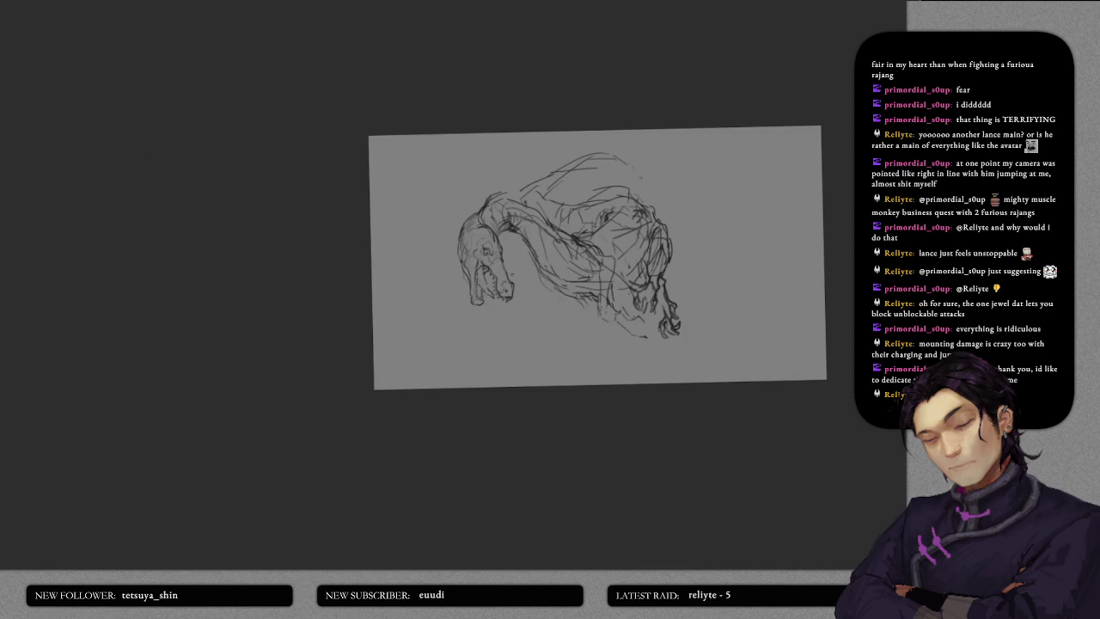
scroll(483, 328, up, 3)
scroll(483, 328, up, 2)
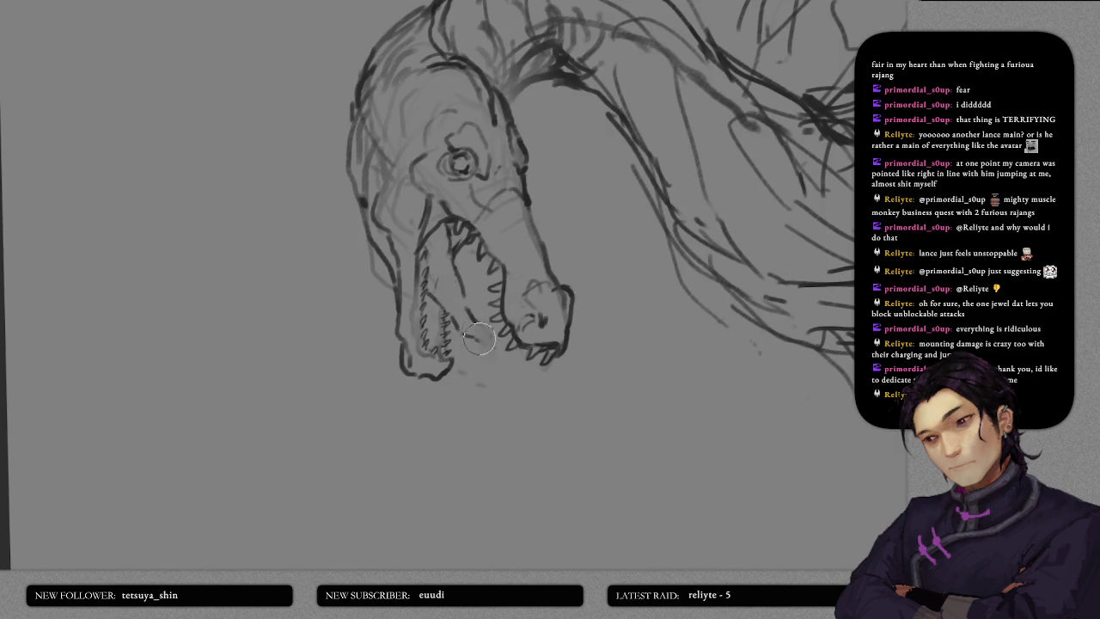
key(bracketleft)
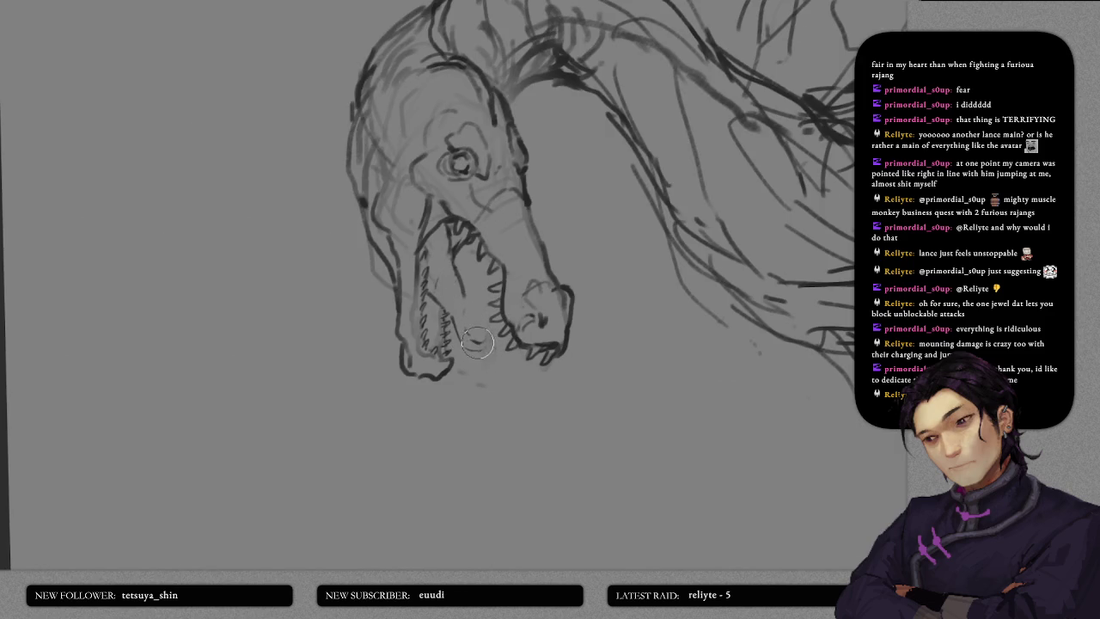
key(bracketright)
drag(436, 234, 458, 312)
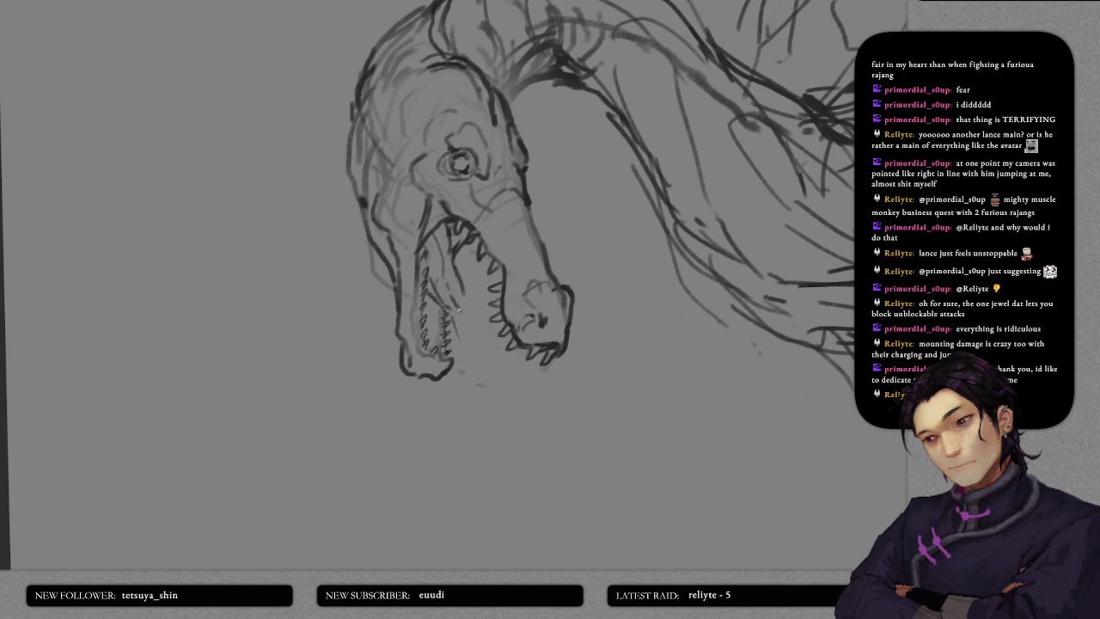
drag(458, 317, 487, 345)
drag(471, 310, 491, 338)
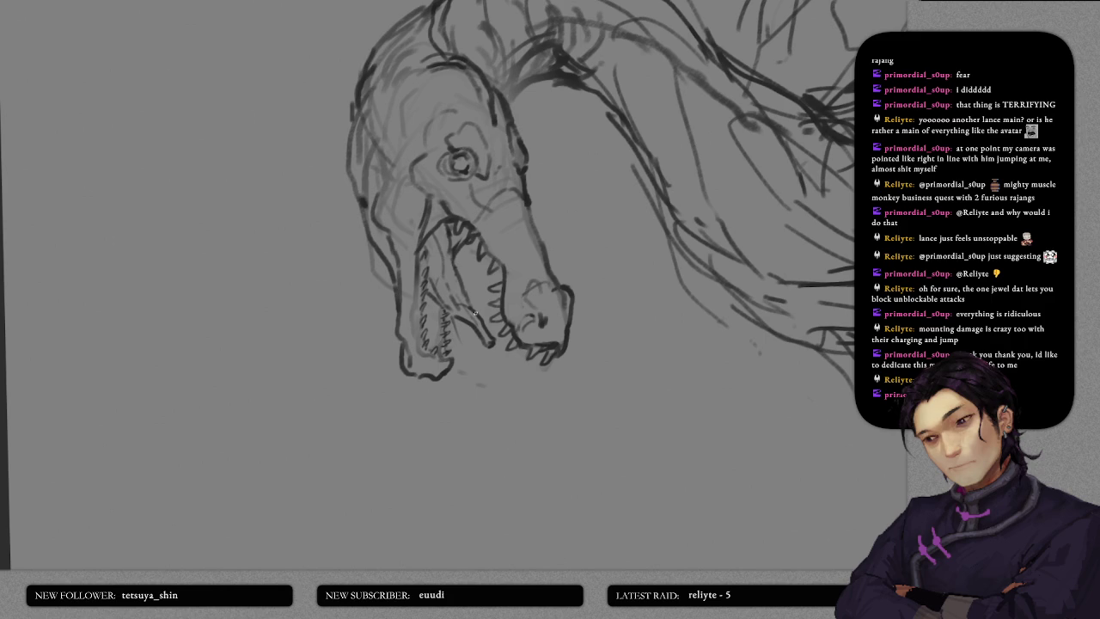
drag(244, 167, 273, 246)
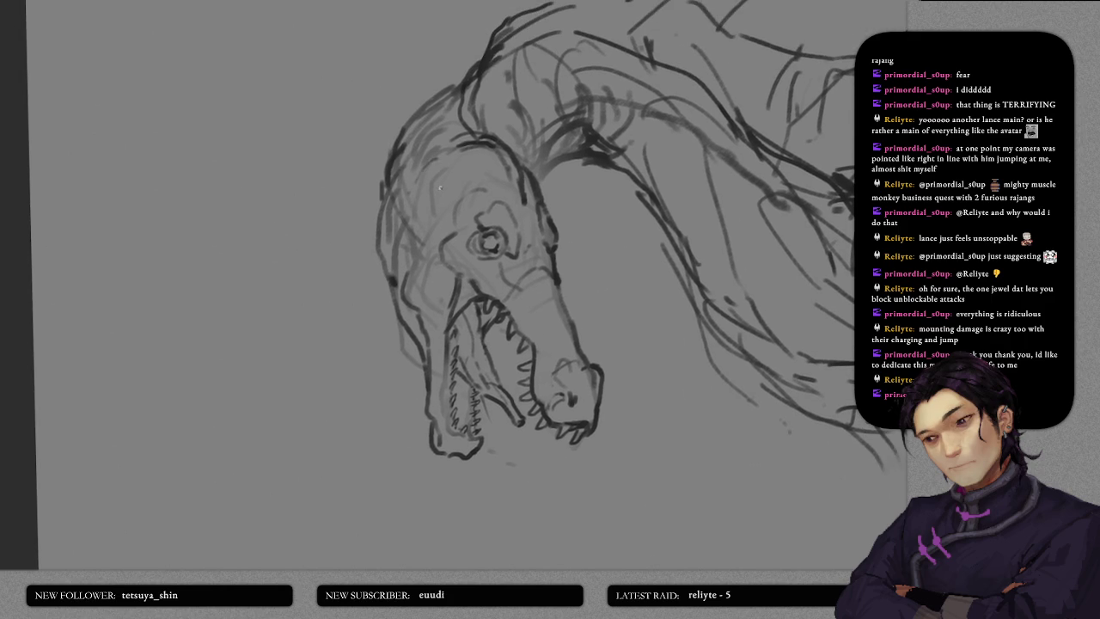
- Thicken the head's left and upper outline with dark pencil strokes
drag(377, 224, 419, 180)
drag(378, 210, 377, 232)
mouse_move(385, 185)
mouse_down()
mouse_move(377, 222)
mouse_move(390, 155)
mouse_move(421, 112)
mouse_up()
scroll(421, 112, up, 2)
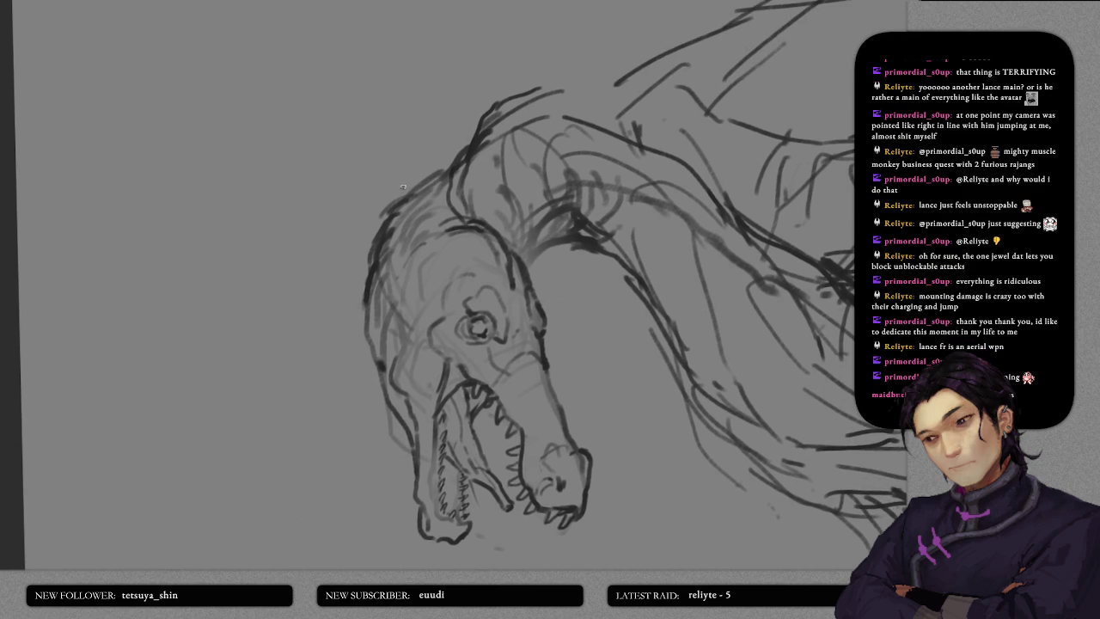
drag(421, 181, 452, 155)
mouse_move(410, 239)
mouse_down()
mouse_move(434, 181)
mouse_move(484, 132)
mouse_move(524, 200)
mouse_move(515, 260)
mouse_move(524, 211)
mouse_up()
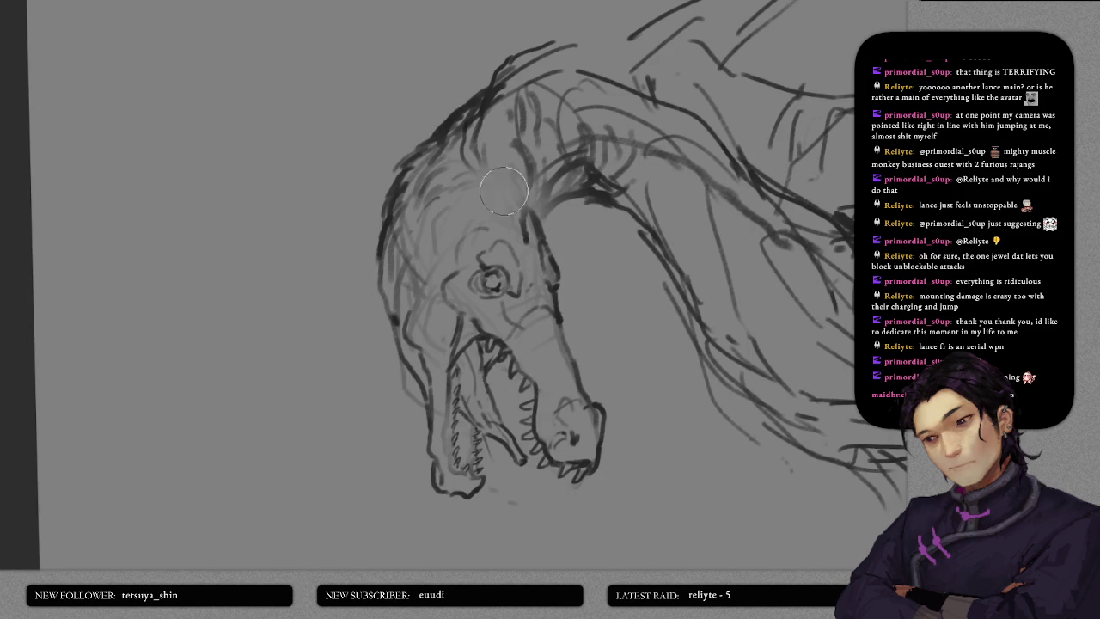
drag(456, 192, 516, 215)
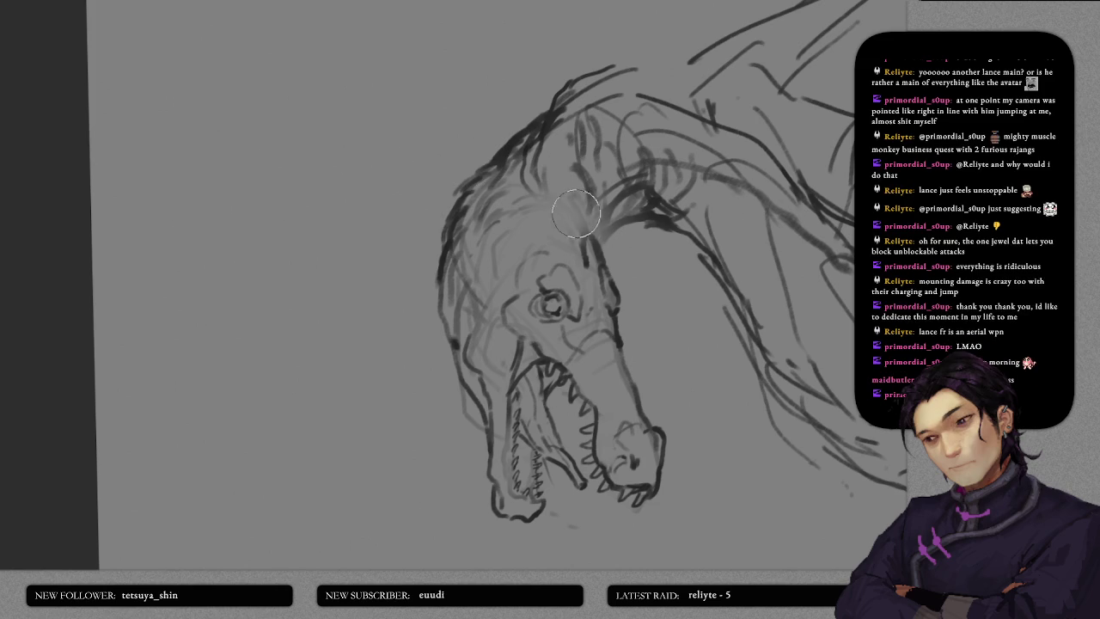
- Lay a soft light haze over the brow and draw a curved brow line
drag(601, 198, 568, 254)
drag(511, 219, 543, 182)
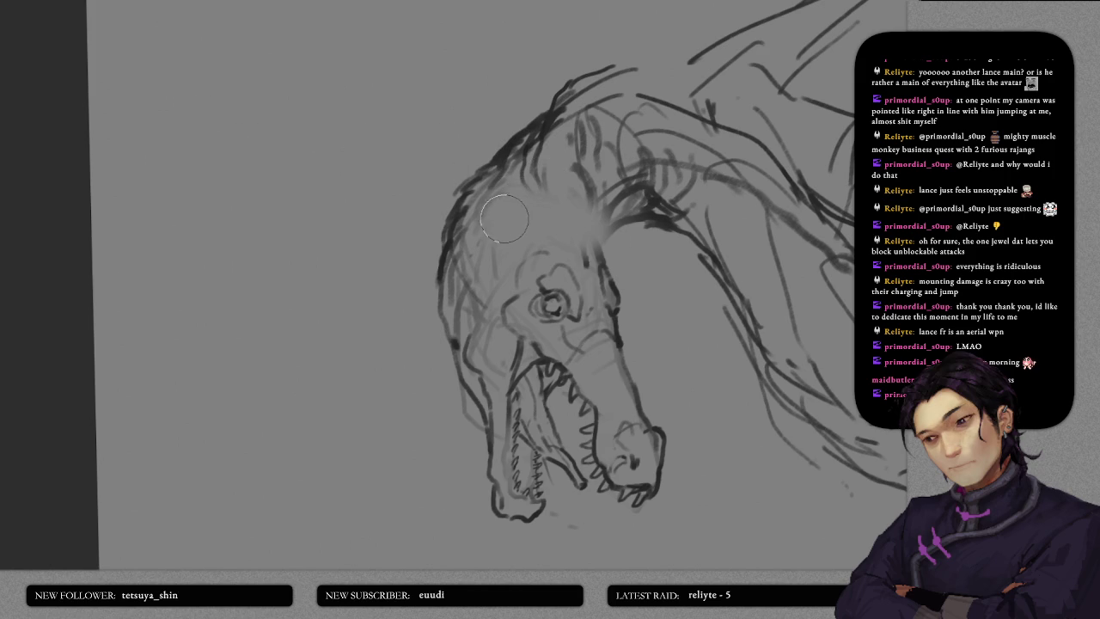
drag(491, 197, 466, 209)
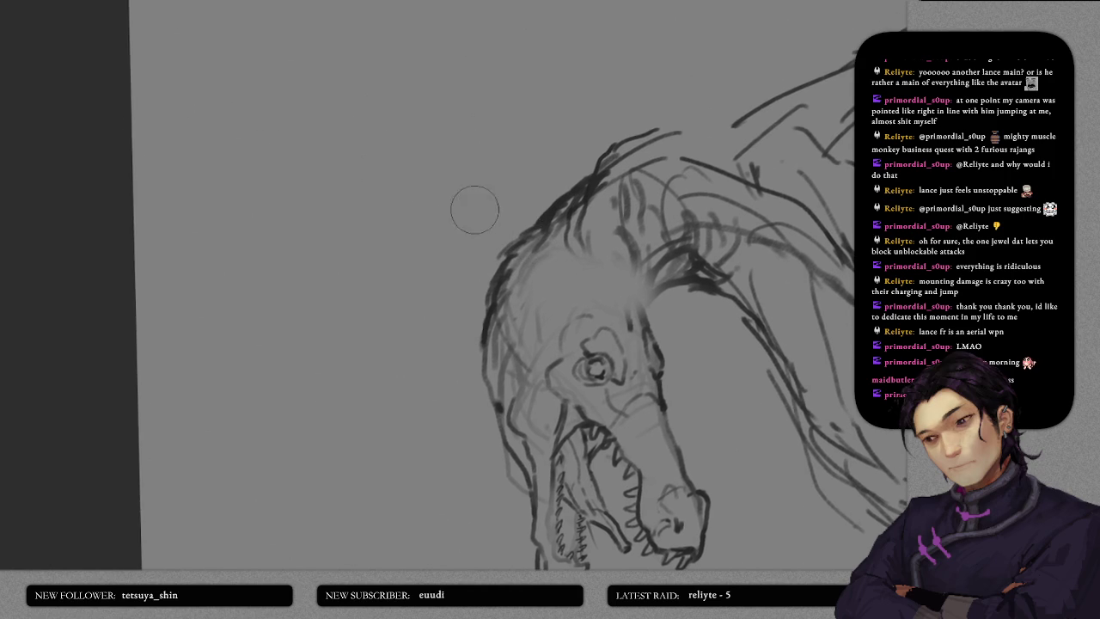
mouse_move(453, 160)
mouse_down()
mouse_move(500, 148)
mouse_move(508, 171)
mouse_up()
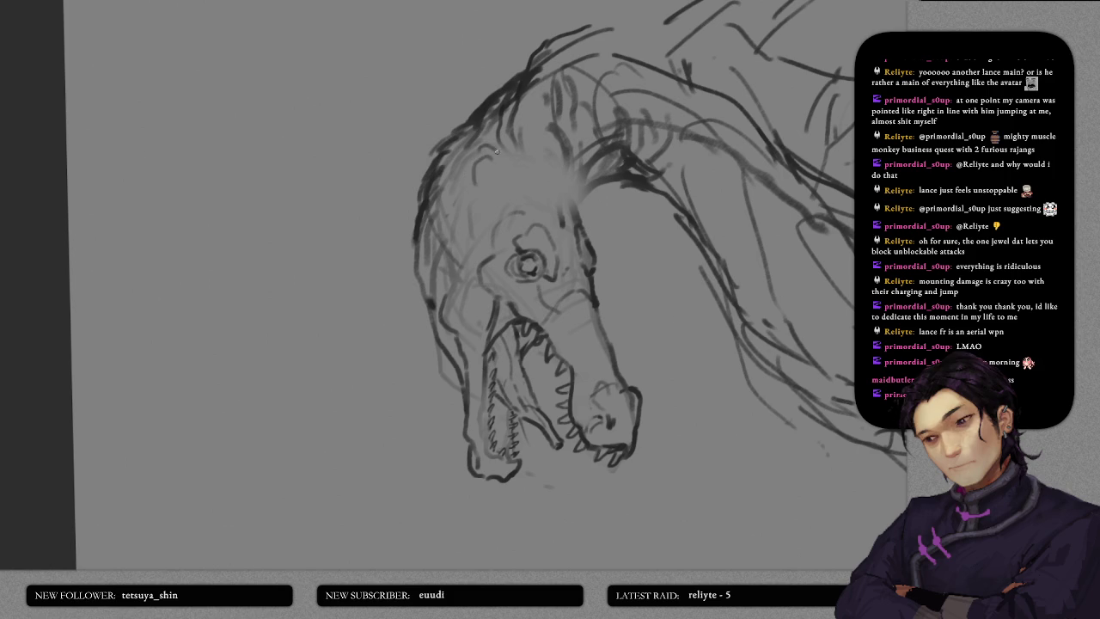
key(ctrl+z)
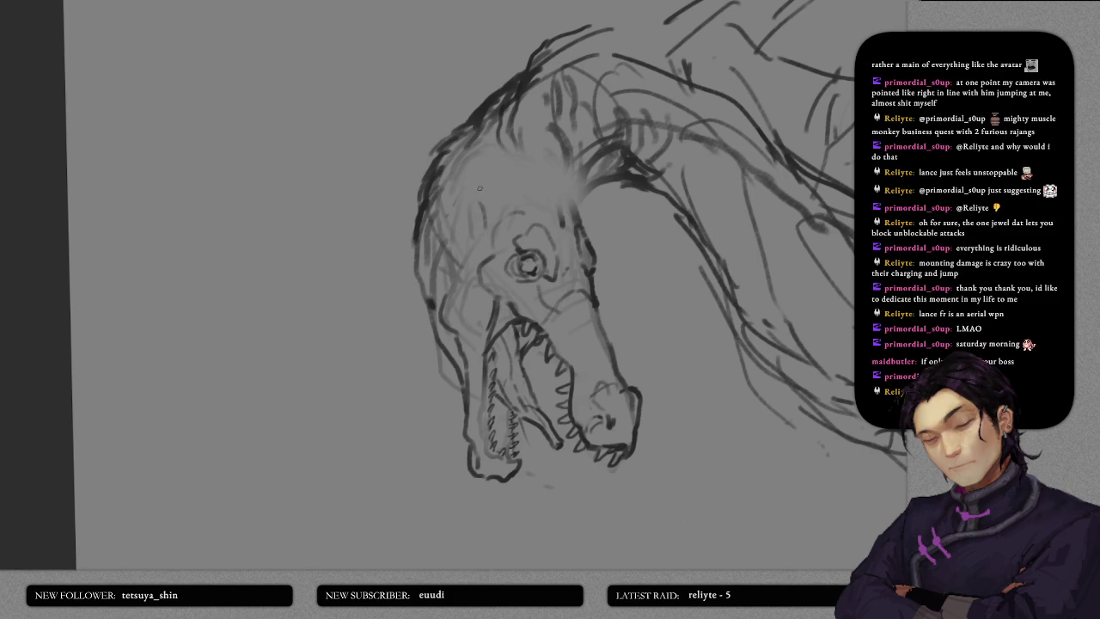
mouse_move(470, 182)
mouse_down()
mouse_move(503, 166)
mouse_move(566, 182)
mouse_move(593, 259)
mouse_up()
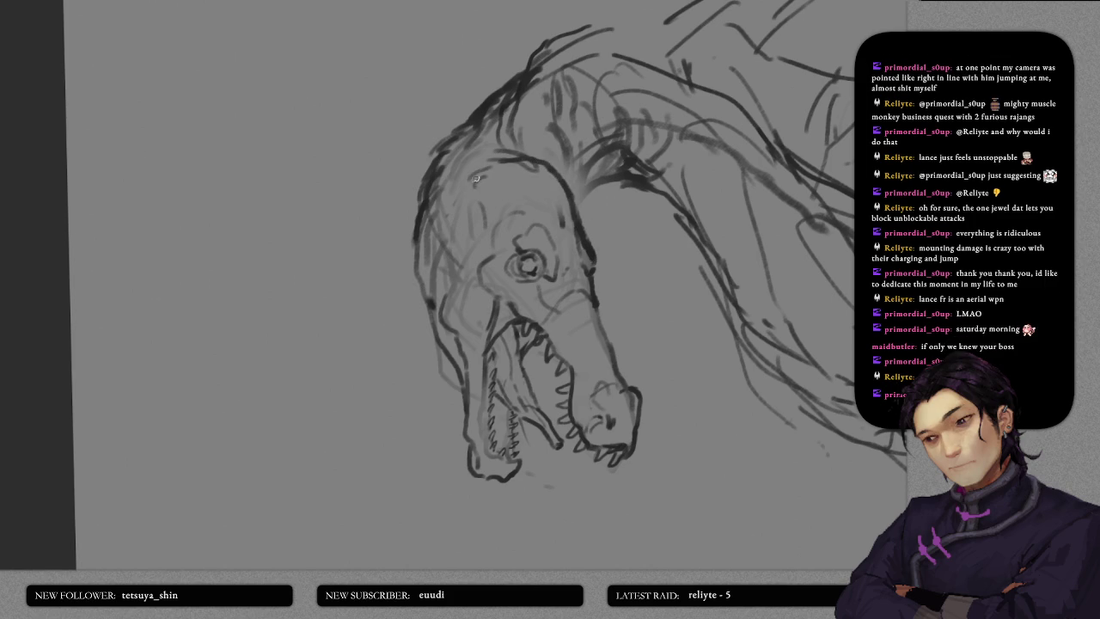
mouse_move(496, 158)
mouse_down()
mouse_move(464, 157)
mouse_move(468, 193)
mouse_up()
drag(502, 198, 559, 213)
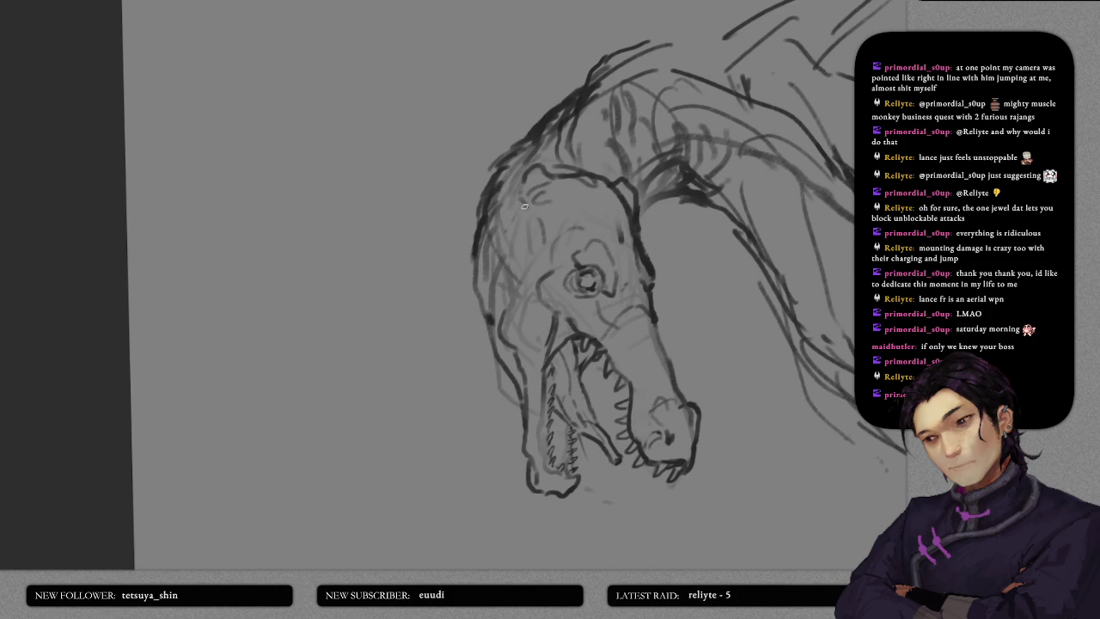
- Trace the brow, cheek and left jaw contour, adding short strokes at the jaw corner
drag(520, 207, 497, 255)
mouse_move(488, 236)
mouse_down()
mouse_move(473, 303)
mouse_move(470, 294)
mouse_move(483, 340)
mouse_move(500, 352)
mouse_up()
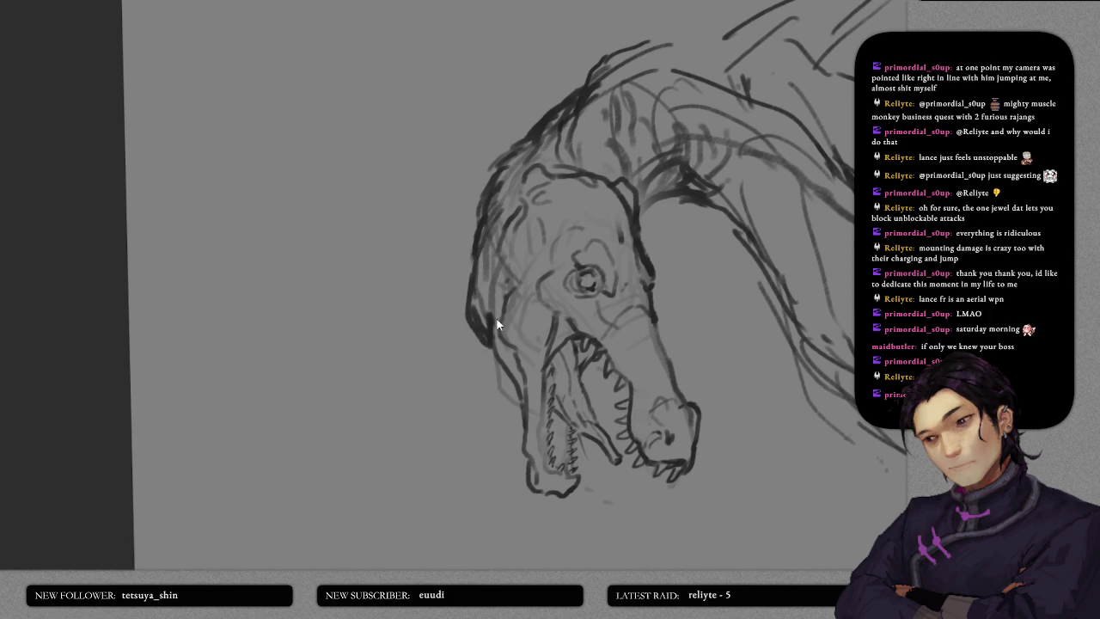
drag(499, 306, 495, 342)
drag(495, 296, 493, 337)
drag(495, 332, 528, 384)
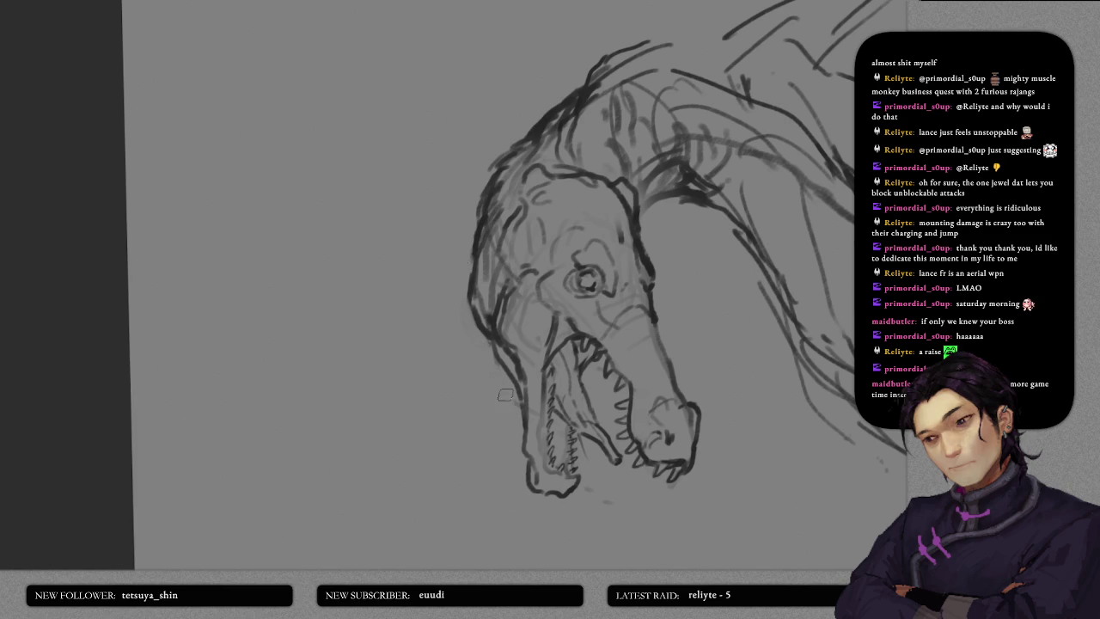
drag(591, 314, 566, 383)
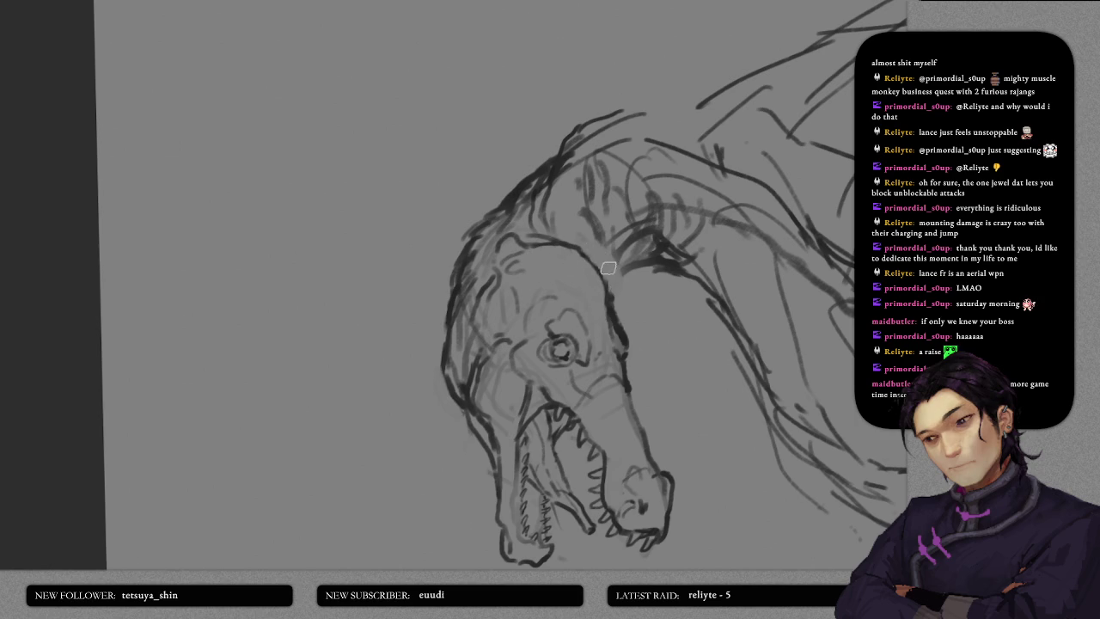
- Draw dark pencil strokes along the brow edge and across the top of the head
drag(586, 254, 608, 296)
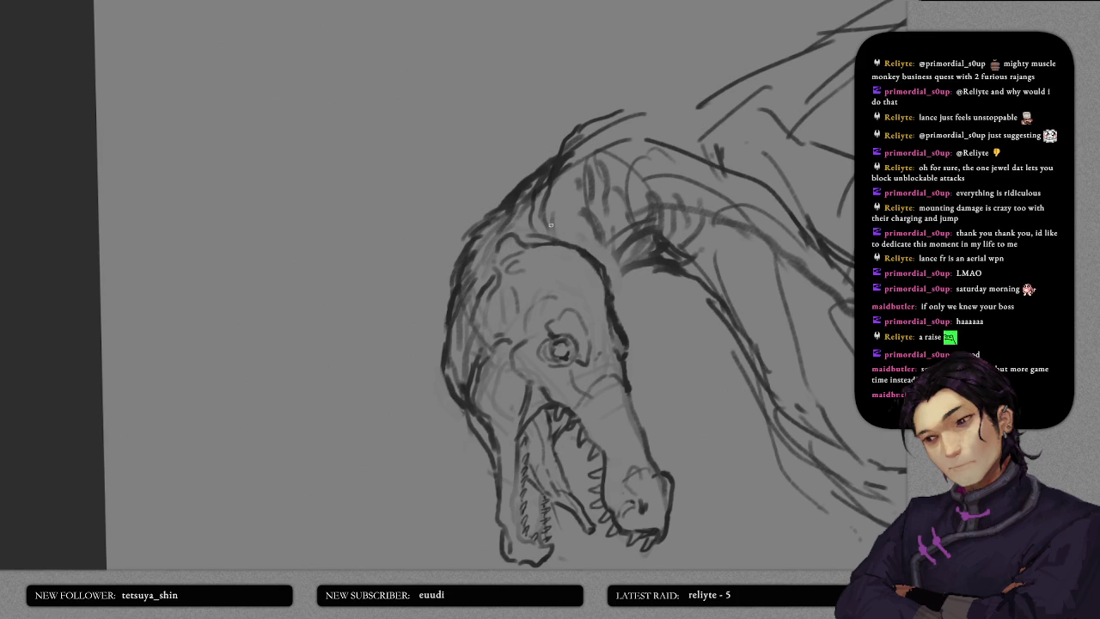
drag(557, 177, 592, 254)
drag(546, 196, 570, 247)
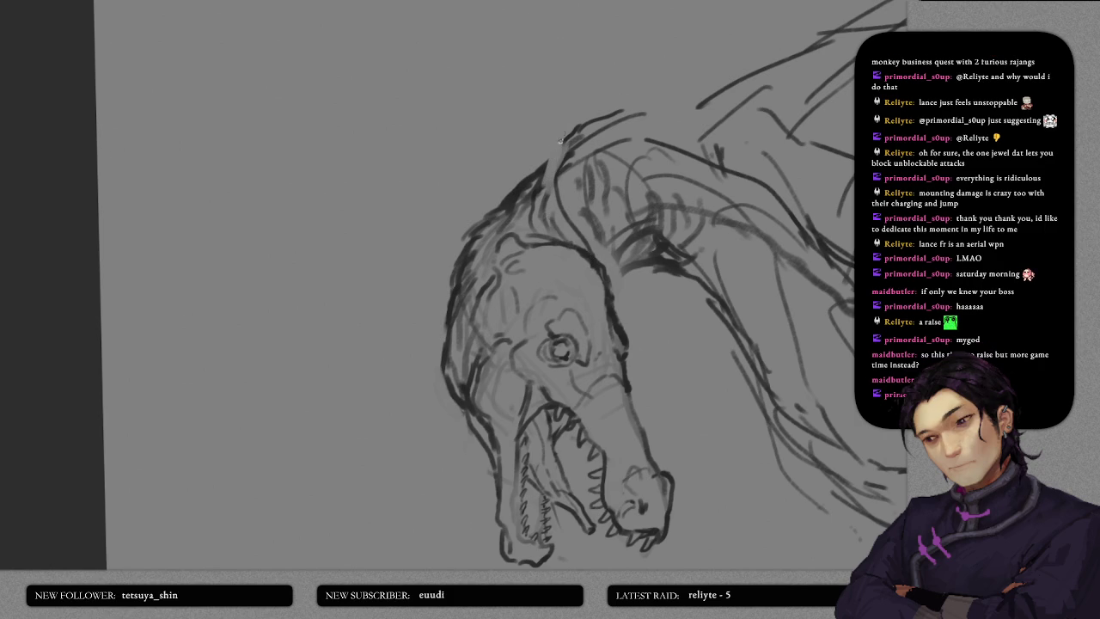
mouse_move(562, 136)
mouse_down()
mouse_move(551, 174)
mouse_move(585, 107)
mouse_move(592, 113)
mouse_up()
mouse_move(541, 163)
mouse_down()
mouse_move(592, 114)
mouse_move(619, 110)
mouse_up()
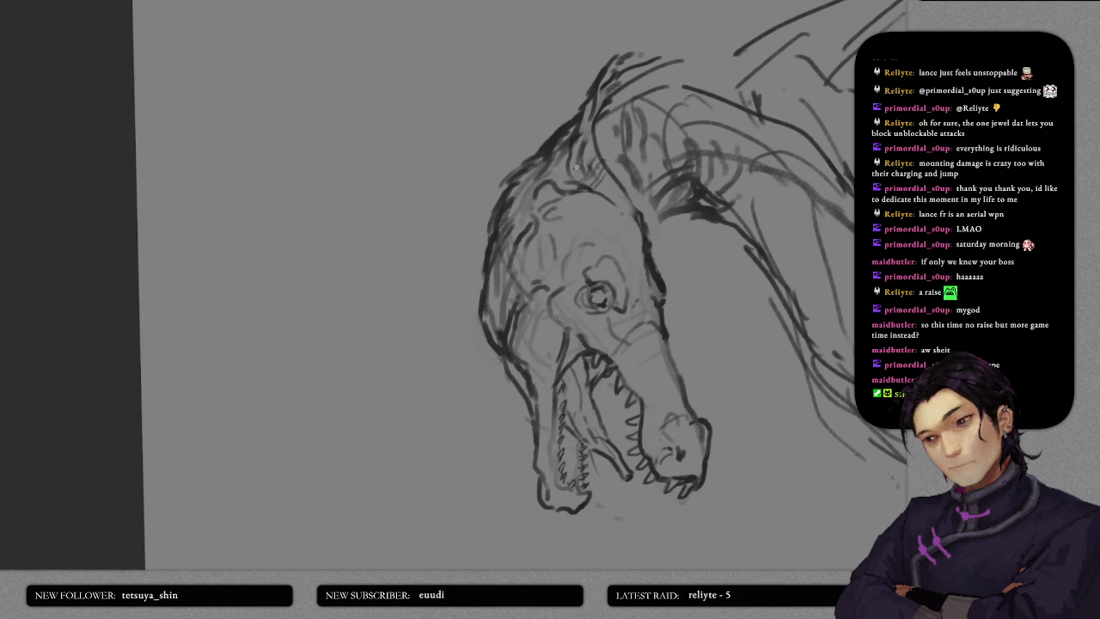
drag(583, 155, 596, 135)
- Pan to bring the neck into view and add a faint stroke atop the head
scroll(621, 215, right, 2)
scroll(560, 256, down, 5)
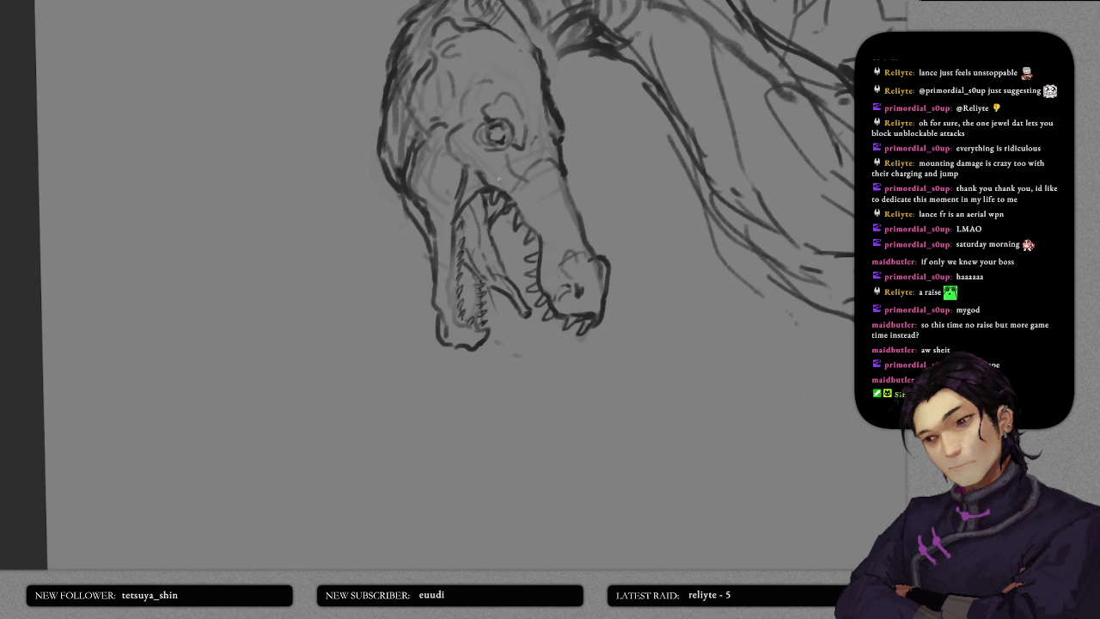
drag(499, 178, 452, 352)
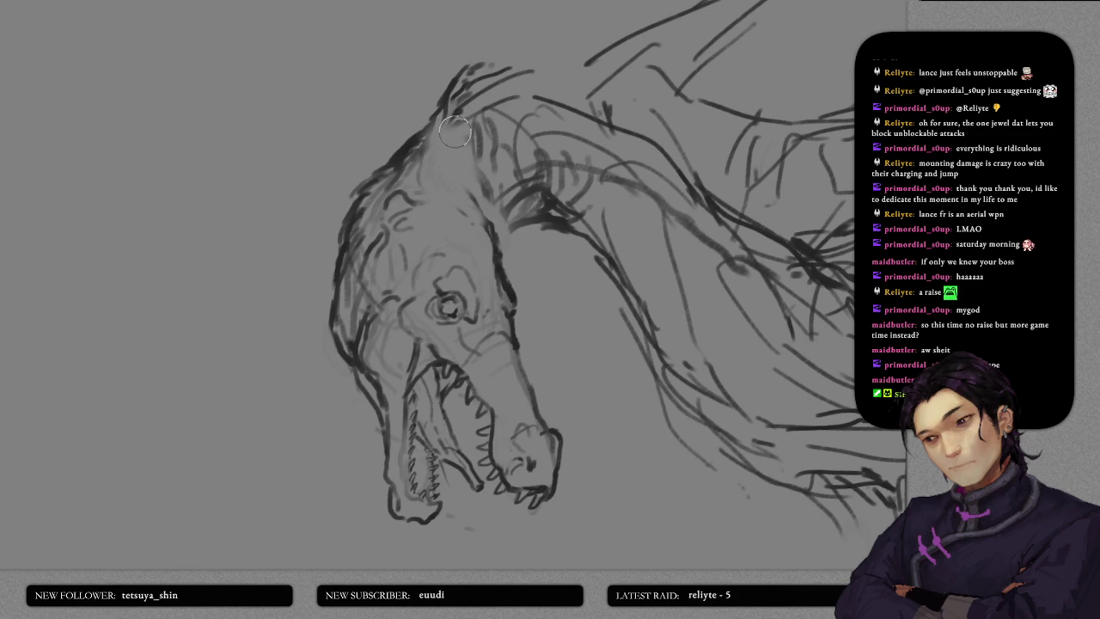
drag(450, 113, 487, 256)
- Restore the ear strokes and draw a line along the left ear's inner edge
mouse_move(479, 214)
mouse_down()
mouse_move(480, 232)
mouse_move(438, 216)
mouse_move(467, 167)
mouse_move(425, 211)
mouse_move(422, 252)
mouse_up()
key(ctrl+z)
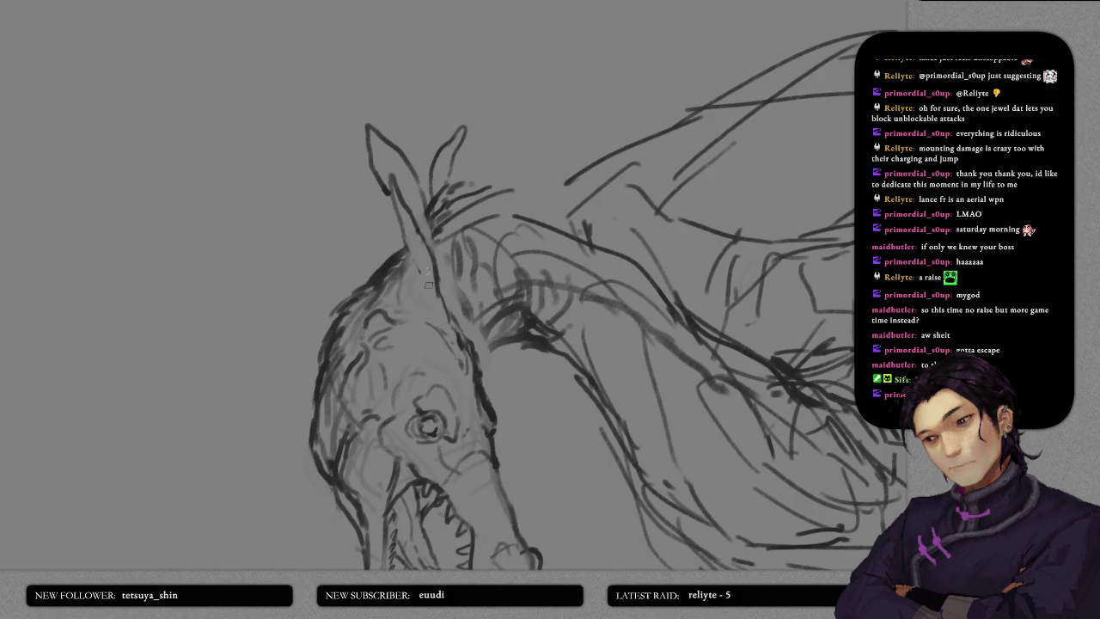
drag(391, 178, 422, 279)
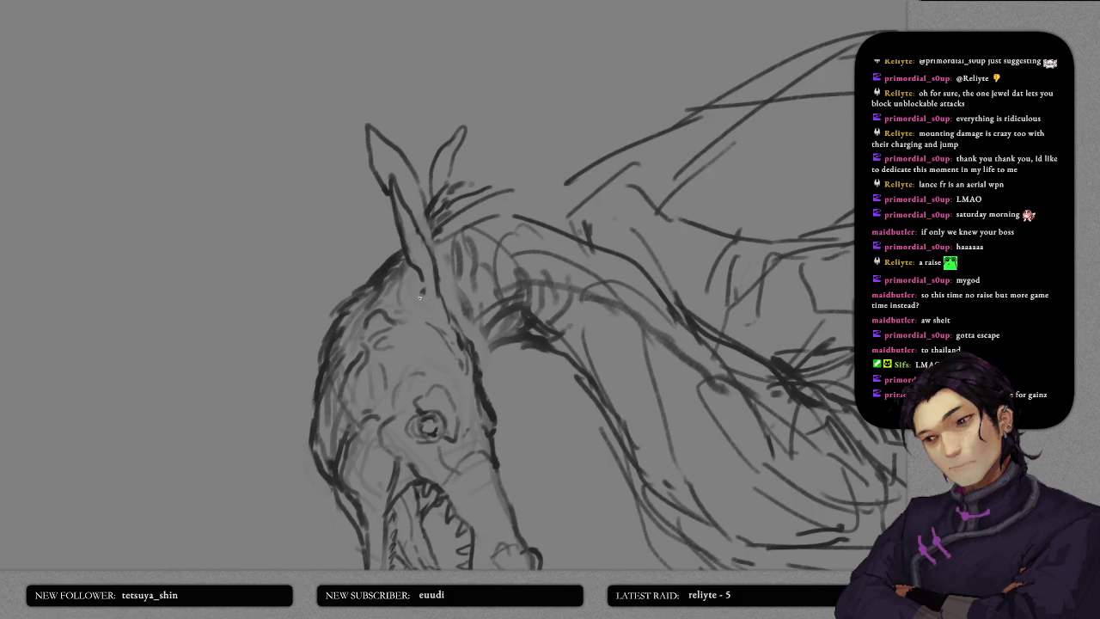
drag(442, 320, 444, 183)
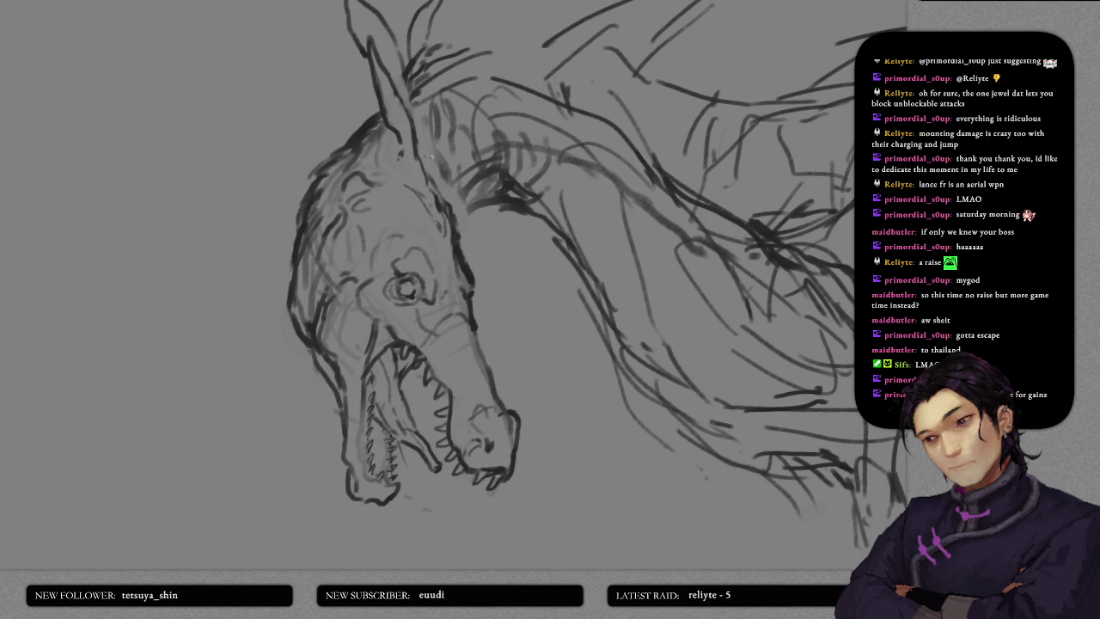
- Draw a line across the ear base, discarding a stray short stroke
drag(422, 168, 353, 132)
key(ctrl+z)
drag(401, 186, 441, 227)
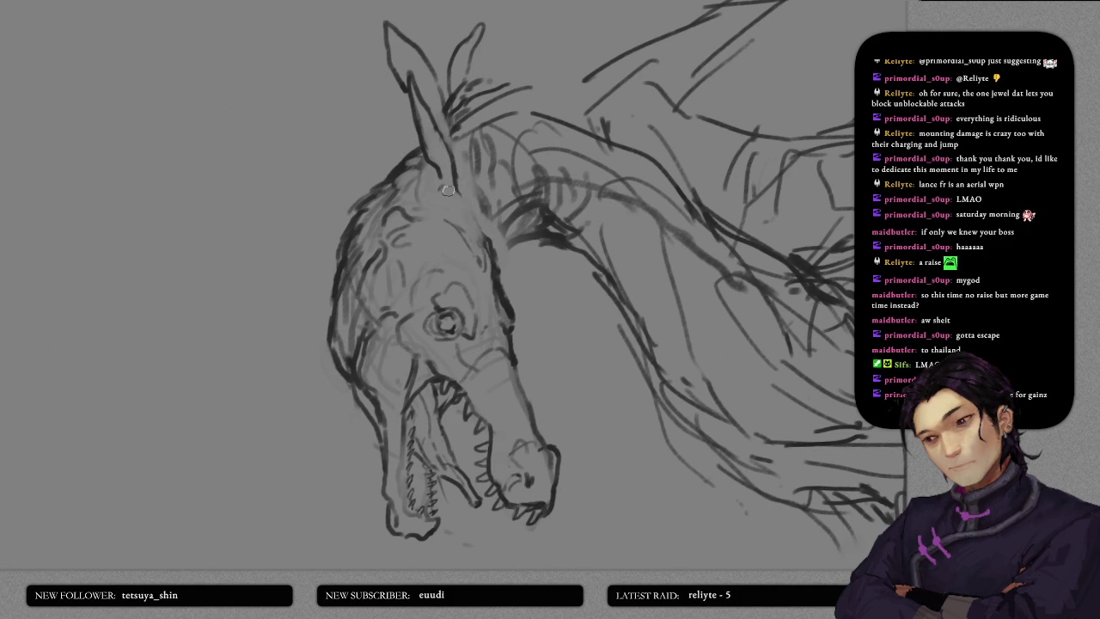
drag(431, 187, 478, 199)
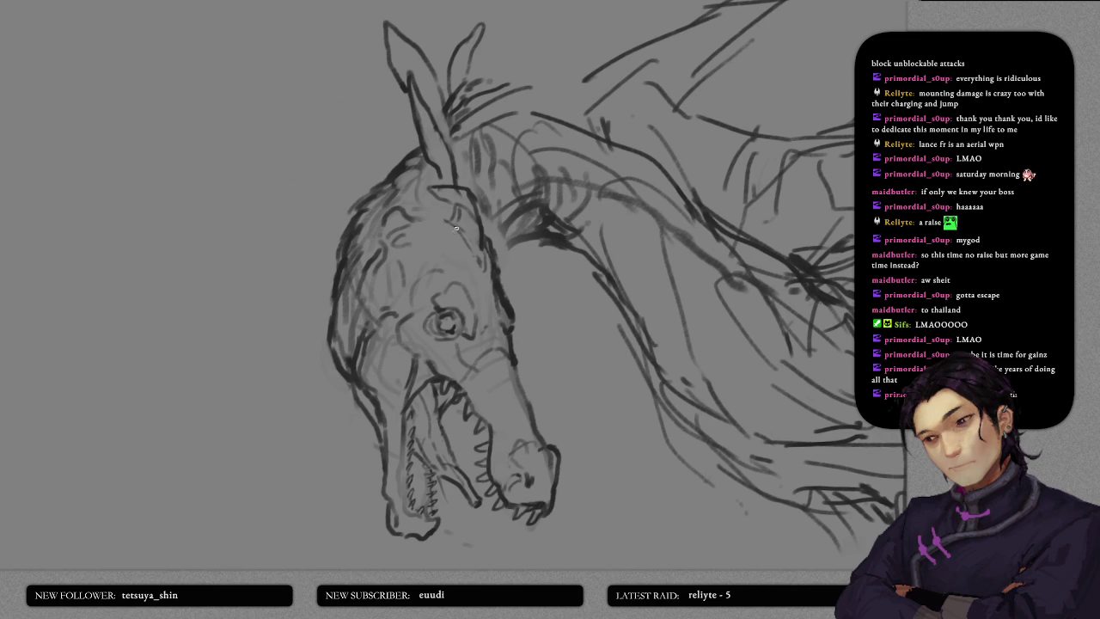
drag(473, 160, 420, 272)
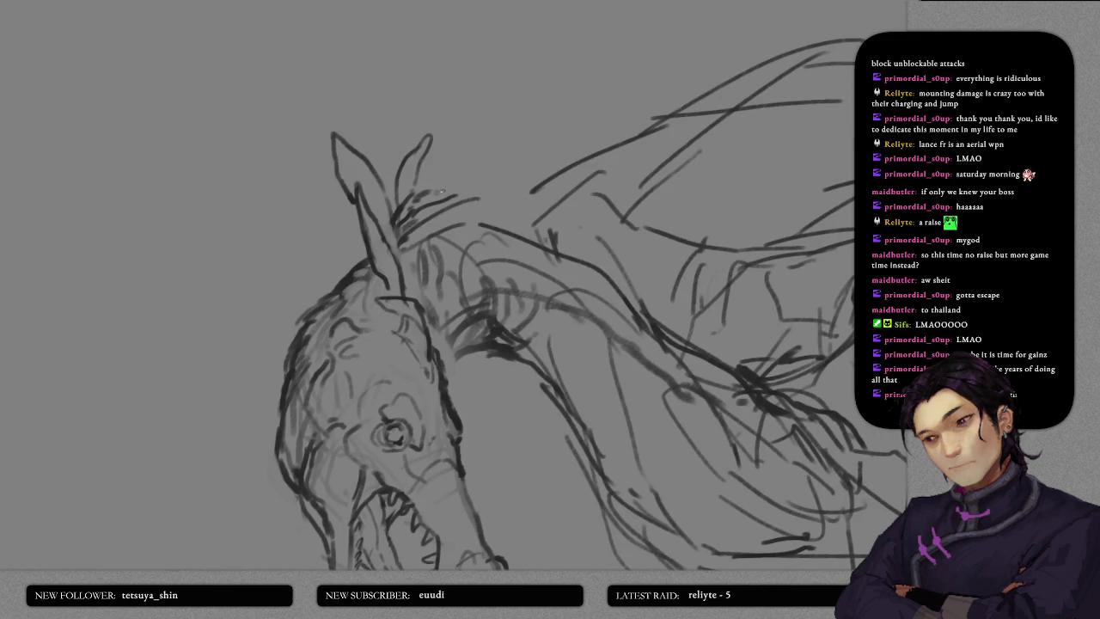
- Draw short spiky mane strokes behind the ears, extending the tuft to the right
mouse_move(437, 201)
mouse_down()
mouse_move(474, 186)
mouse_move(486, 160)
mouse_move(444, 213)
mouse_up()
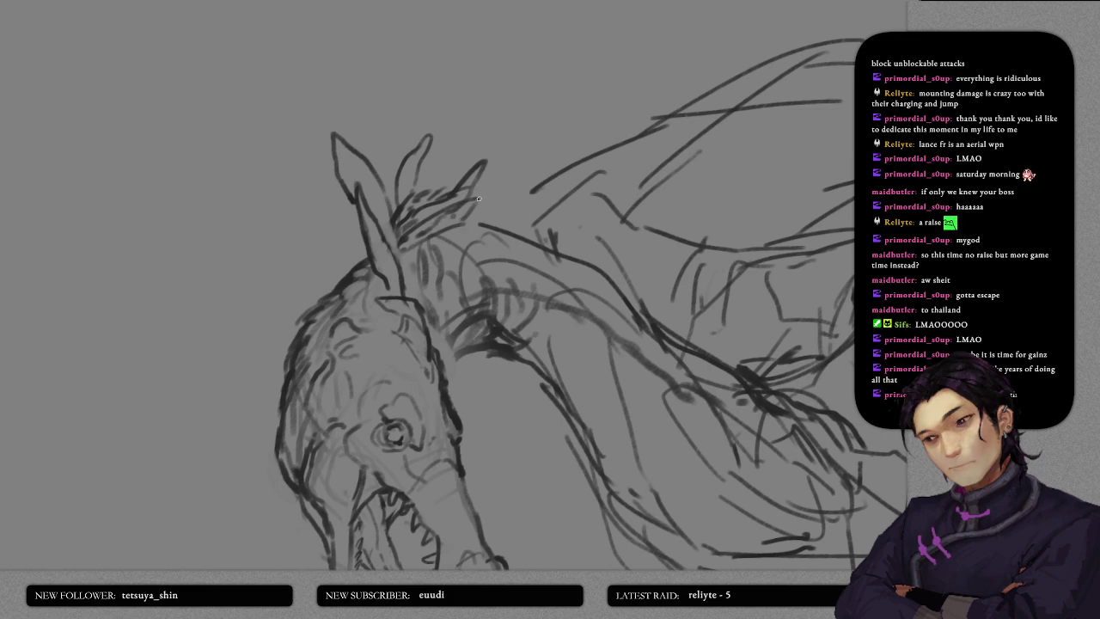
mouse_move(456, 172)
mouse_down()
mouse_move(459, 142)
mouse_move(476, 205)
mouse_up()
mouse_move(483, 210)
mouse_down()
mouse_move(520, 206)
mouse_move(540, 248)
mouse_move(560, 228)
mouse_up()
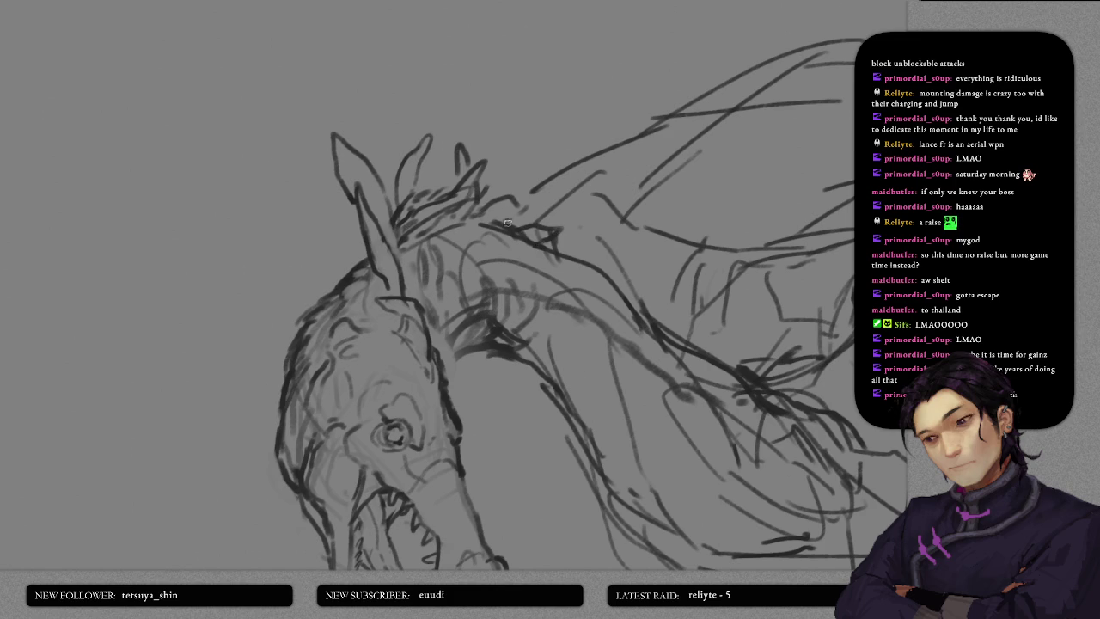
drag(551, 204, 459, 164)
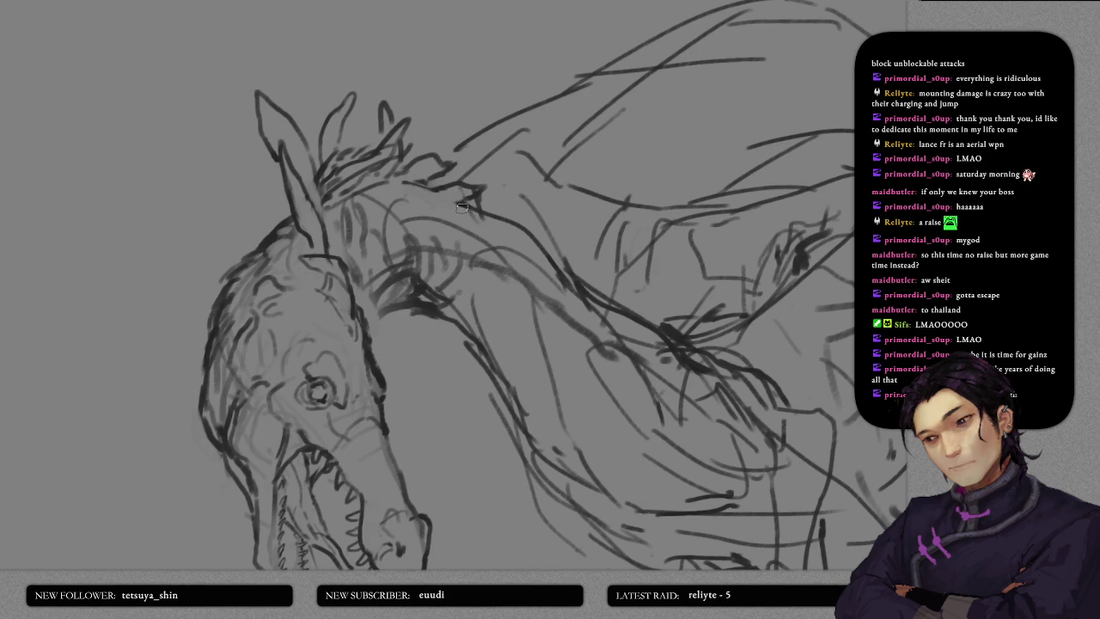
scroll(459, 223, down, 3)
- Hatch dark ridge strokes down the shoulder and along the back
scroll(458, 224, down, 2)
scroll(459, 223, up, 3)
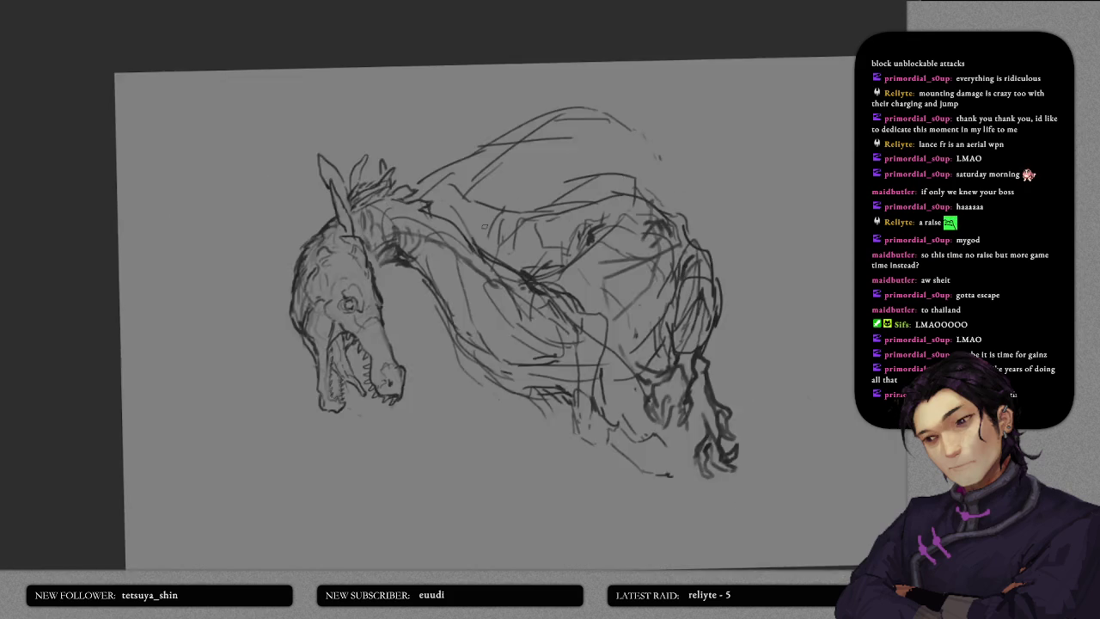
scroll(476, 222, up, 1)
drag(477, 221, 439, 181)
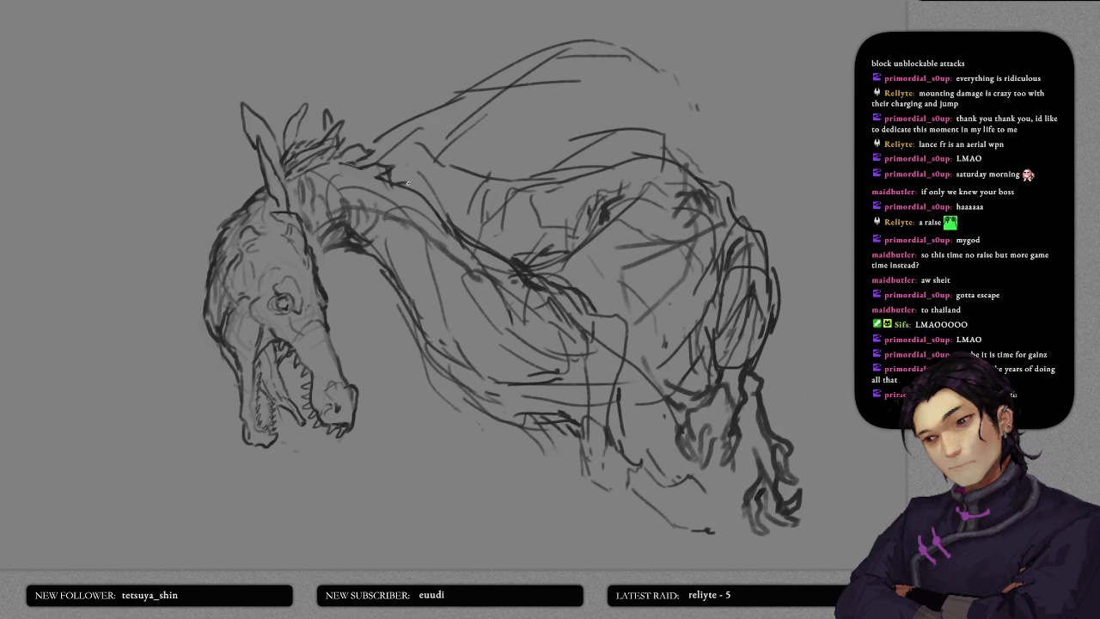
mouse_move(414, 192)
mouse_down()
mouse_move(365, 241)
mouse_move(406, 316)
mouse_move(456, 284)
mouse_up()
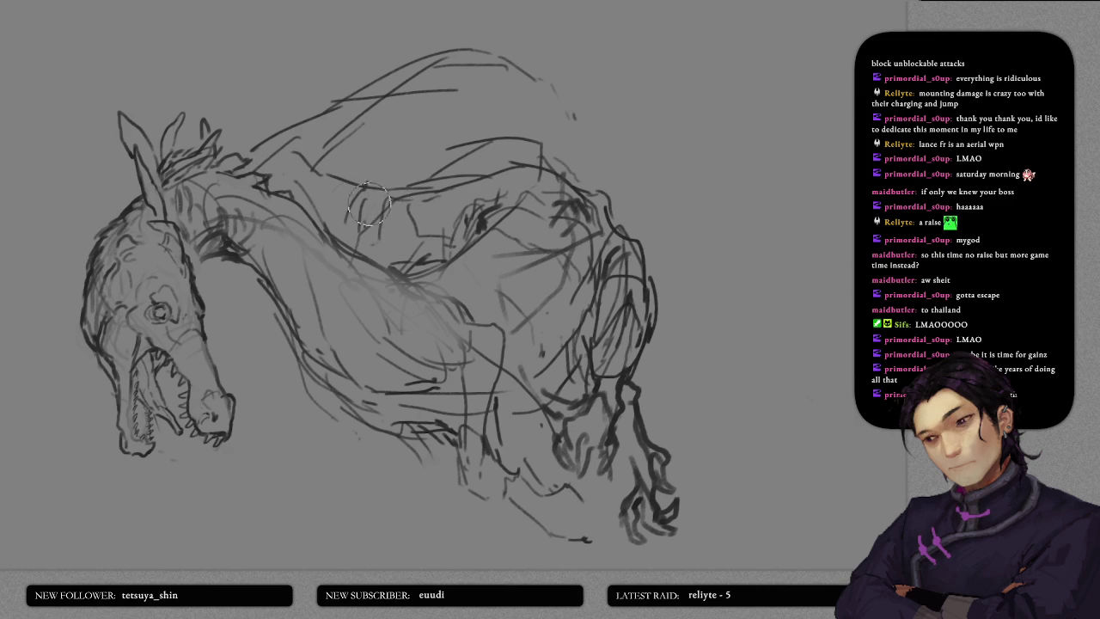
drag(302, 227, 432, 215)
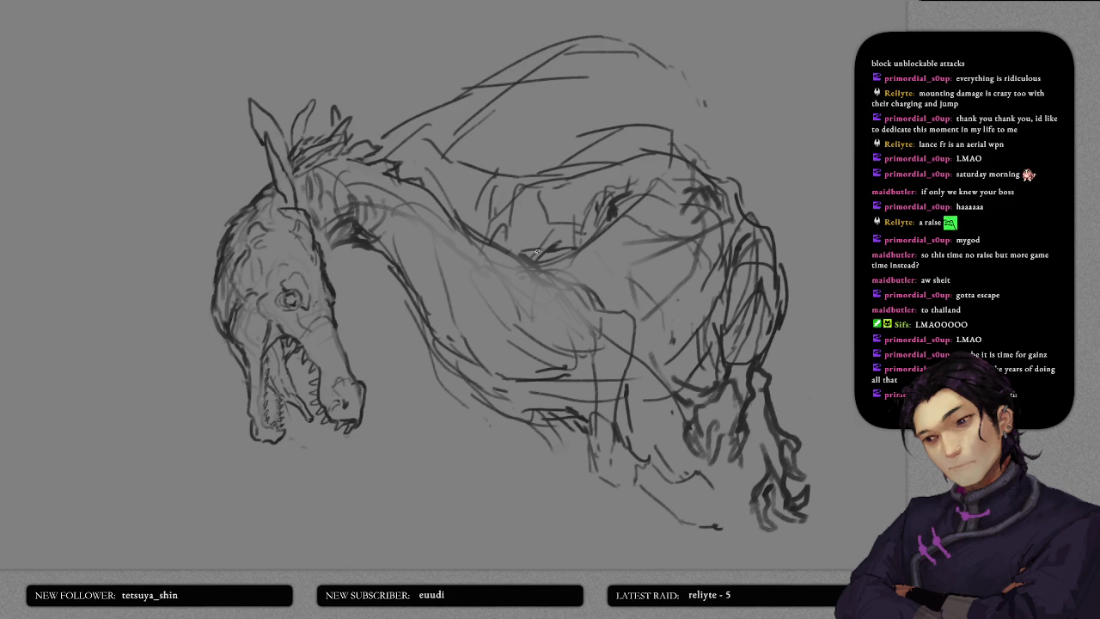
mouse_move(561, 243)
mouse_down()
mouse_move(659, 155)
mouse_move(689, 149)
mouse_up()
mouse_move(654, 182)
mouse_down()
mouse_move(700, 130)
mouse_move(654, 174)
mouse_up()
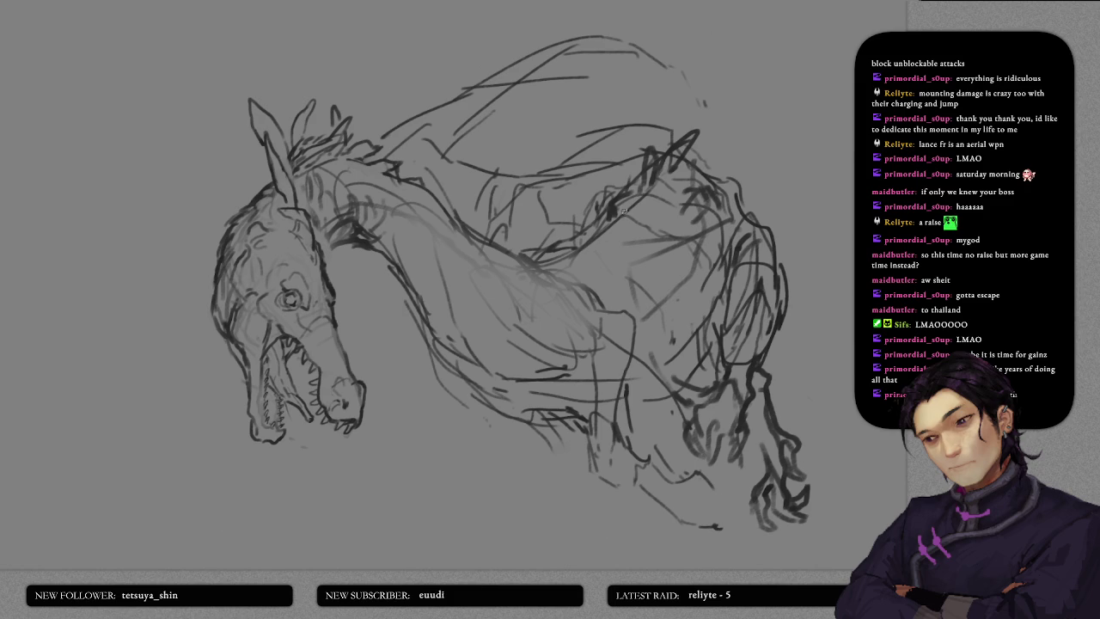
mouse_move(618, 209)
mouse_down()
mouse_move(638, 170)
mouse_move(624, 206)
mouse_move(605, 205)
mouse_move(610, 189)
mouse_up()
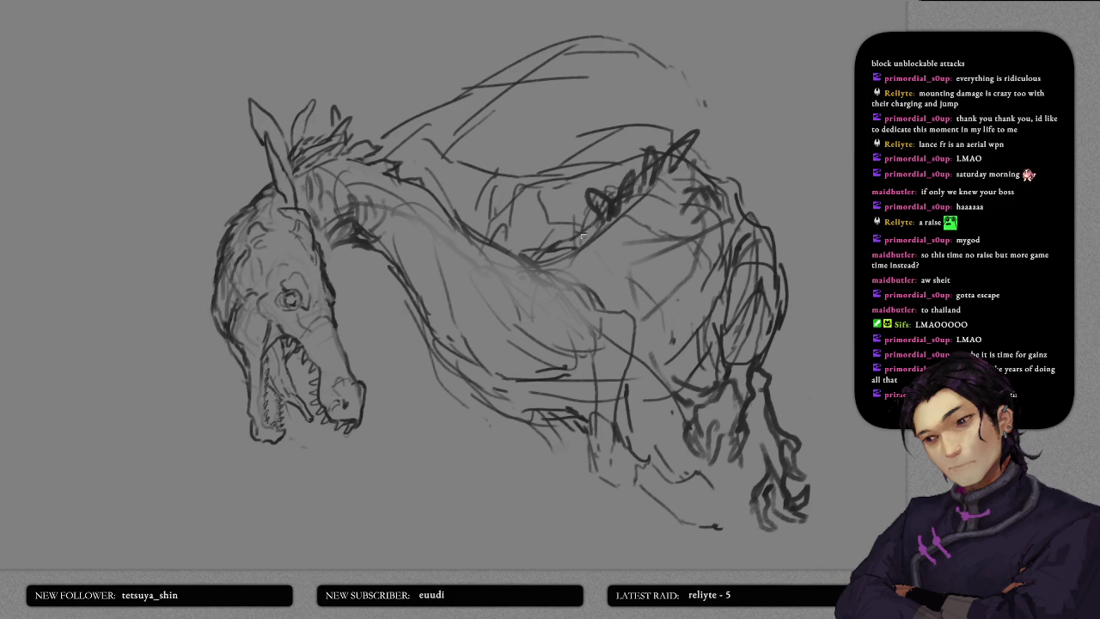
mouse_move(577, 235)
mouse_down()
mouse_move(578, 204)
mouse_move(603, 265)
mouse_move(588, 241)
mouse_move(600, 254)
mouse_up()
mouse_move(529, 261)
mouse_down()
mouse_move(564, 222)
mouse_move(559, 238)
mouse_up()
mouse_move(563, 232)
mouse_down()
mouse_move(544, 256)
mouse_move(524, 244)
mouse_up()
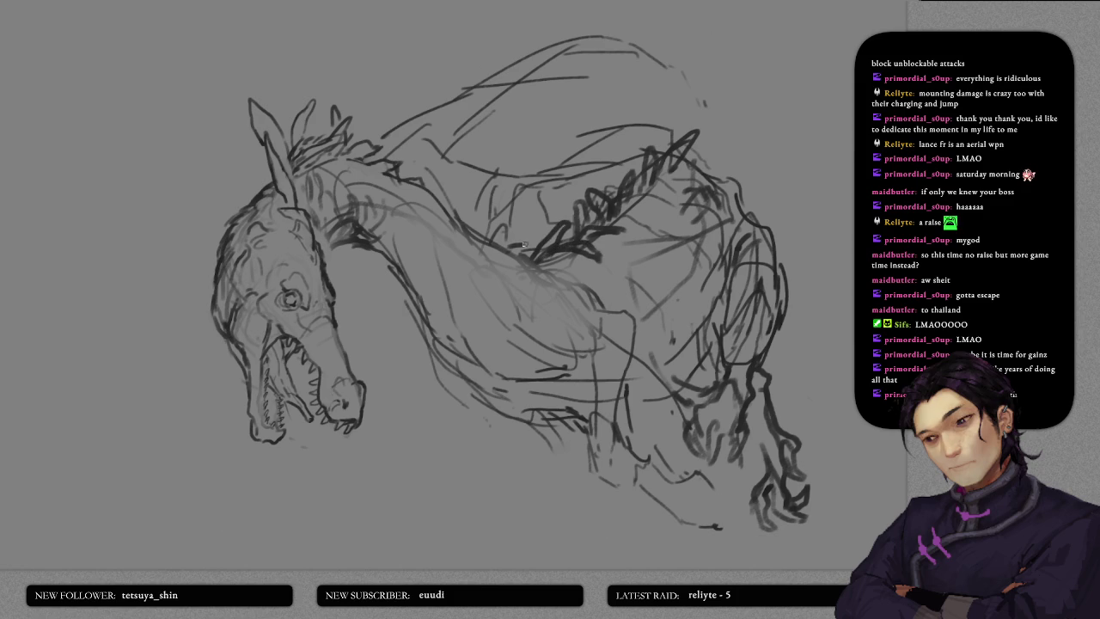
- Draw the top lines of the back, extending them toward the neck
mouse_move(632, 176)
mouse_down()
mouse_move(642, 248)
mouse_move(619, 201)
mouse_move(638, 223)
mouse_move(528, 258)
mouse_move(438, 263)
mouse_move(396, 214)
mouse_move(411, 192)
mouse_move(477, 157)
mouse_move(542, 141)
mouse_up()
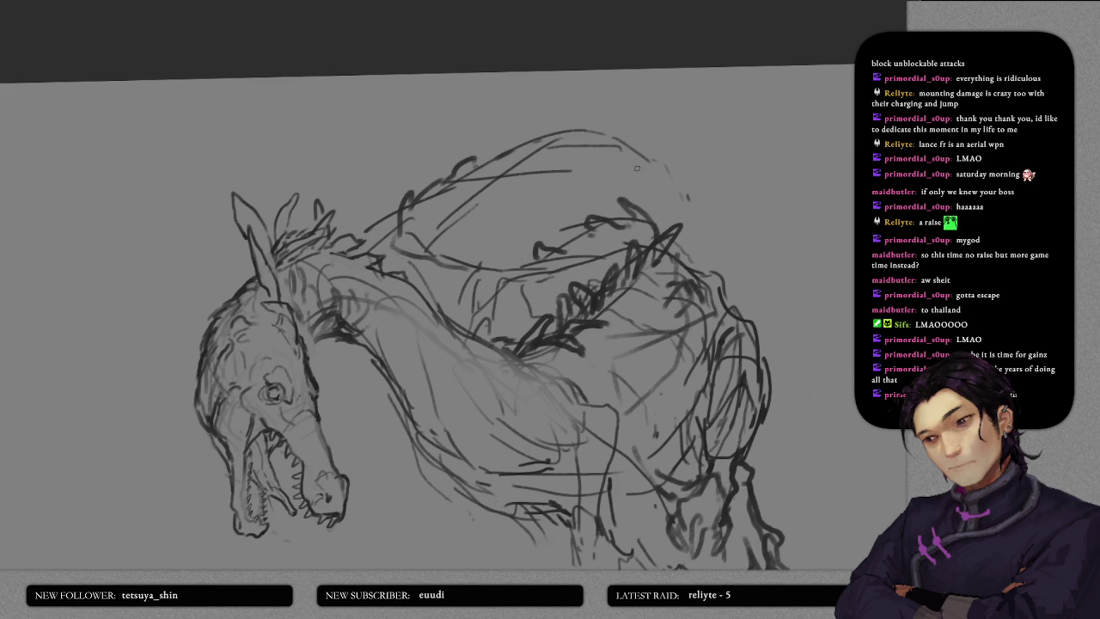
drag(649, 159, 735, 172)
drag(753, 184, 756, 197)
drag(650, 160, 728, 196)
drag(494, 187, 631, 160)
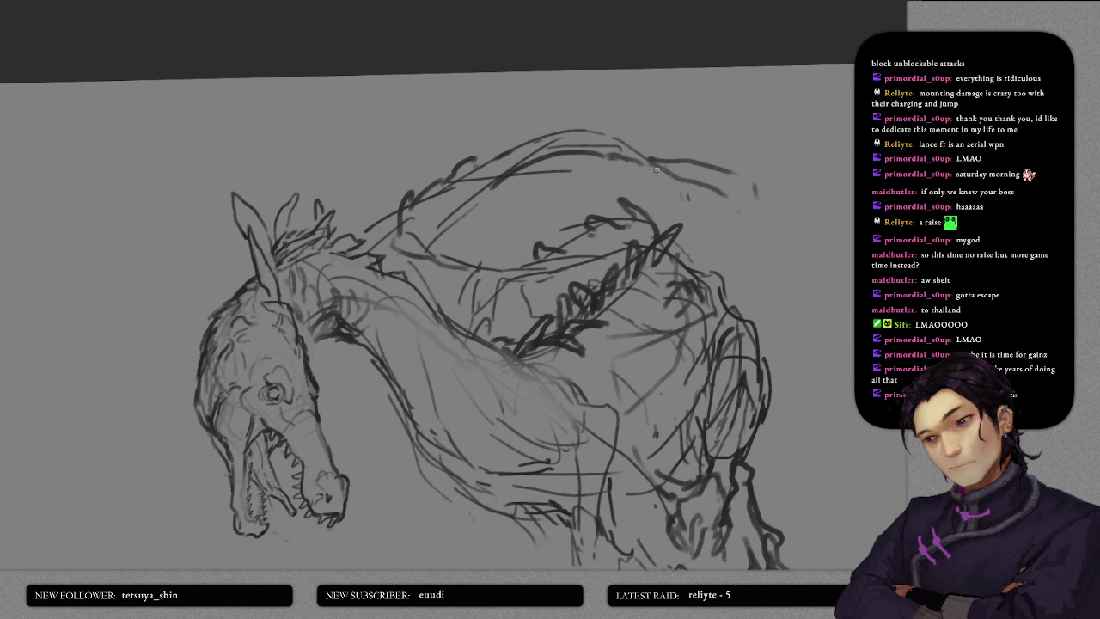
- Zoom into the head and try a forehead stroke, then undo it
mouse_move(695, 239)
mouse_down()
mouse_move(668, 184)
mouse_move(701, 235)
mouse_move(826, 273)
mouse_up()
drag(422, 203, 493, 244)
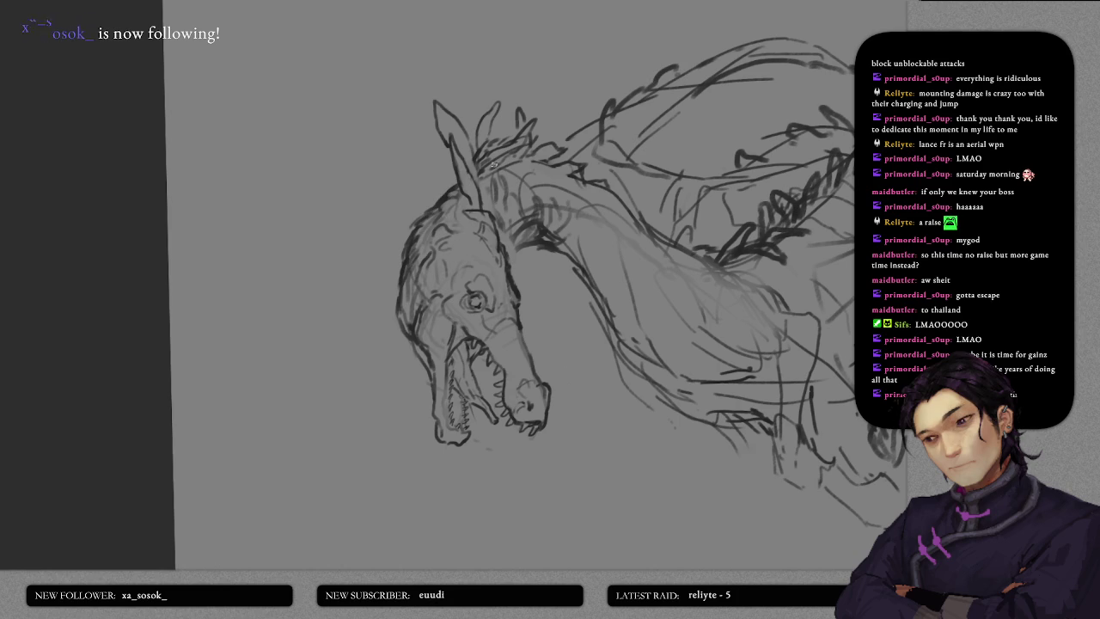
scroll(439, 195, up, 2)
scroll(481, 285, up, 1)
scroll(422, 284, up, 1)
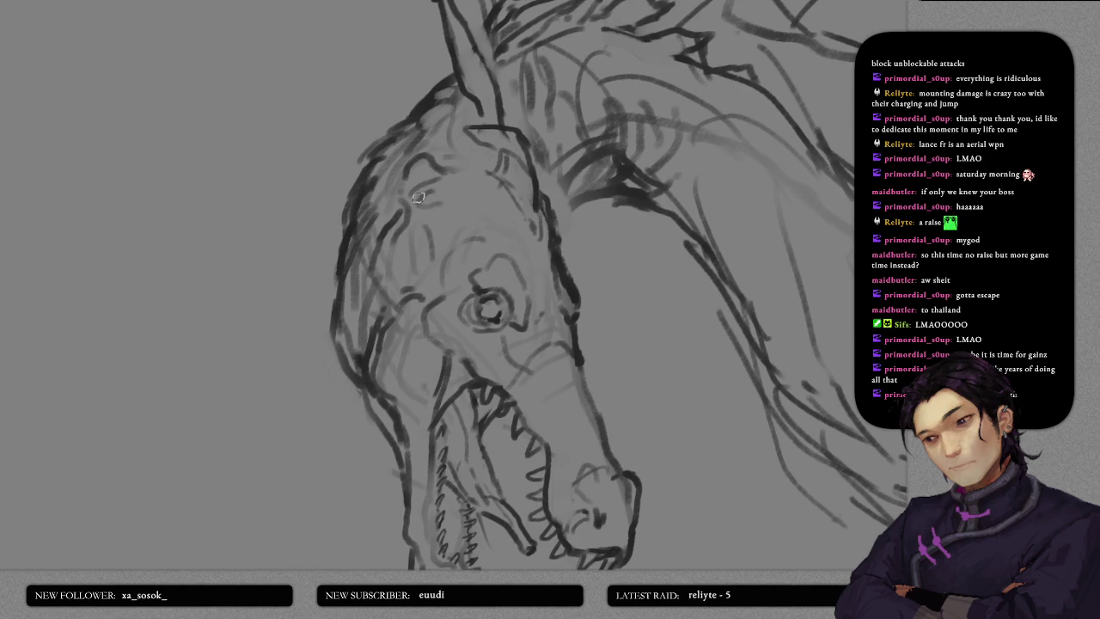
mouse_move(411, 196)
mouse_down()
mouse_move(423, 177)
mouse_move(440, 194)
mouse_move(433, 239)
mouse_up()
key(ctrl+z)
key(ctrl+z)
- Draw the cheek line down the face and a small mark on the forehead
drag(548, 181, 559, 245)
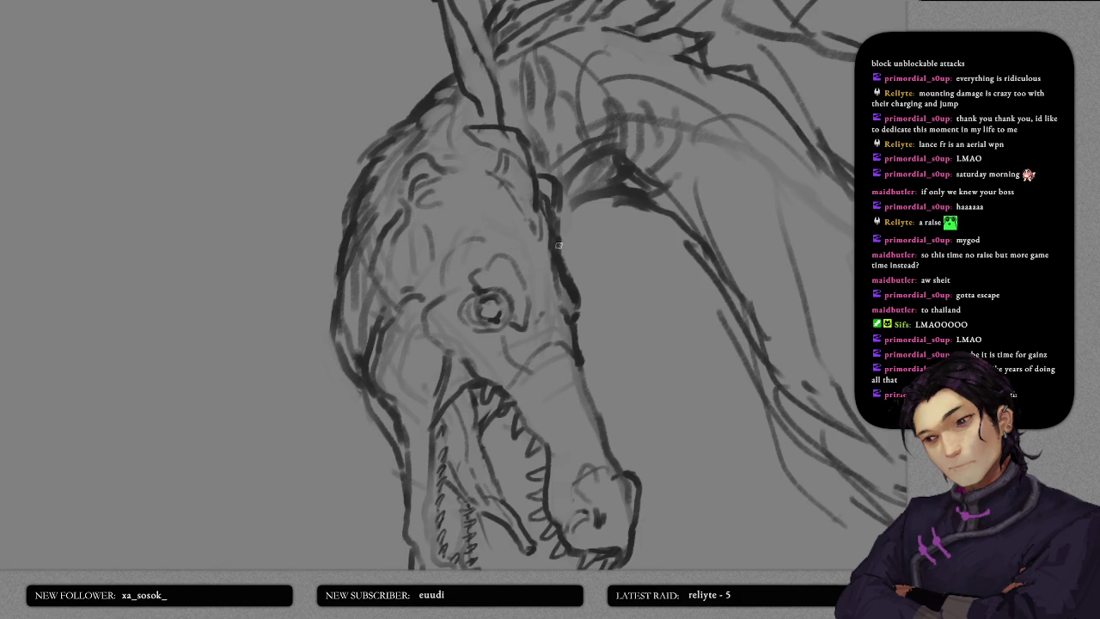
mouse_move(478, 219)
mouse_down()
mouse_move(494, 195)
mouse_move(512, 218)
mouse_move(490, 251)
mouse_move(484, 239)
mouse_move(516, 243)
mouse_up()
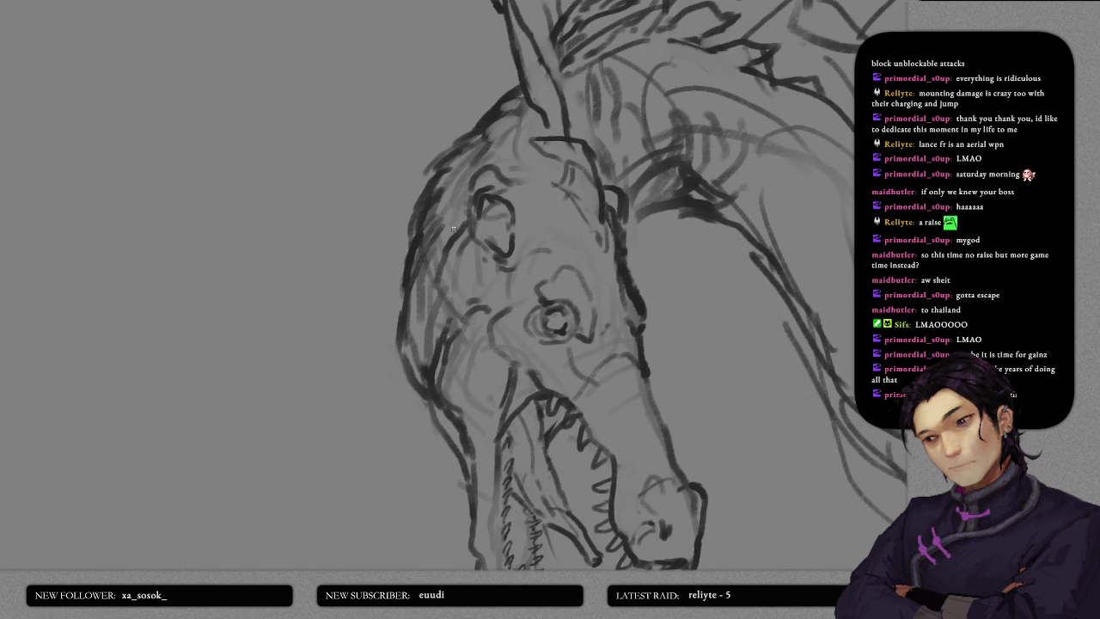
mouse_move(474, 200)
mouse_down()
mouse_move(492, 267)
mouse_move(481, 193)
mouse_move(503, 185)
mouse_move(499, 168)
mouse_move(529, 185)
mouse_move(628, 172)
mouse_move(625, 211)
mouse_up()
- Switch to a much smaller brush and sketch a faint line along the forehead
key(bracketleft)
key(bracketleft)
key(bracketleft)
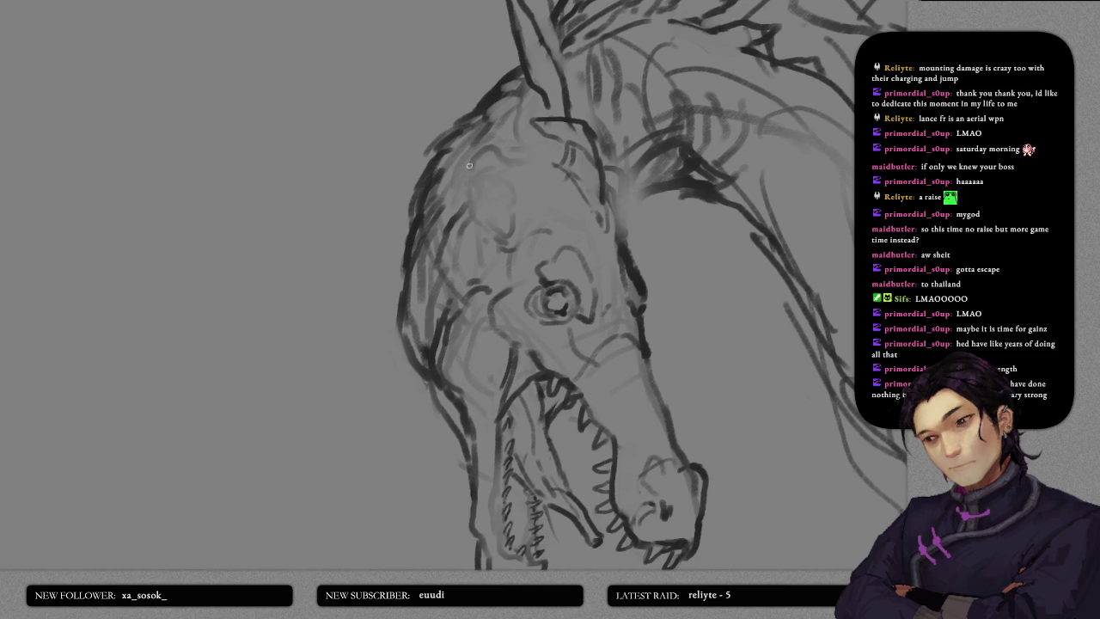
mouse_move(478, 154)
mouse_down()
mouse_move(458, 226)
mouse_move(506, 267)
mouse_move(533, 176)
mouse_up()
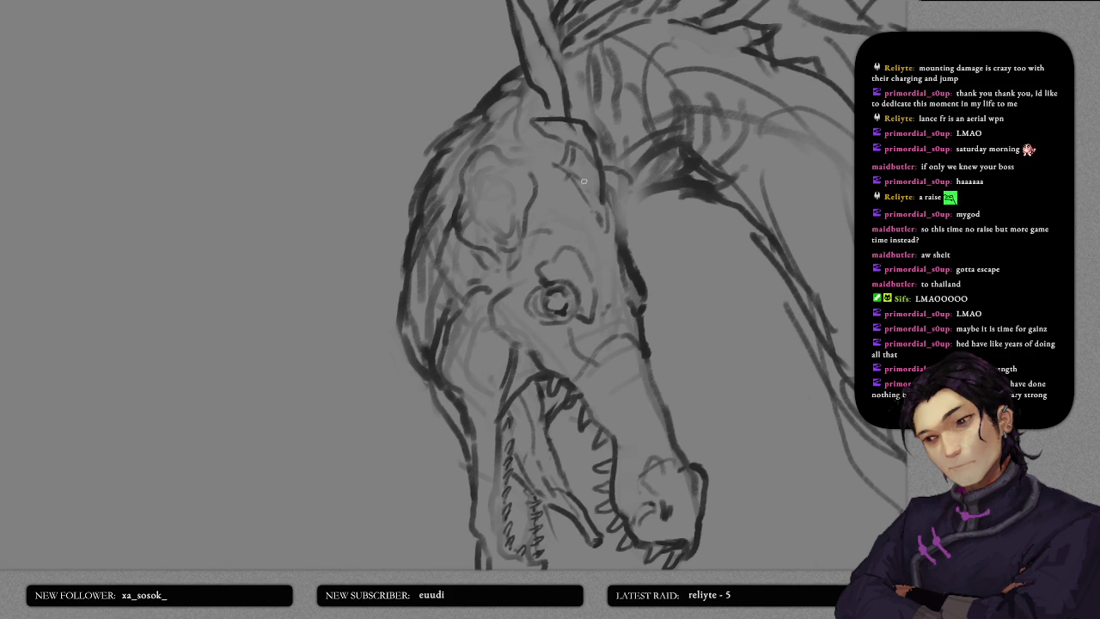
drag(457, 194, 523, 301)
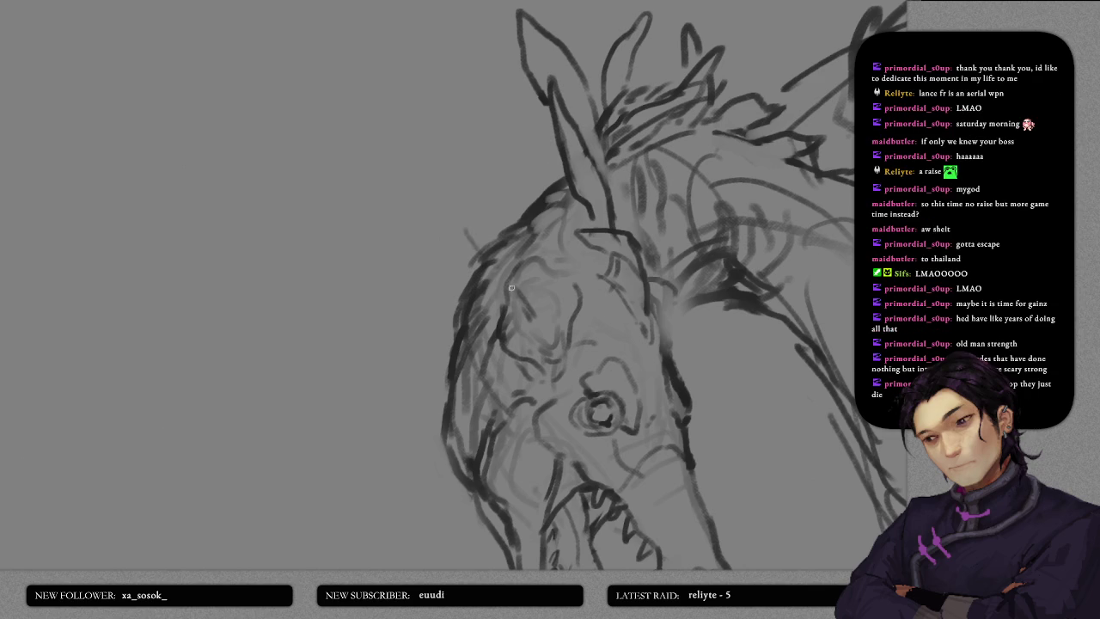
- Firm up the face, brow and neck contour strokes, removing one stray arched stroke
drag(534, 304, 461, 158)
drag(674, 320, 723, 186)
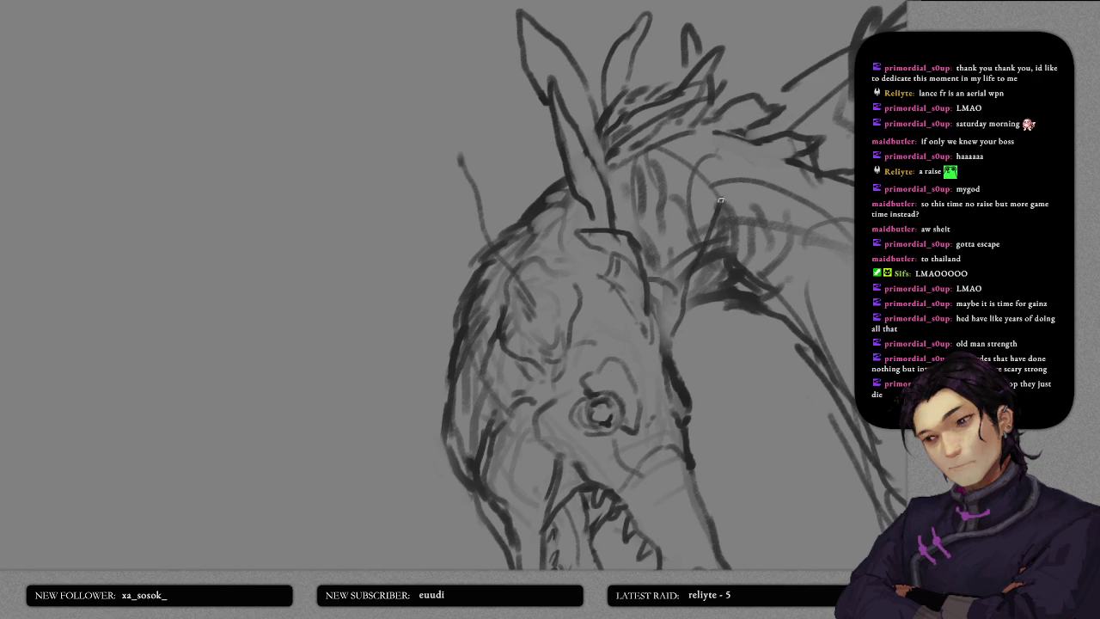
drag(657, 226, 602, 215)
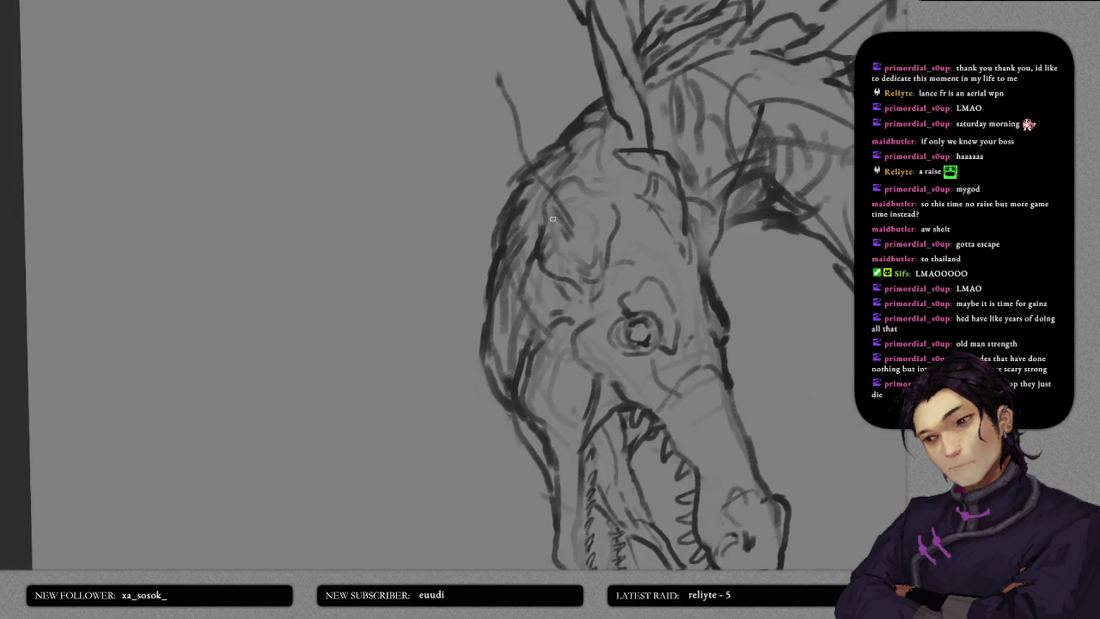
mouse_move(516, 111)
mouse_down()
mouse_move(577, 246)
mouse_move(608, 260)
mouse_move(580, 274)
mouse_move(571, 246)
mouse_up()
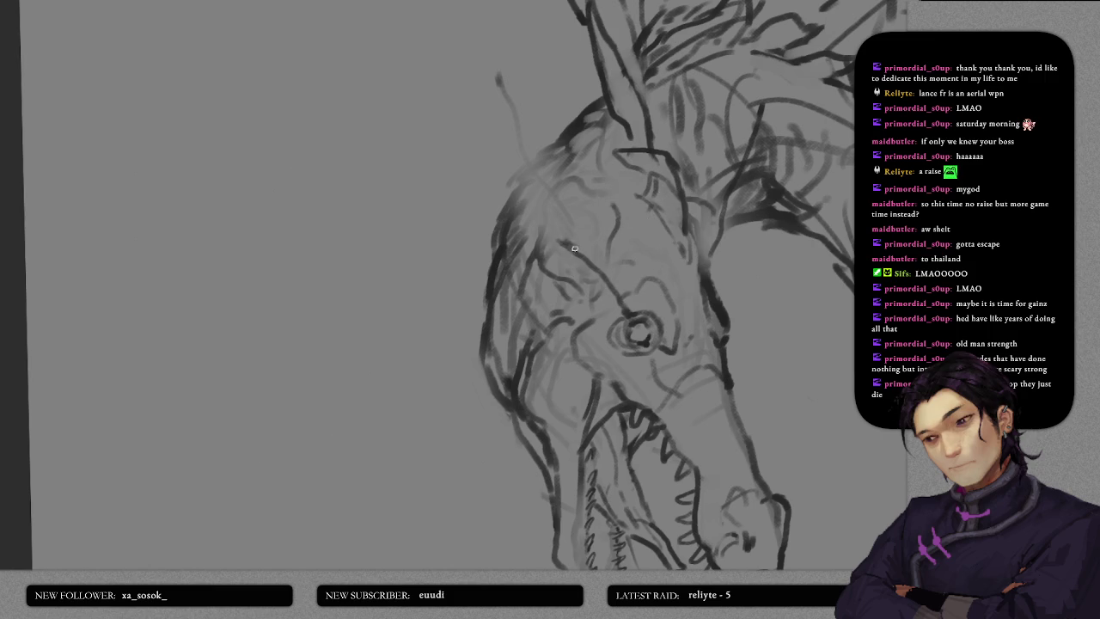
mouse_move(574, 249)
mouse_down()
mouse_move(550, 179)
mouse_move(581, 249)
mouse_up()
drag(561, 179, 597, 208)
mouse_move(718, 290)
mouse_down()
mouse_move(724, 220)
mouse_move(726, 247)
mouse_move(637, 317)
mouse_up()
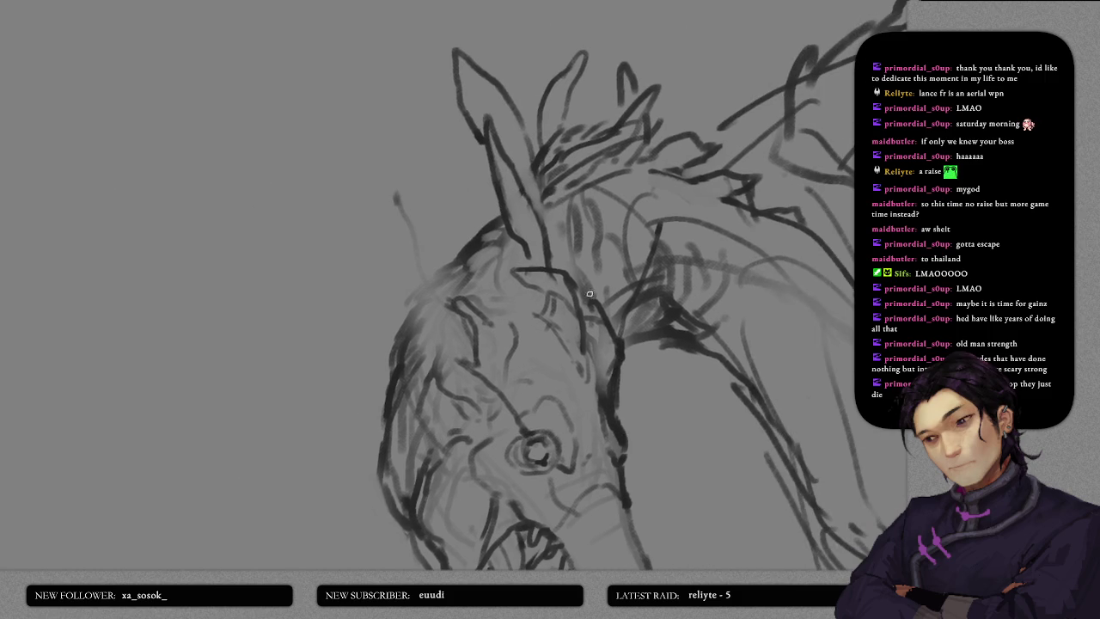
mouse_move(588, 299)
mouse_down()
mouse_move(638, 182)
mouse_move(653, 219)
mouse_up()
key(ctrl+z)
- Redraw the head's left outline and add short strokes on top of the head
mouse_move(462, 296)
mouse_down()
mouse_move(424, 273)
mouse_move(402, 227)
mouse_move(430, 331)
mouse_move(462, 366)
mouse_move(406, 305)
mouse_move(473, 368)
mouse_up()
scroll(430, 344, down, 2)
mouse_move(422, 268)
mouse_down()
mouse_move(400, 245)
mouse_move(387, 274)
mouse_move(328, 185)
mouse_up()
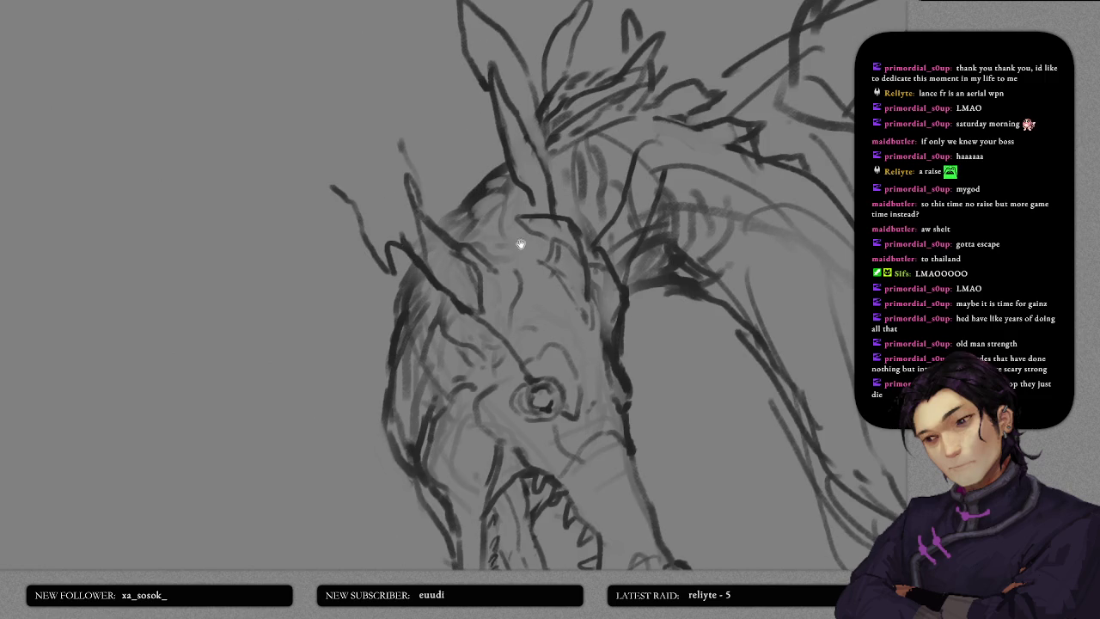
drag(521, 244, 394, 234)
mouse_move(525, 203)
mouse_down()
mouse_move(543, 176)
mouse_move(552, 201)
mouse_move(527, 140)
mouse_move(554, 208)
mouse_up()
mouse_move(544, 137)
mouse_down()
mouse_move(540, 255)
mouse_move(582, 118)
mouse_move(540, 279)
mouse_up()
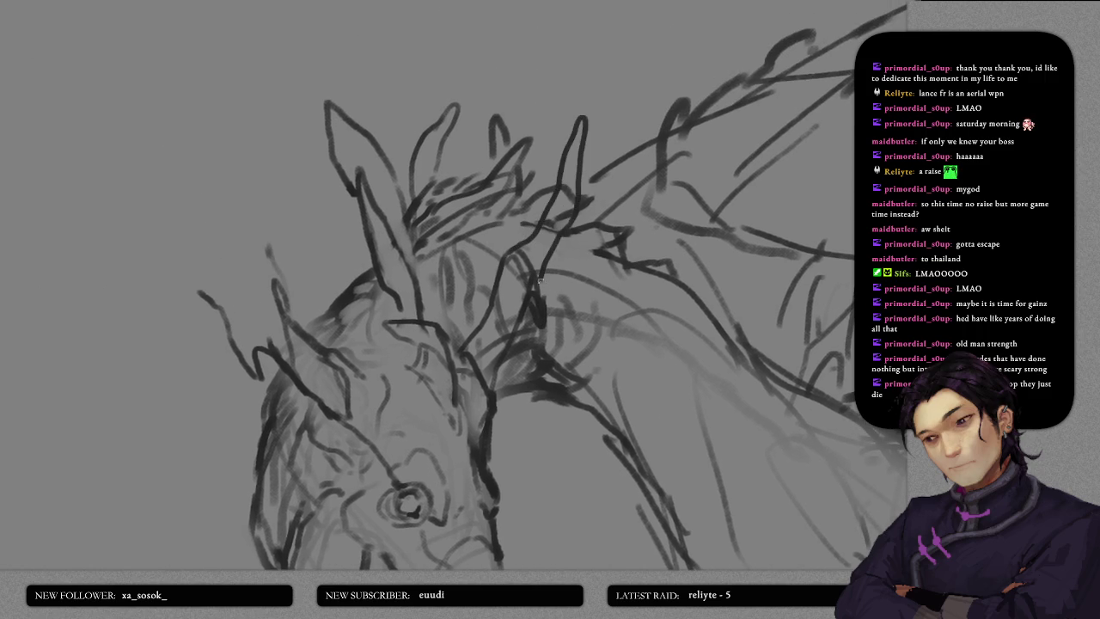
- Draw a long antler branch rising up-left from the head, then zoom out
mouse_move(203, 279)
mouse_down()
mouse_move(290, 319)
mouse_move(325, 279)
mouse_up()
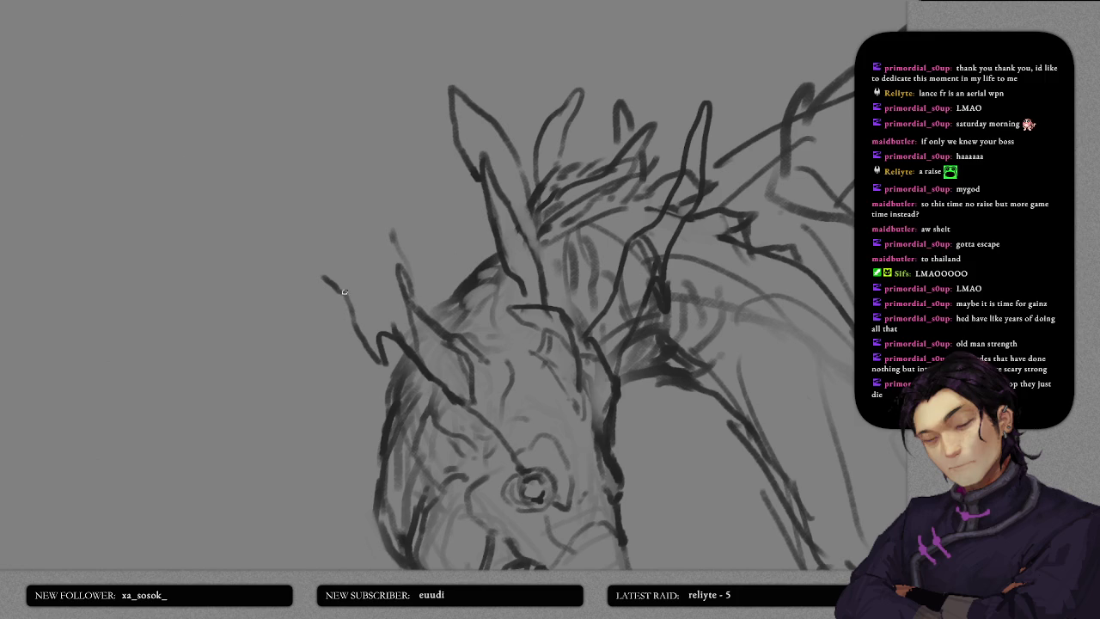
mouse_move(325, 274)
mouse_down()
mouse_move(277, 182)
mouse_move(302, 143)
mouse_move(406, 301)
mouse_up()
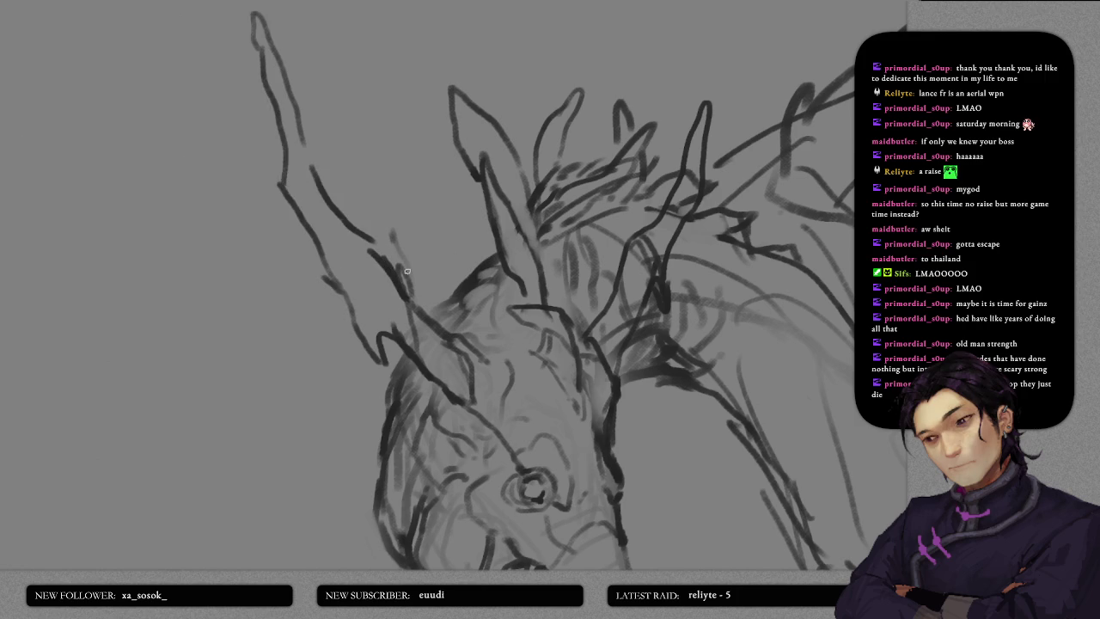
scroll(634, 345, down, 2)
scroll(633, 345, down, 2)
drag(669, 380, 609, 270)
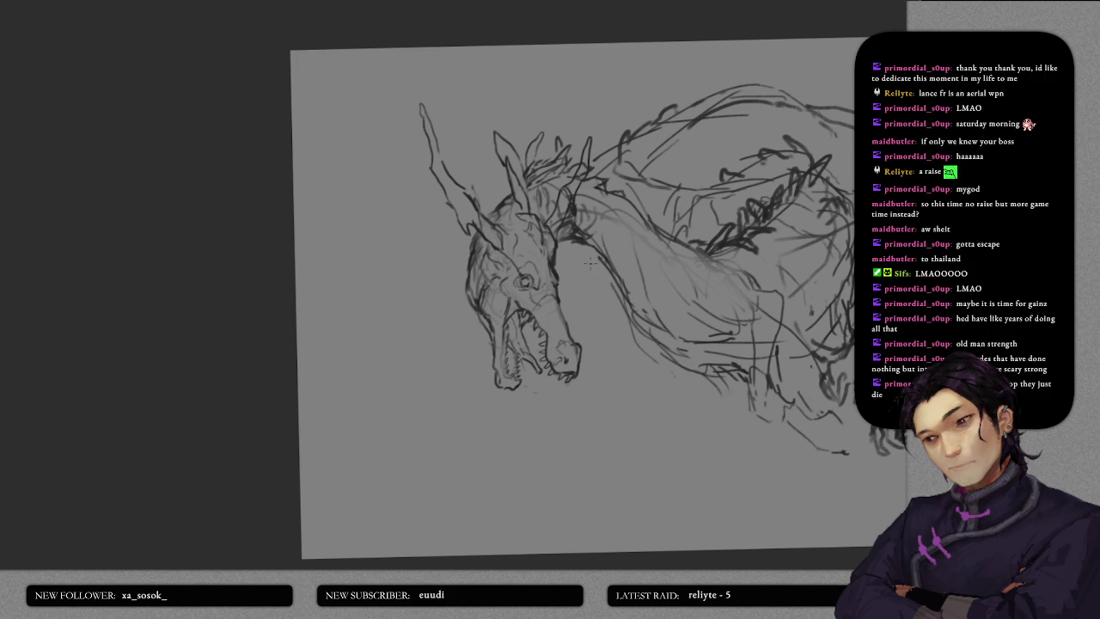
- Zoom and pan around the head to frame the horns, jaw and teeth
scroll(376, 238, up, 2)
scroll(439, 221, up, 2)
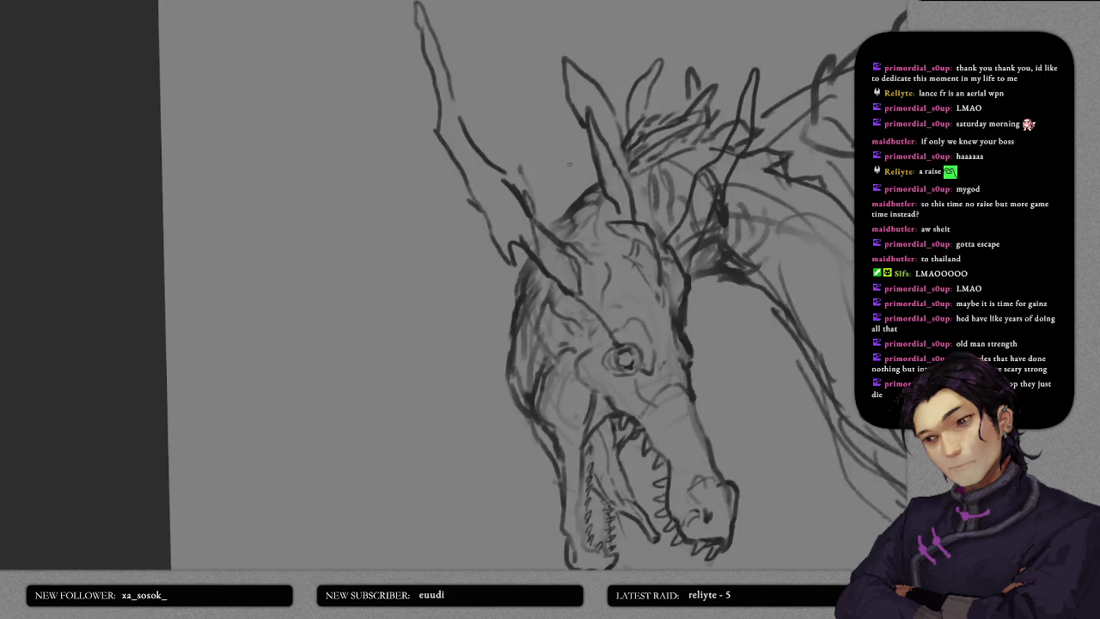
scroll(501, 204, up, 2)
scroll(548, 163, up, 1)
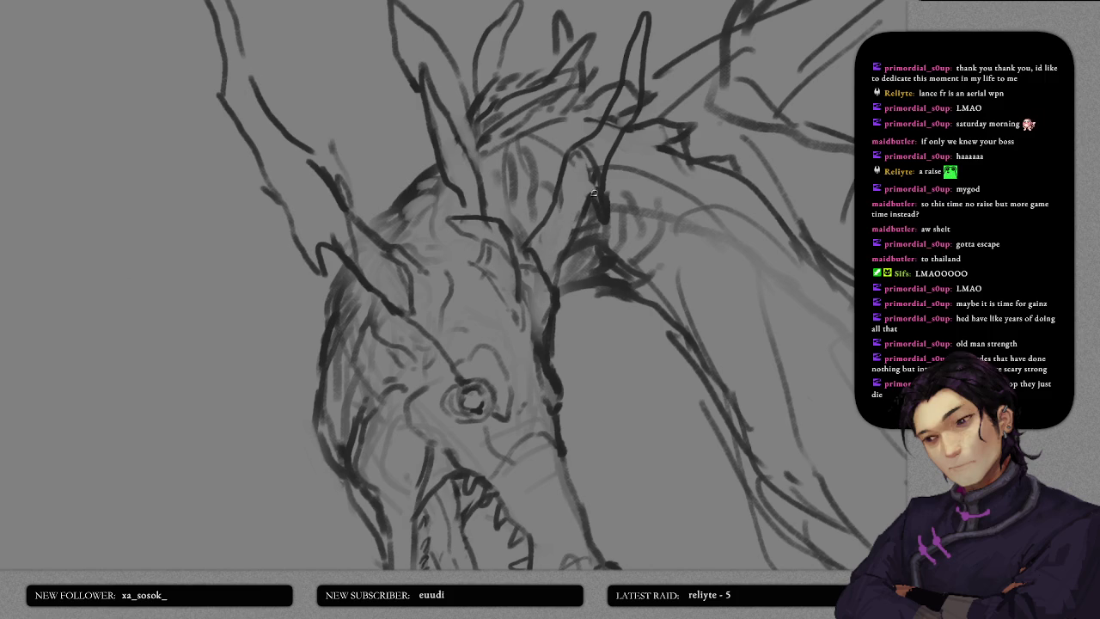
mouse_move(612, 155)
mouse_down()
mouse_move(583, 257)
mouse_move(567, 223)
mouse_up()
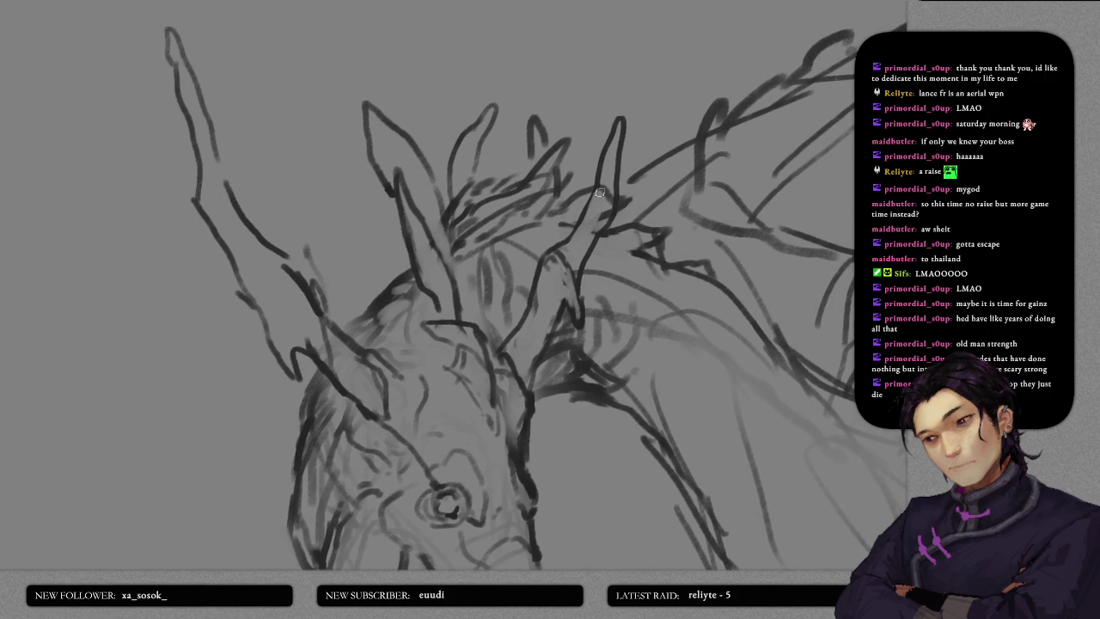
drag(306, 235, 390, 248)
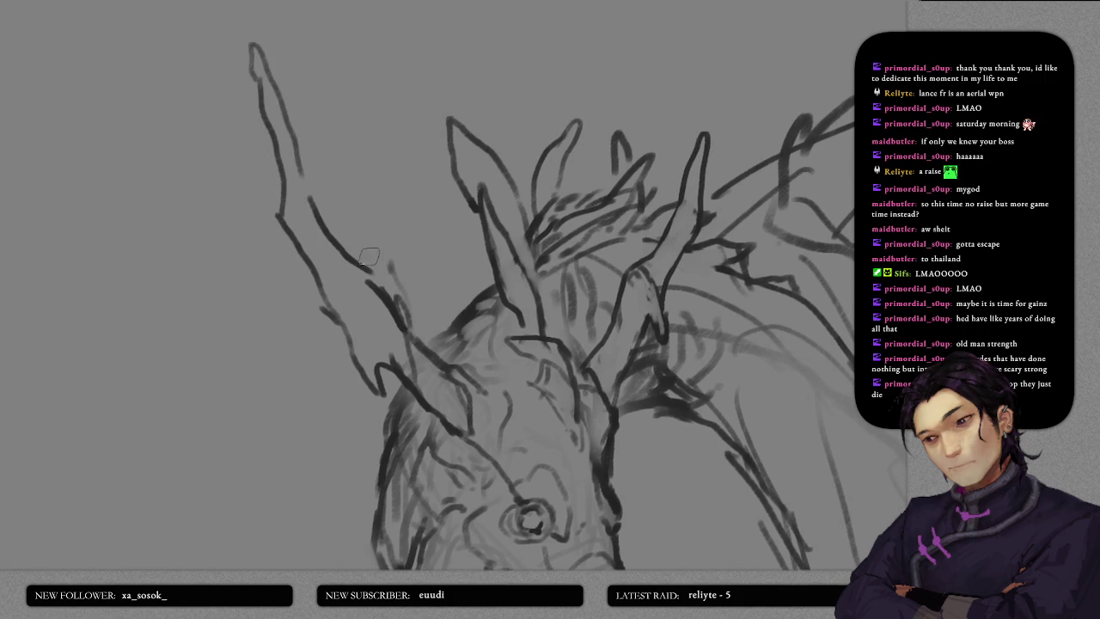
drag(423, 339, 434, 171)
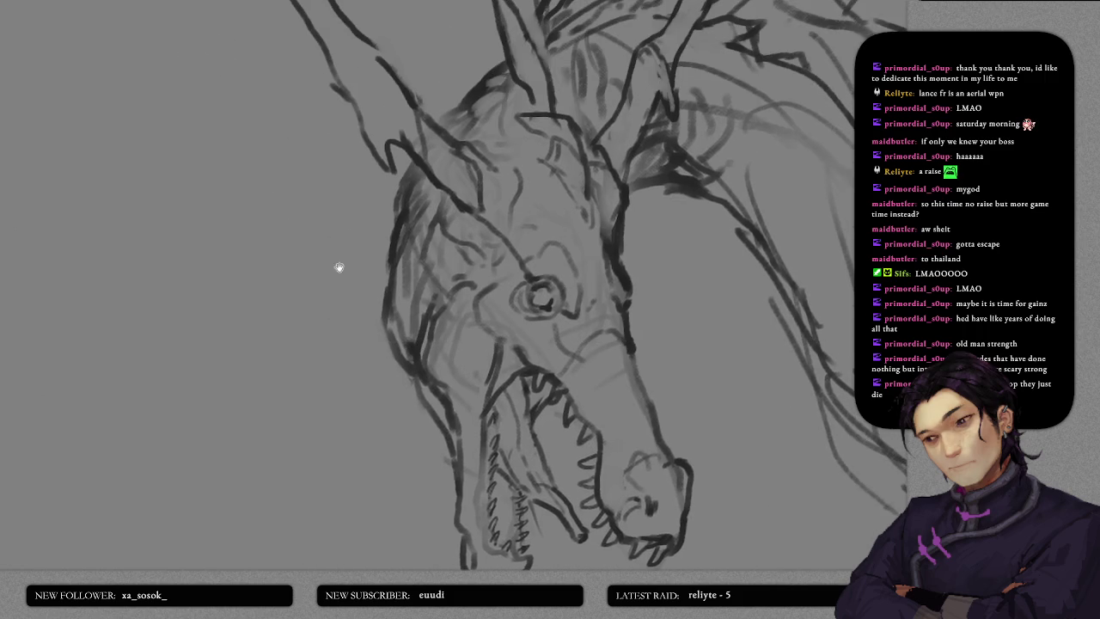
mouse_move(334, 161)
mouse_down()
mouse_move(347, 336)
mouse_move(367, 347)
mouse_up()
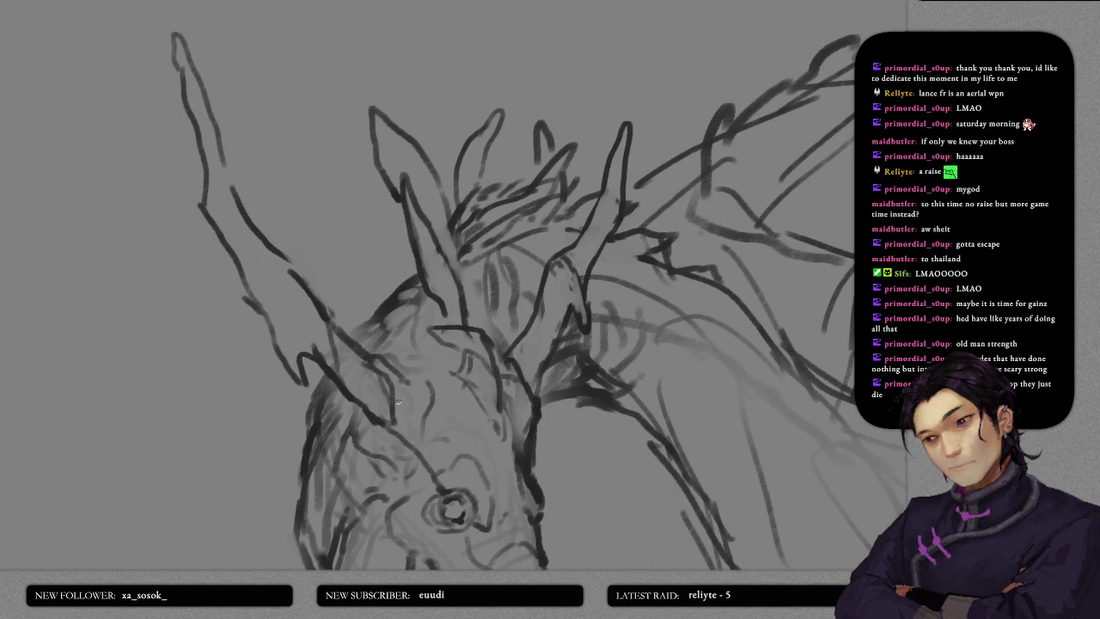
drag(398, 404, 394, 275)
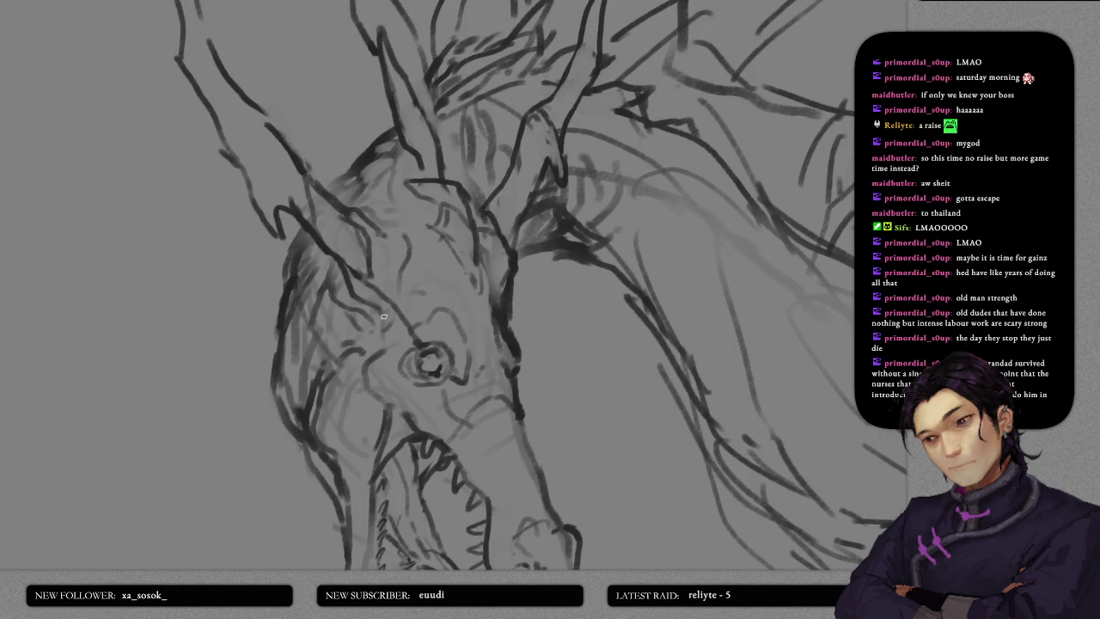
drag(402, 315, 408, 293)
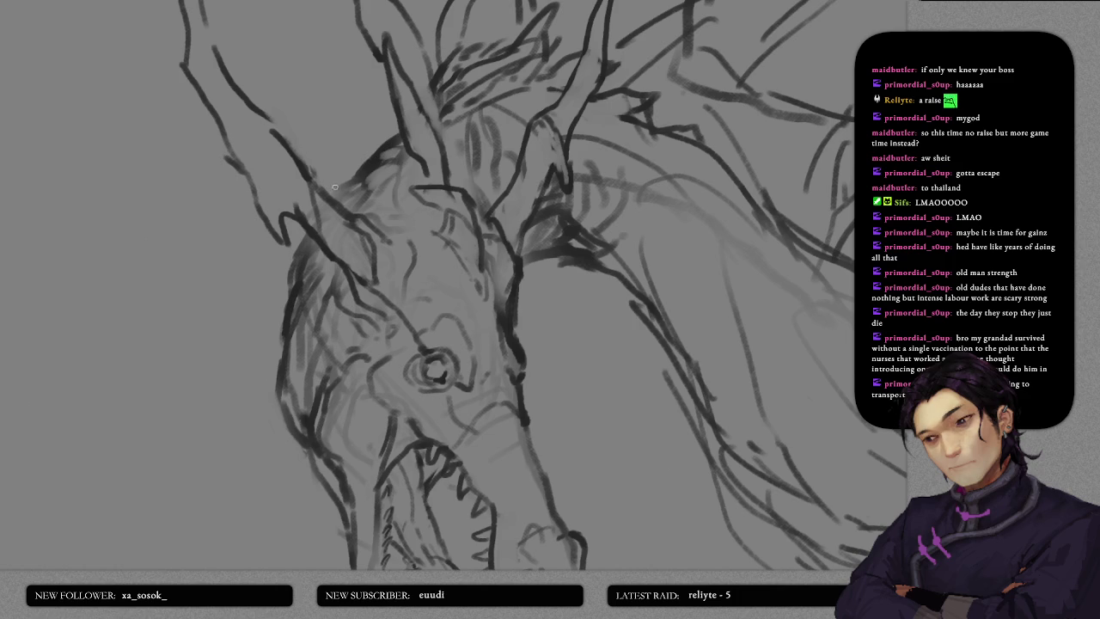
- Sketch short spiky strokes at the horn base, redrawing one undone curve
mouse_move(335, 183)
mouse_down()
mouse_move(330, 158)
mouse_move(346, 169)
mouse_move(369, 158)
mouse_up()
key(ctrl+z)
mouse_move(333, 189)
mouse_down()
mouse_move(328, 147)
mouse_move(353, 148)
mouse_up()
drag(334, 198, 354, 194)
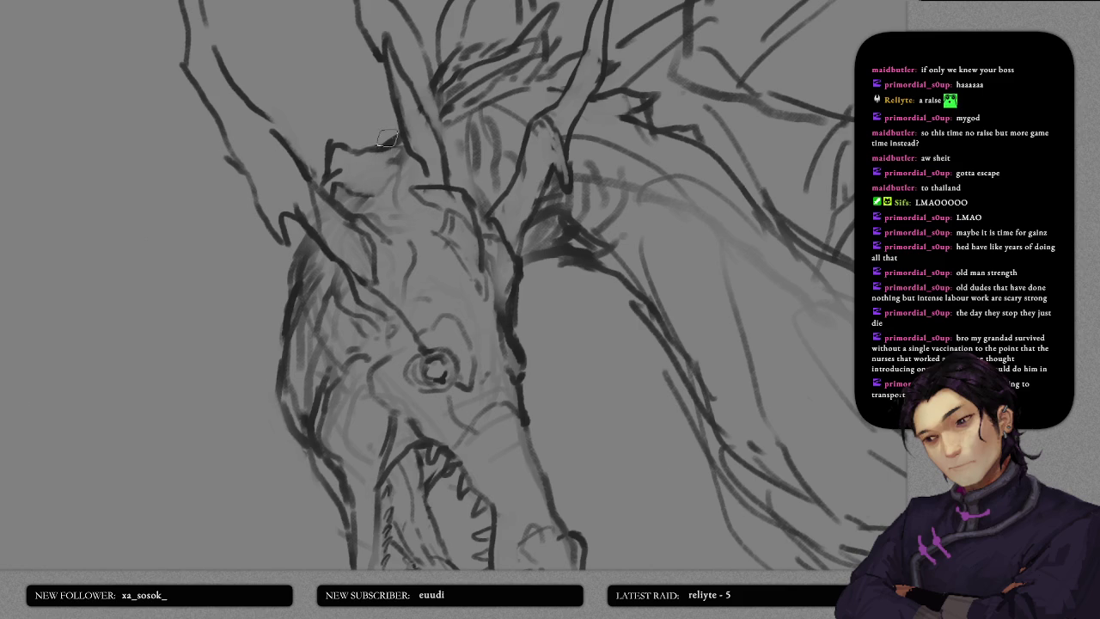
drag(356, 148, 391, 114)
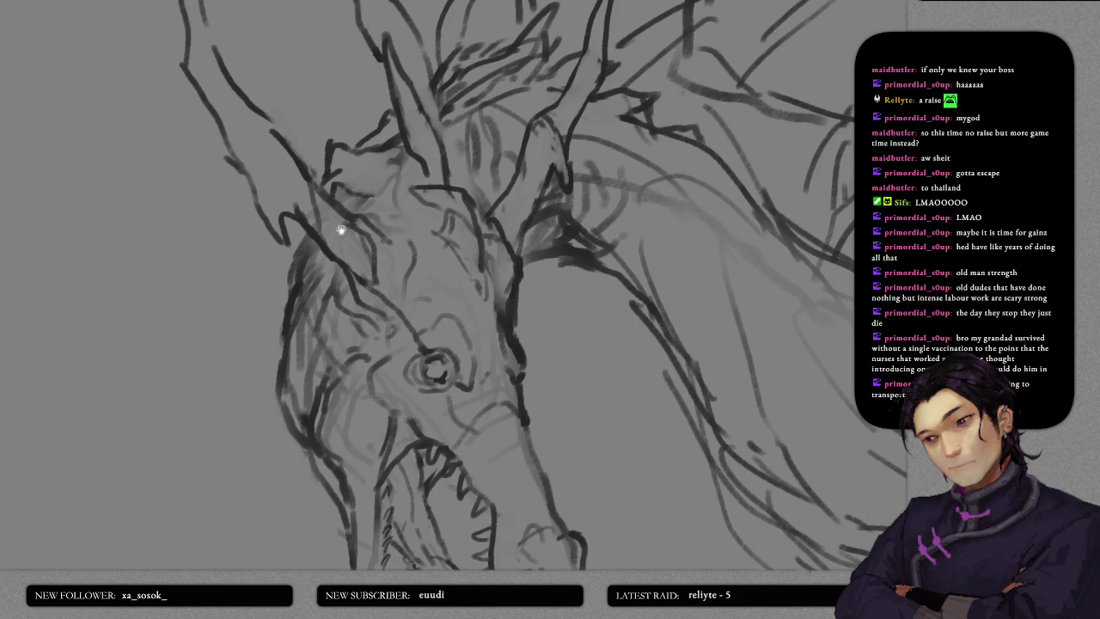
drag(342, 231, 354, 138)
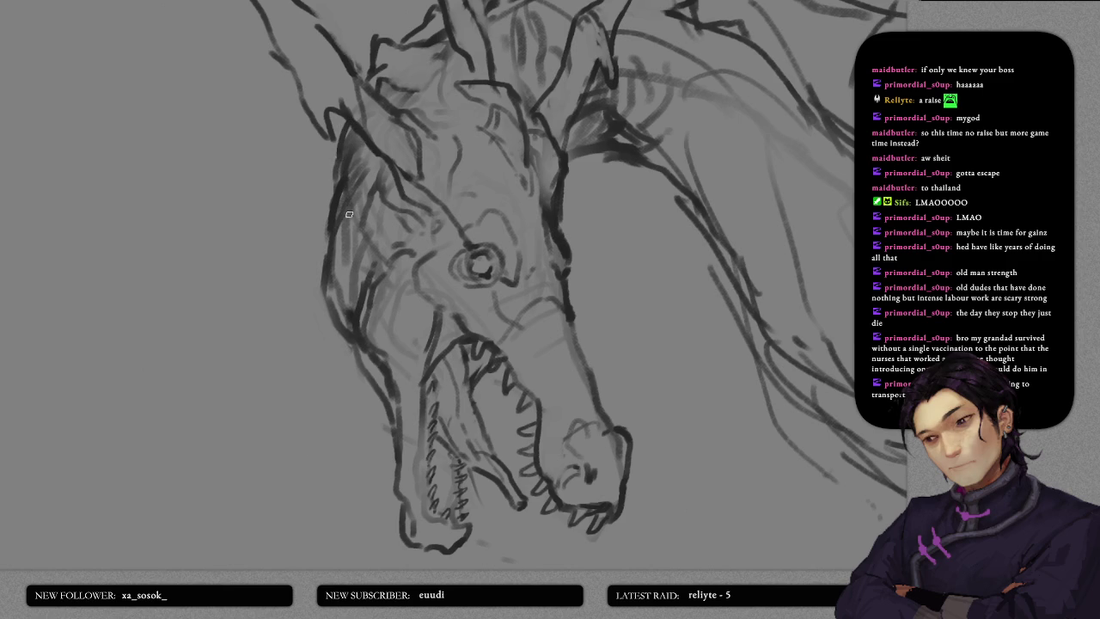
- Strengthen the head's left outline and add curving strokes beside and behind the horn
mouse_move(346, 126)
mouse_down()
mouse_move(330, 215)
mouse_move(368, 171)
mouse_up()
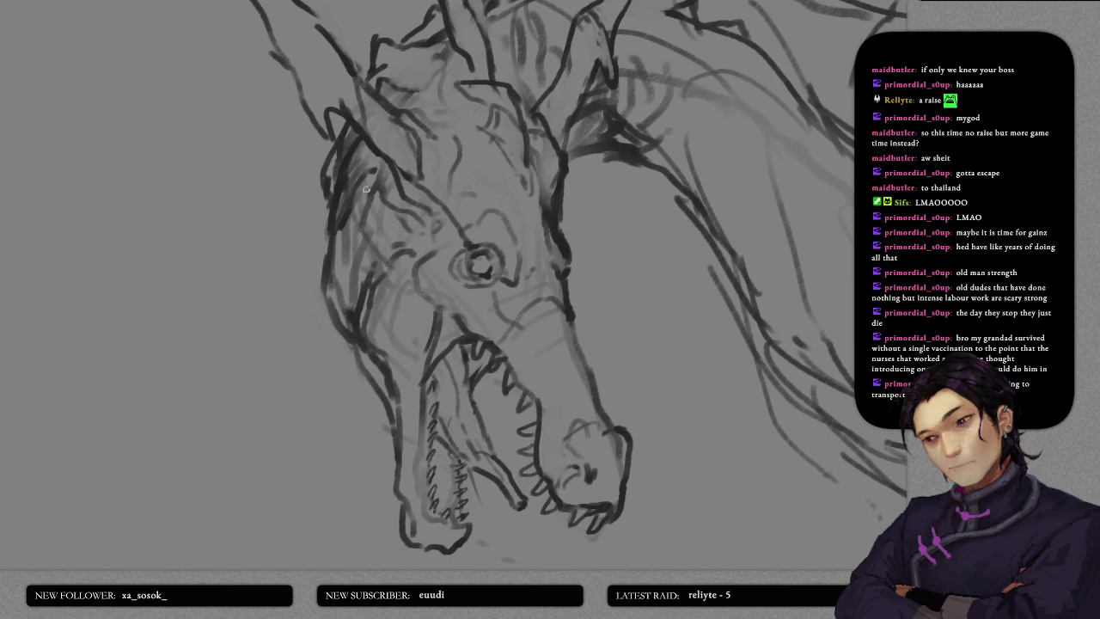
scroll(352, 197, up, 2)
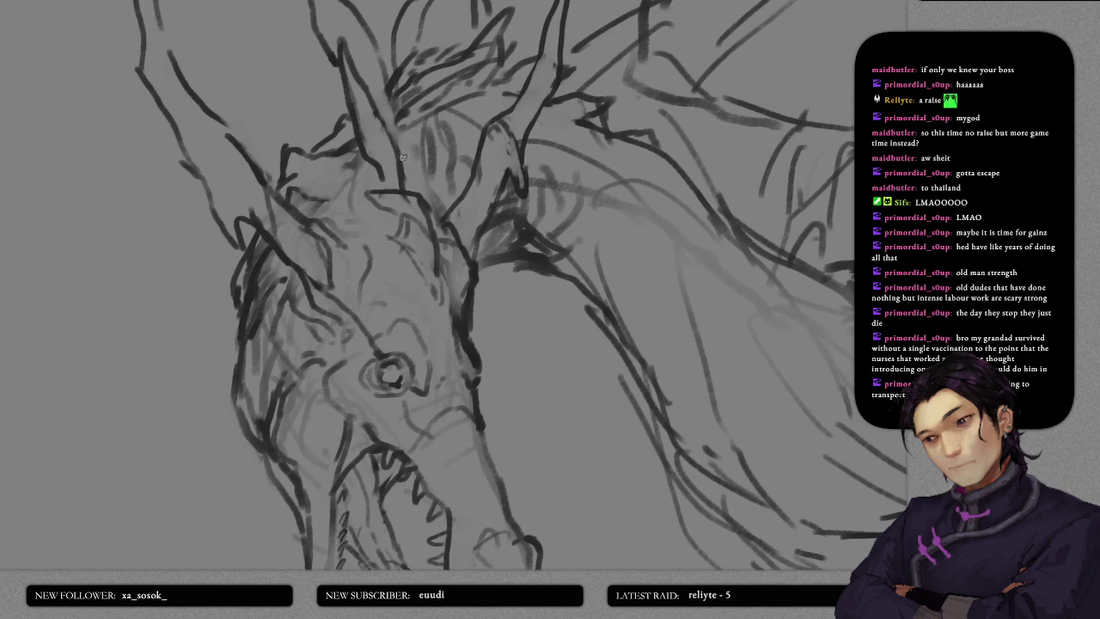
drag(422, 168, 445, 211)
drag(428, 130, 466, 170)
mouse_move(539, 175)
mouse_down()
mouse_move(482, 169)
mouse_move(501, 187)
mouse_move(483, 155)
mouse_move(497, 143)
mouse_move(555, 207)
mouse_move(503, 186)
mouse_up()
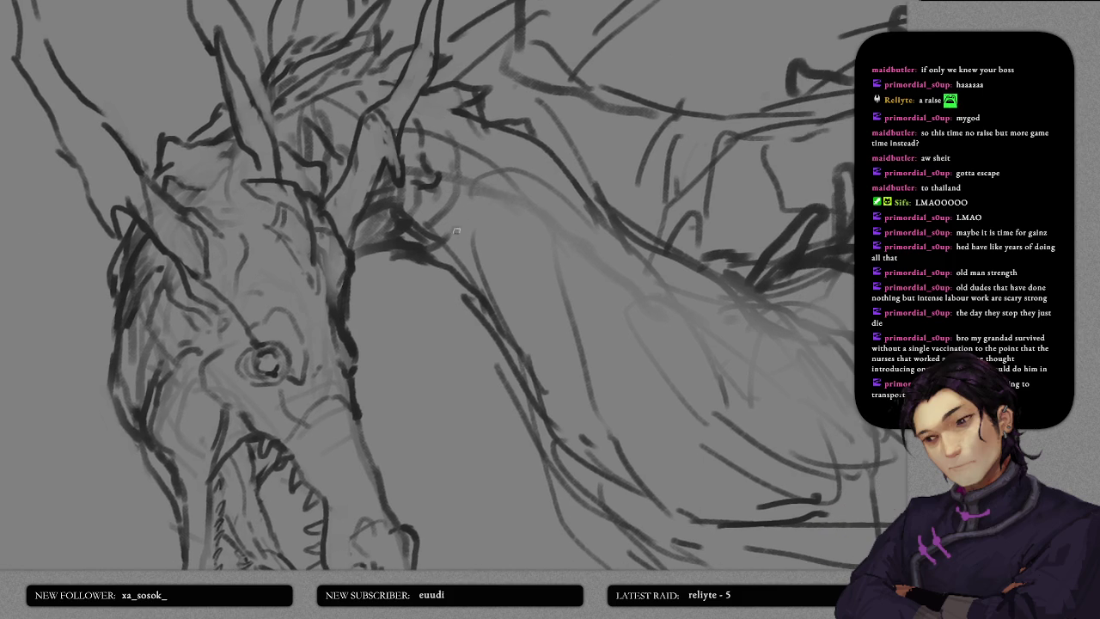
- Draw several dark lines along the horn and down the neck ridge
drag(464, 246, 478, 208)
drag(448, 255, 521, 199)
drag(464, 121, 526, 199)
drag(536, 140, 566, 224)
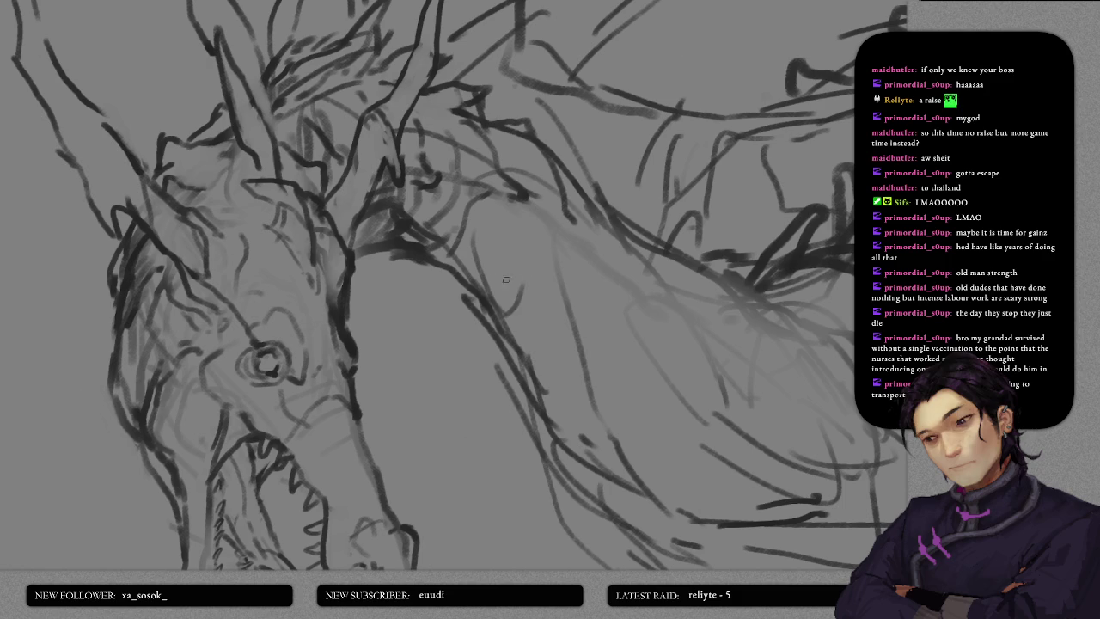
mouse_move(497, 277)
mouse_down()
mouse_move(521, 231)
mouse_move(564, 192)
mouse_move(547, 155)
mouse_move(640, 222)
mouse_move(591, 109)
mouse_move(617, 129)
mouse_move(629, 119)
mouse_up()
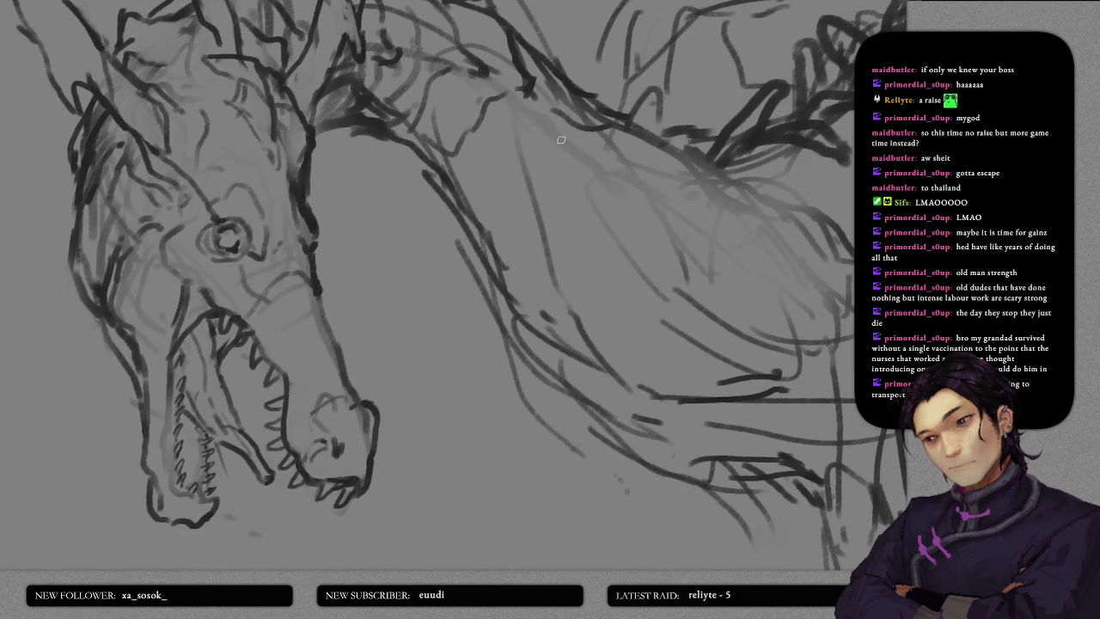
scroll(475, 283, down, 3)
scroll(484, 272, down, 4)
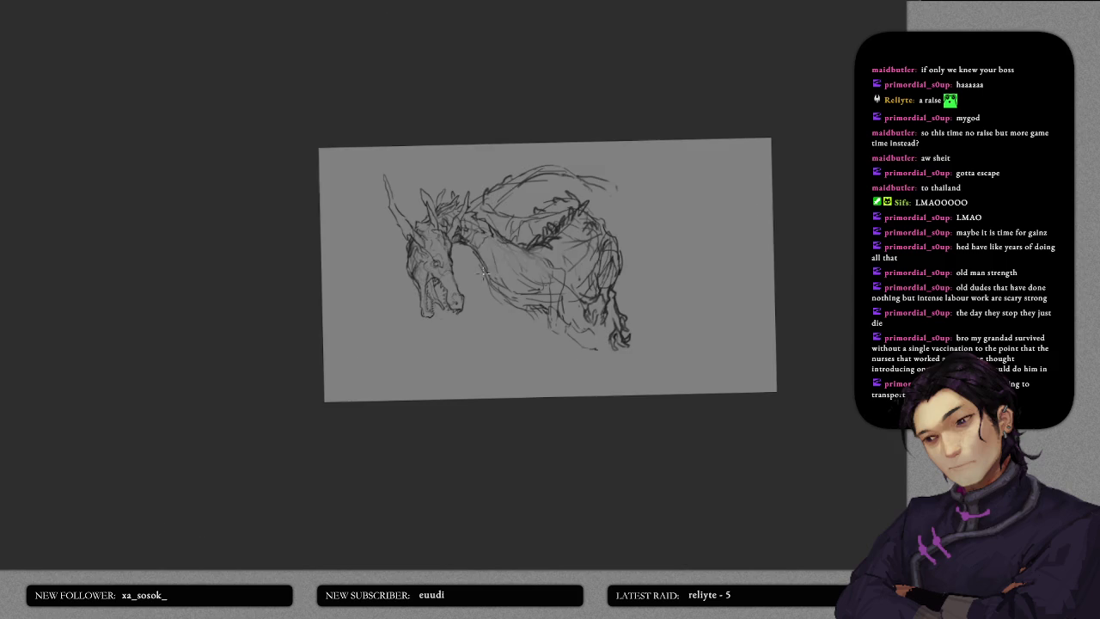
scroll(486, 240, up, 5)
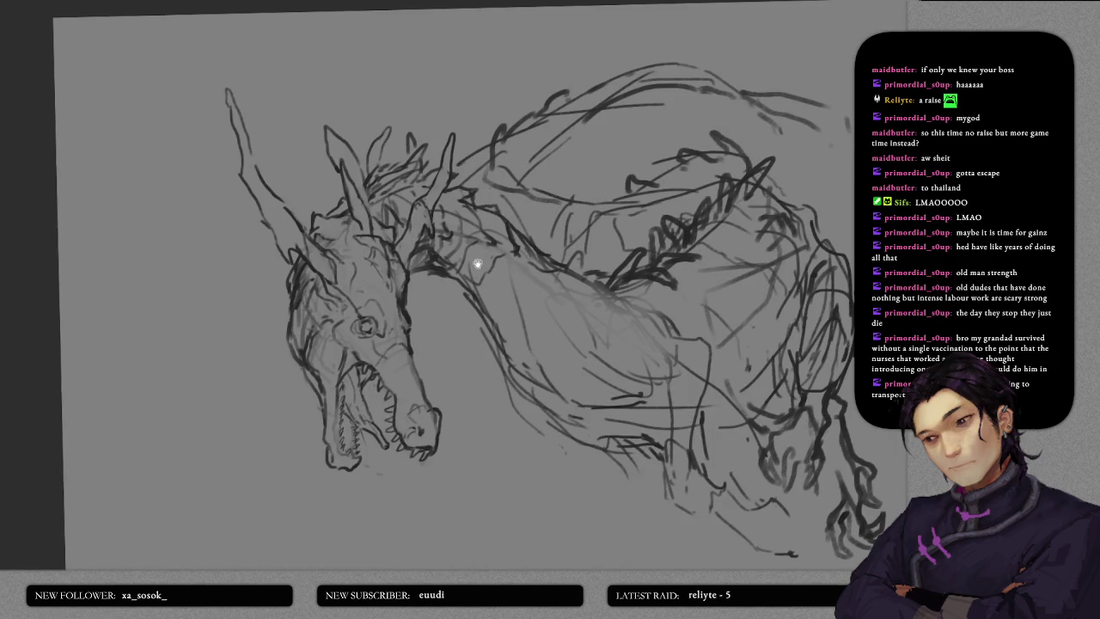
scroll(503, 246, up, 2)
scroll(508, 250, up, 1)
scroll(490, 148, up, 1)
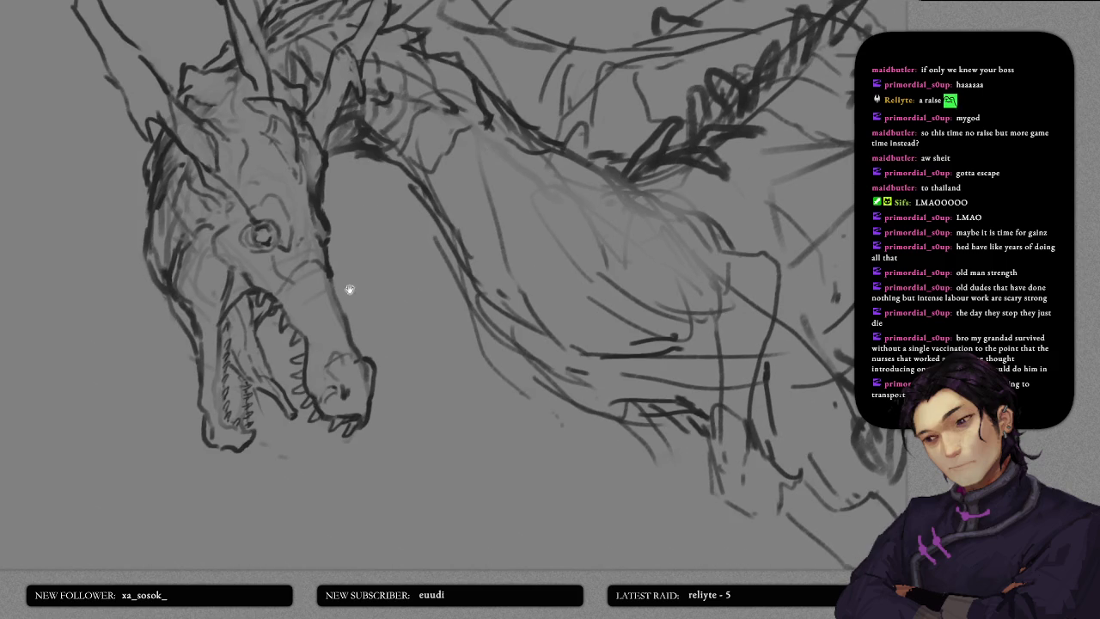
- Add dark strokes along the back, neck contour and chest, with hatching on the chest
drag(351, 289, 291, 251)
drag(502, 111, 571, 150)
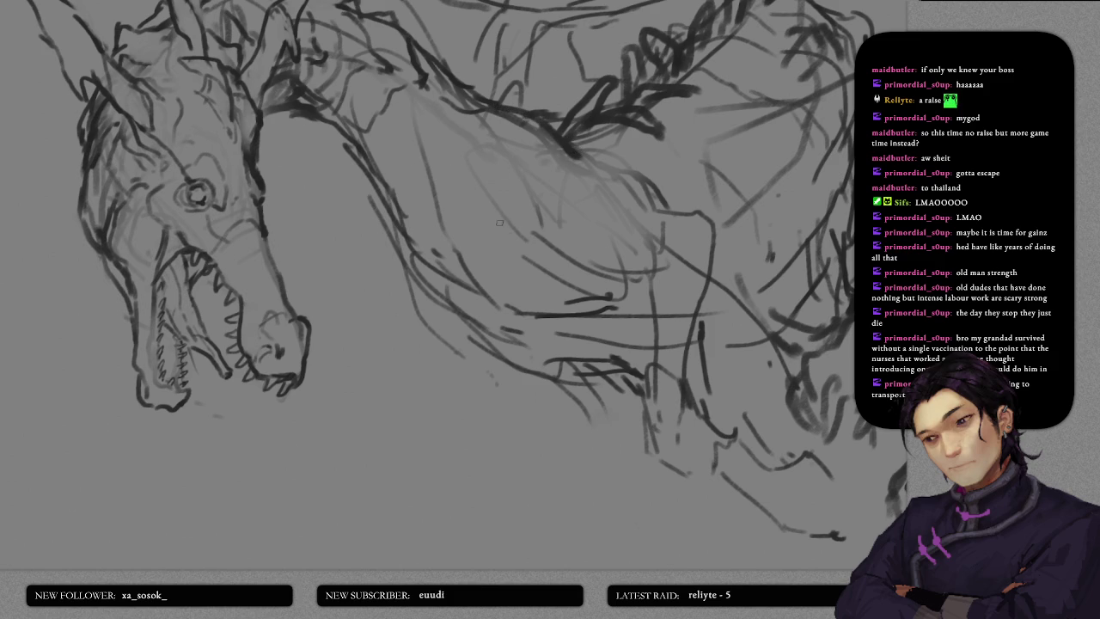
drag(406, 119, 501, 277)
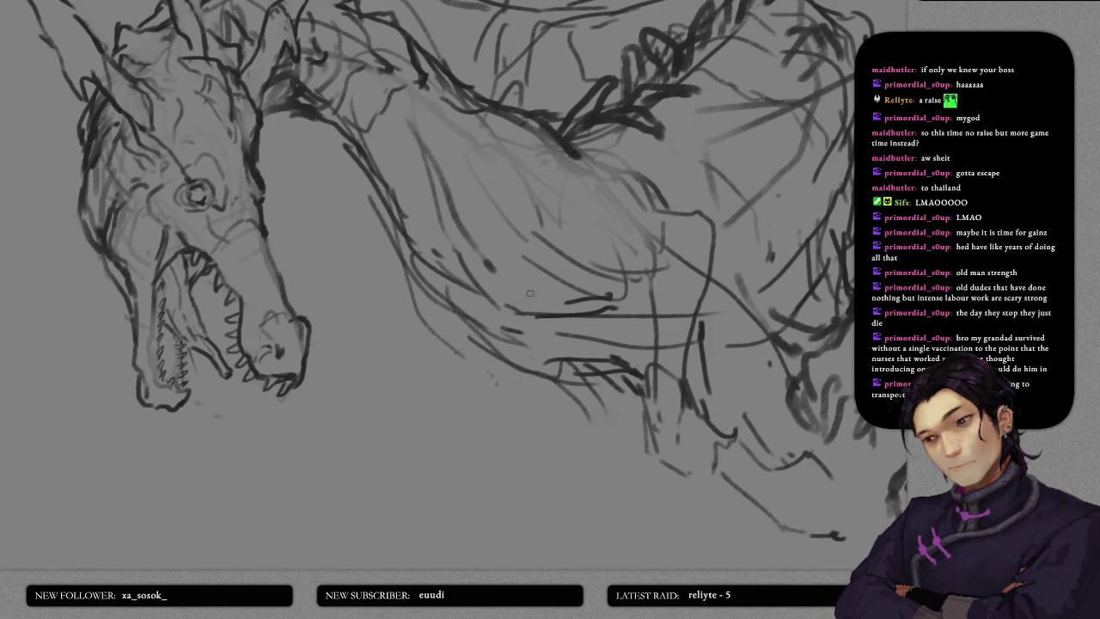
mouse_move(560, 308)
mouse_down()
mouse_move(621, 281)
mouse_move(589, 283)
mouse_up()
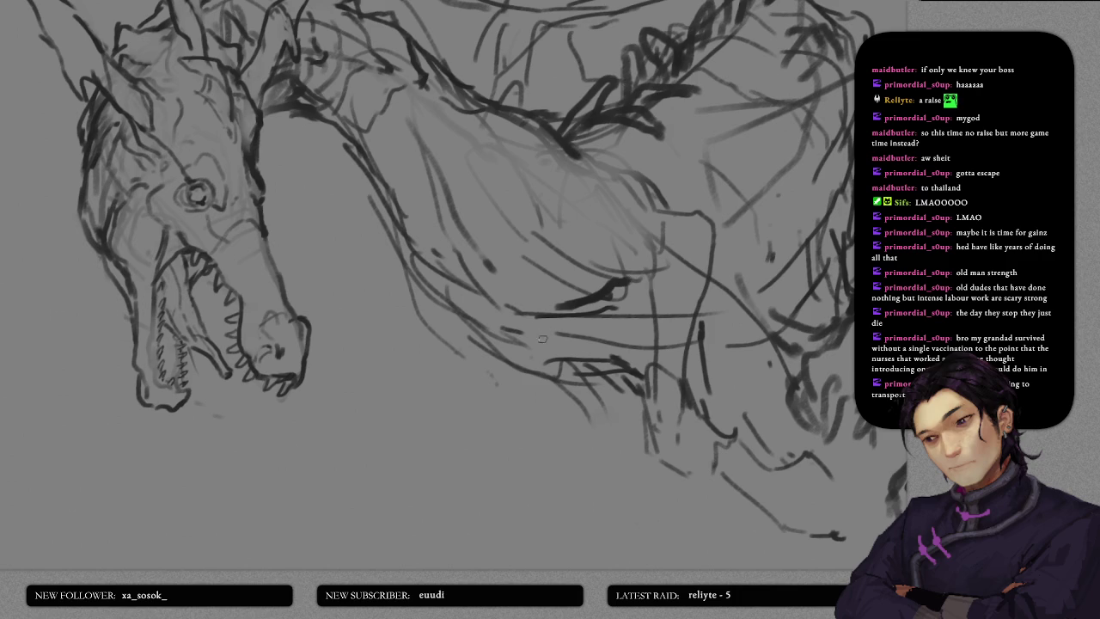
mouse_move(563, 345)
mouse_down()
mouse_move(590, 319)
mouse_move(600, 328)
mouse_move(655, 307)
mouse_up()
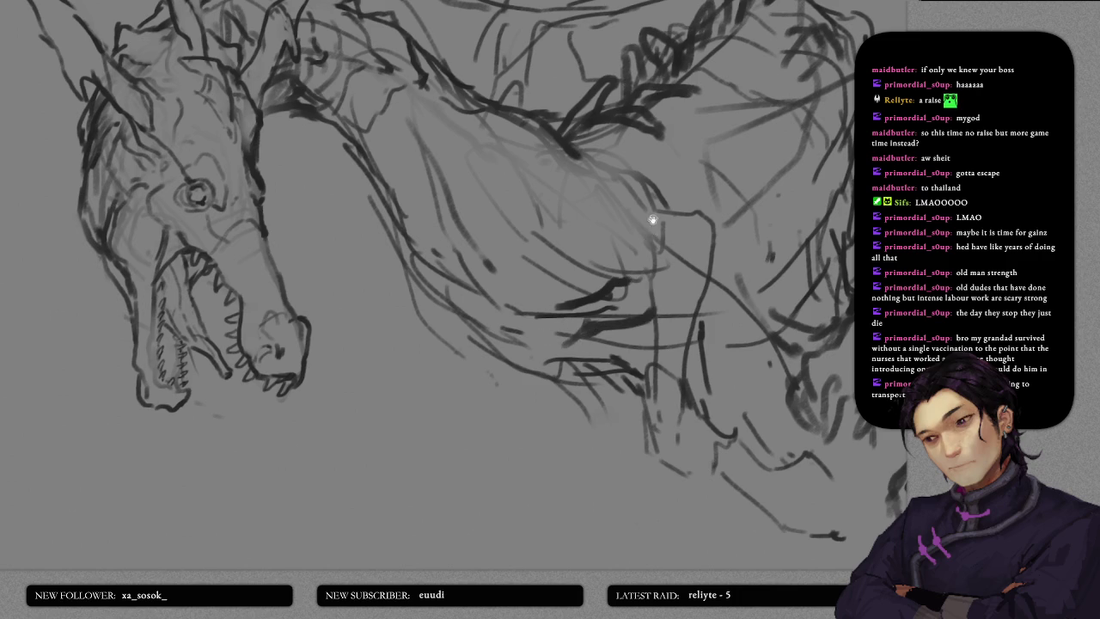
scroll(653, 220, up, 3)
mouse_move(550, 342)
mouse_down()
mouse_move(634, 384)
mouse_move(660, 359)
mouse_up()
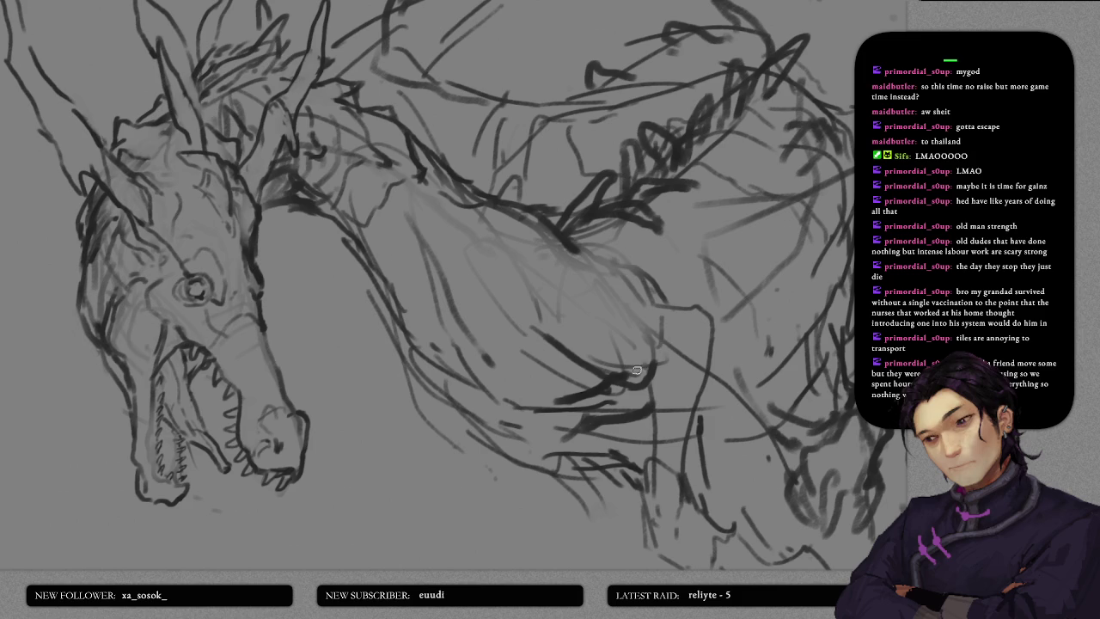
- Undo the weak chest strokes and redraw the chest and front-shoulder lines
key(ctrl+z)
key(ctrl+z)
key(ctrl+z)
drag(563, 348, 591, 385)
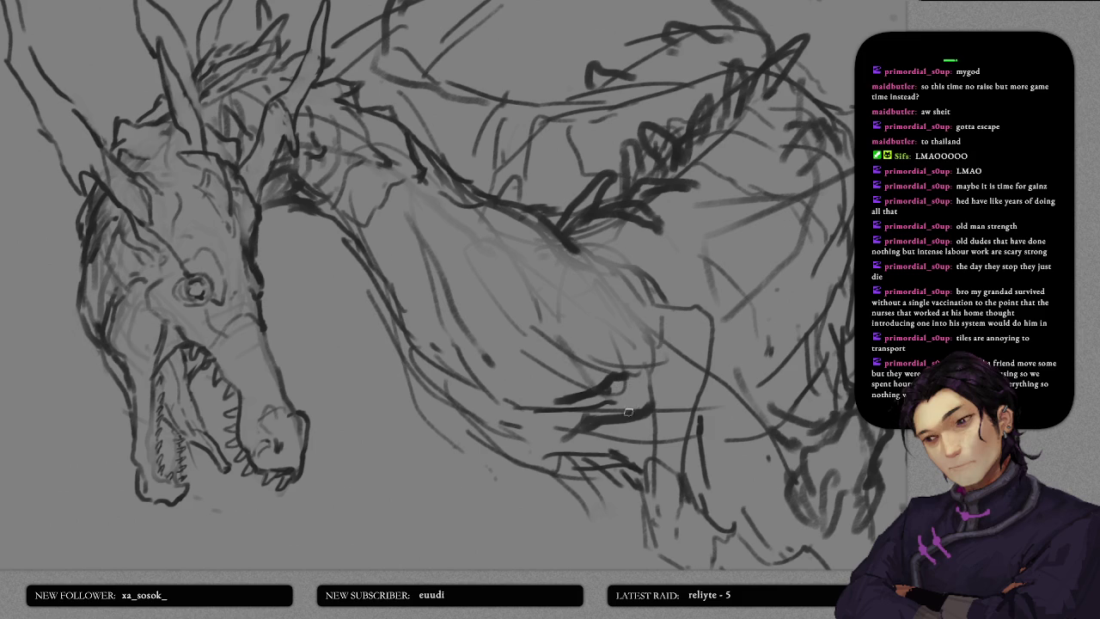
mouse_move(561, 341)
mouse_down()
mouse_move(666, 408)
mouse_move(672, 342)
mouse_move(624, 264)
mouse_up()
key(ctrl+z)
mouse_move(661, 309)
mouse_down()
mouse_move(647, 254)
mouse_move(612, 320)
mouse_move(634, 375)
mouse_move(658, 391)
mouse_up()
key(ctrl+z)
mouse_move(597, 366)
mouse_down()
mouse_move(659, 402)
mouse_move(667, 288)
mouse_up()
key(ctrl+z)
- Sketch the shoulder outline and long shoulder curve, then soften the area along the body
mouse_move(670, 365)
mouse_down()
mouse_move(647, 283)
mouse_move(593, 234)
mouse_move(648, 295)
mouse_up()
mouse_move(570, 226)
mouse_down()
mouse_move(658, 314)
mouse_move(683, 383)
mouse_up()
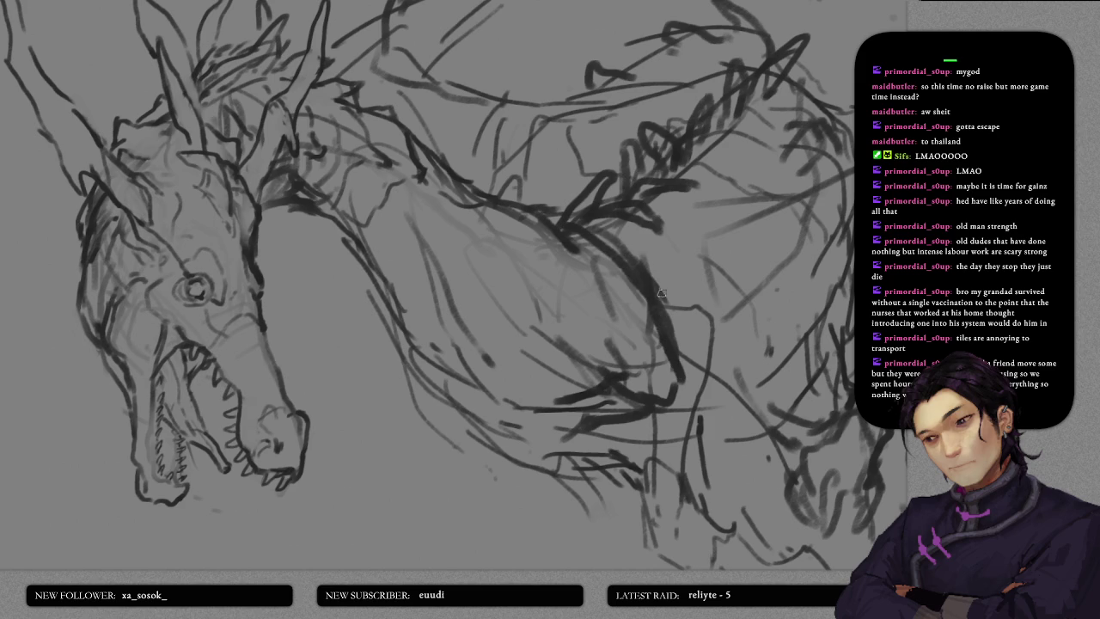
drag(688, 305, 768, 201)
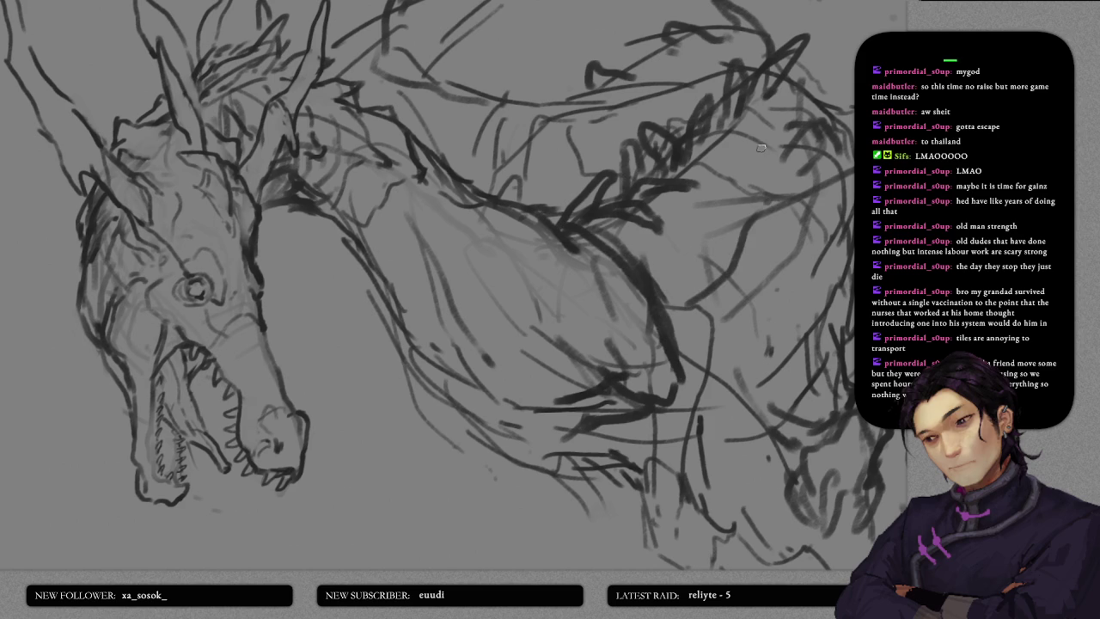
key(ctrl+z)
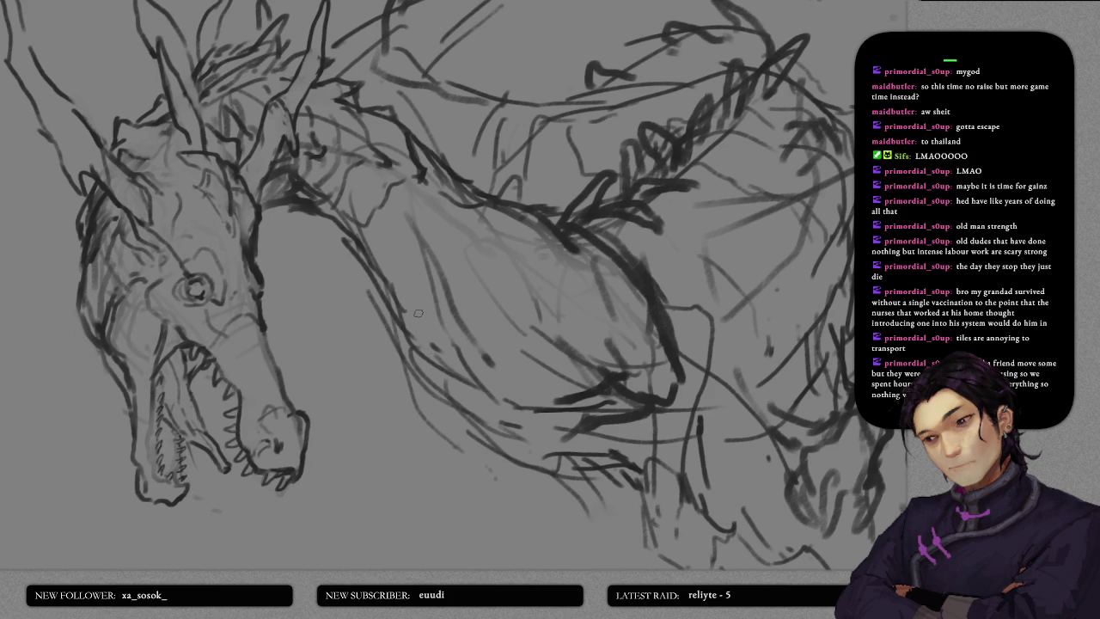
scroll(473, 266, down, 3)
mouse_move(560, 184)
mouse_down()
mouse_move(636, 202)
mouse_move(553, 184)
mouse_move(686, 264)
mouse_up()
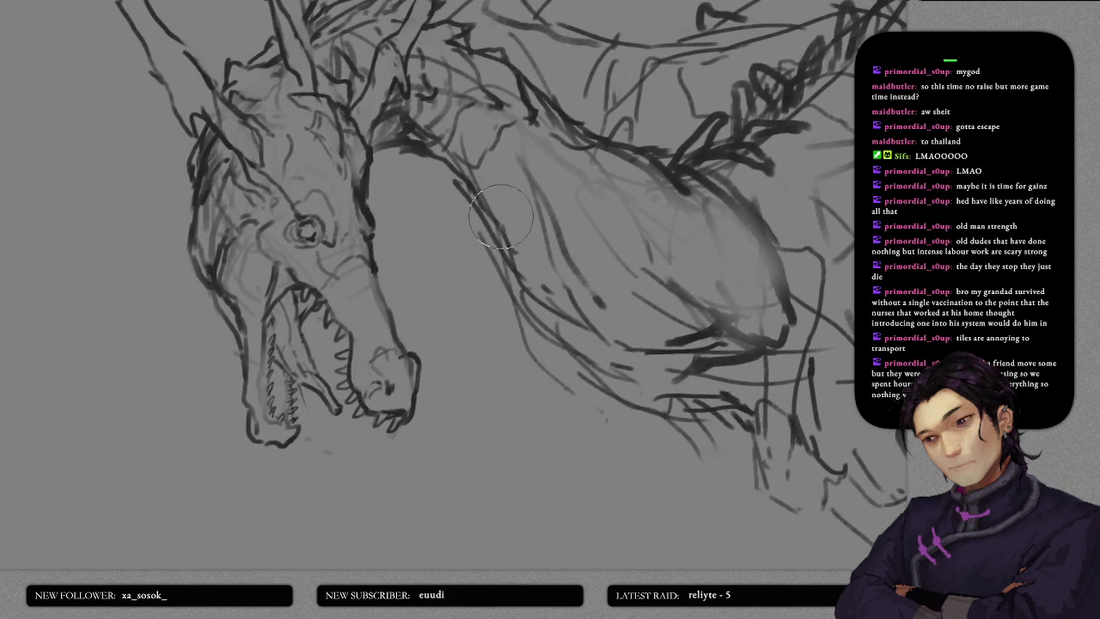
- Redraw the neck line and chest stroke more cleanly, undoing the failed attempts
drag(504, 256, 550, 330)
key(ctrl+z)
mouse_move(503, 253)
mouse_down()
mouse_move(543, 324)
mouse_move(600, 378)
mouse_up()
mouse_move(675, 376)
mouse_down()
mouse_move(519, 290)
mouse_move(526, 327)
mouse_up()
key(ctrl+z)
mouse_move(442, 291)
mouse_down()
mouse_move(543, 332)
mouse_move(567, 327)
mouse_up()
scroll(459, 297, up, 5)
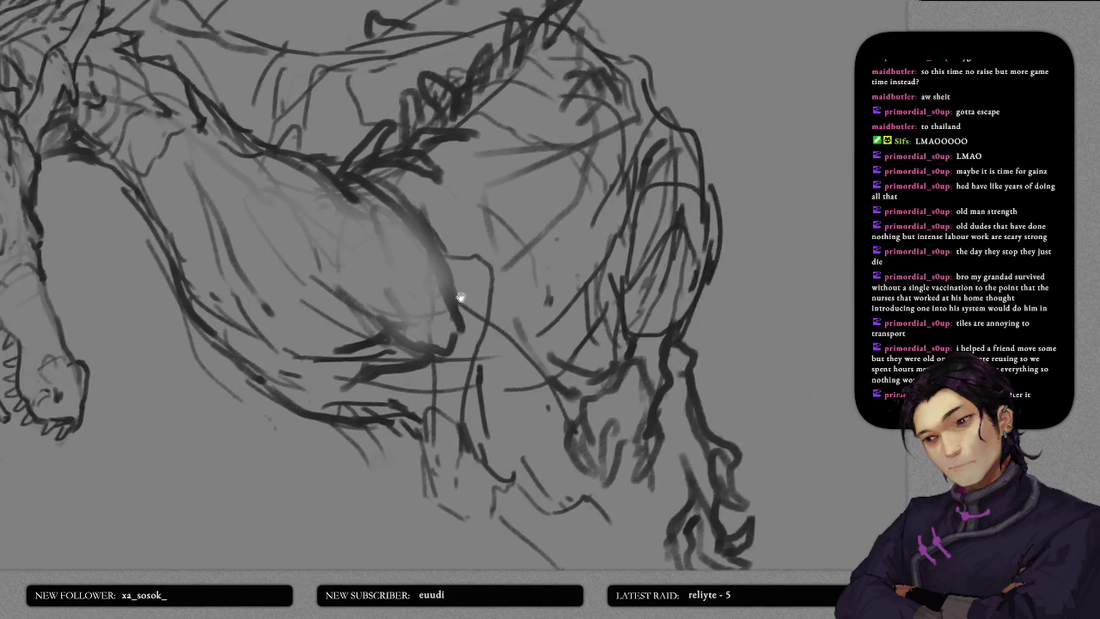
mouse_move(683, 173)
mouse_down()
mouse_move(608, 178)
mouse_move(664, 155)
mouse_up()
- Sketch a box with a diamond-shaped top and a backrest above it
drag(564, 204, 618, 226)
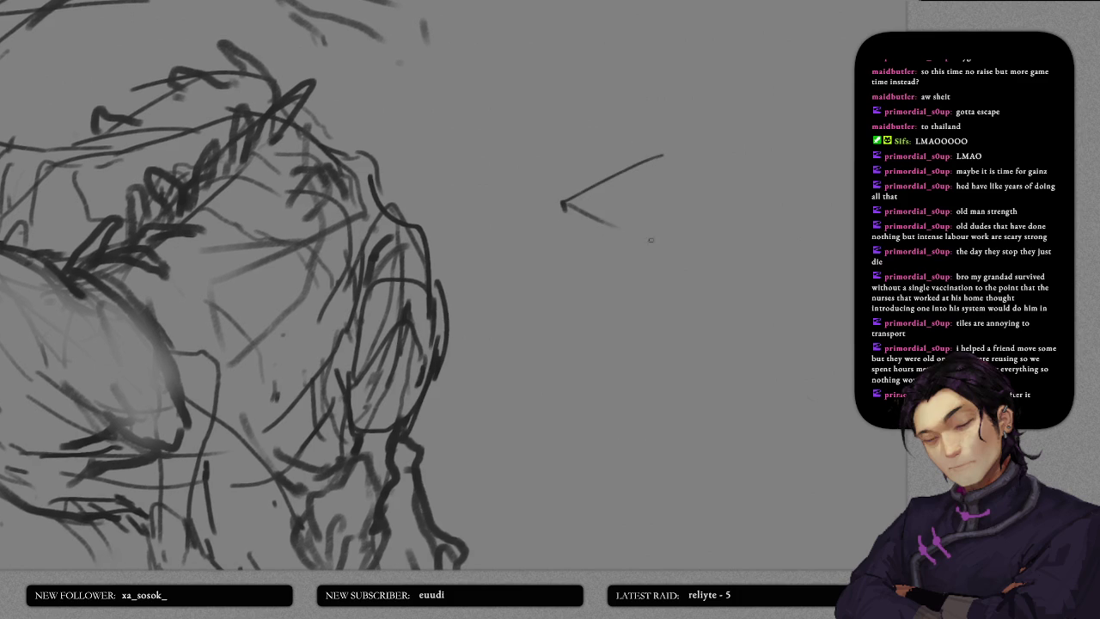
drag(696, 261, 790, 206)
drag(676, 154, 807, 191)
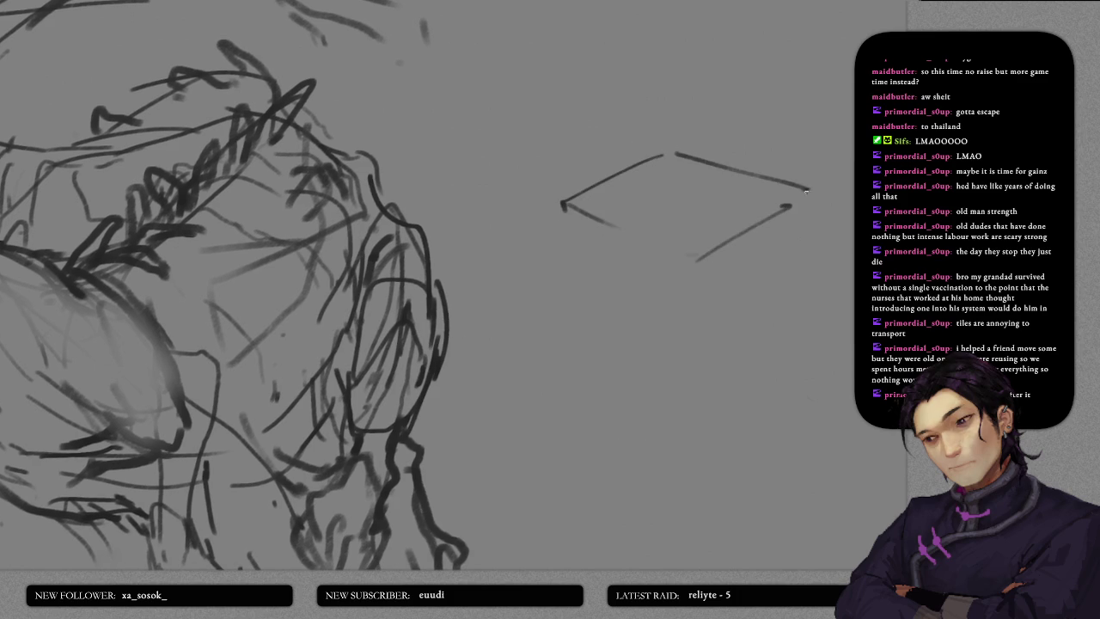
mouse_move(562, 201)
mouse_down()
mouse_move(577, 241)
mouse_move(693, 291)
mouse_move(808, 217)
mouse_move(811, 234)
mouse_up()
mouse_move(590, 179)
mouse_down()
mouse_move(589, 198)
mouse_move(664, 125)
mouse_up()
mouse_move(576, 143)
mouse_down()
mouse_move(655, 118)
mouse_move(615, 150)
mouse_move(722, 182)
mouse_up()
- Add cushion lines, the backrest top edge and right armrest, then erase the seat cushion strokes
drag(613, 160, 688, 201)
drag(705, 204, 783, 168)
mouse_move(617, 112)
mouse_down()
mouse_move(695, 96)
mouse_move(777, 124)
mouse_up()
drag(772, 129, 780, 178)
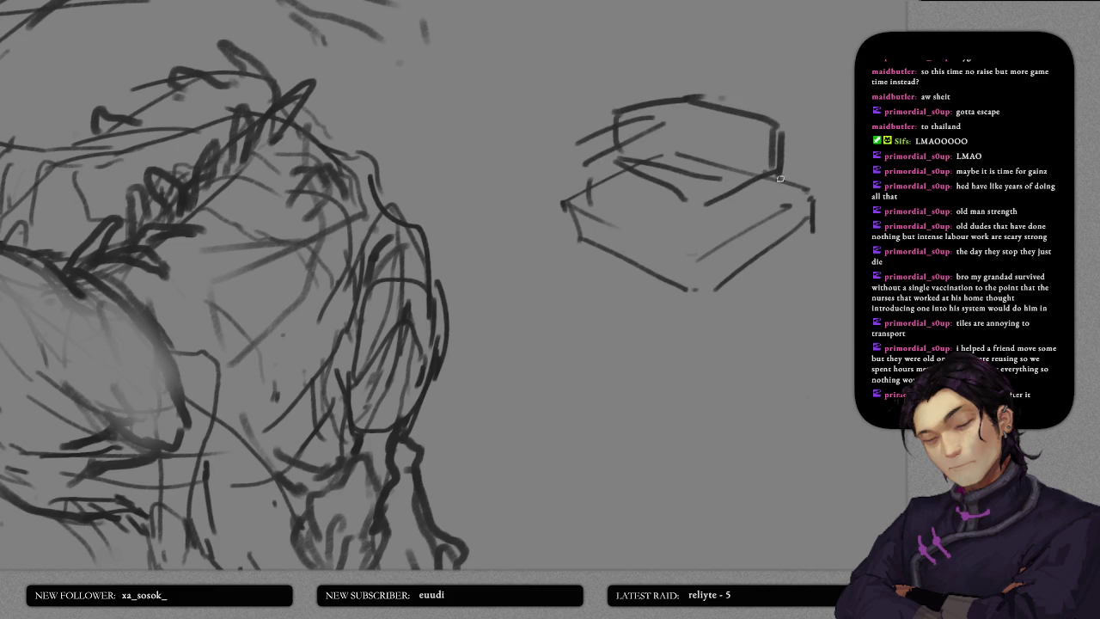
drag(607, 212, 700, 246)
mouse_move(779, 200)
mouse_down()
mouse_move(792, 170)
mouse_move(796, 196)
mouse_up()
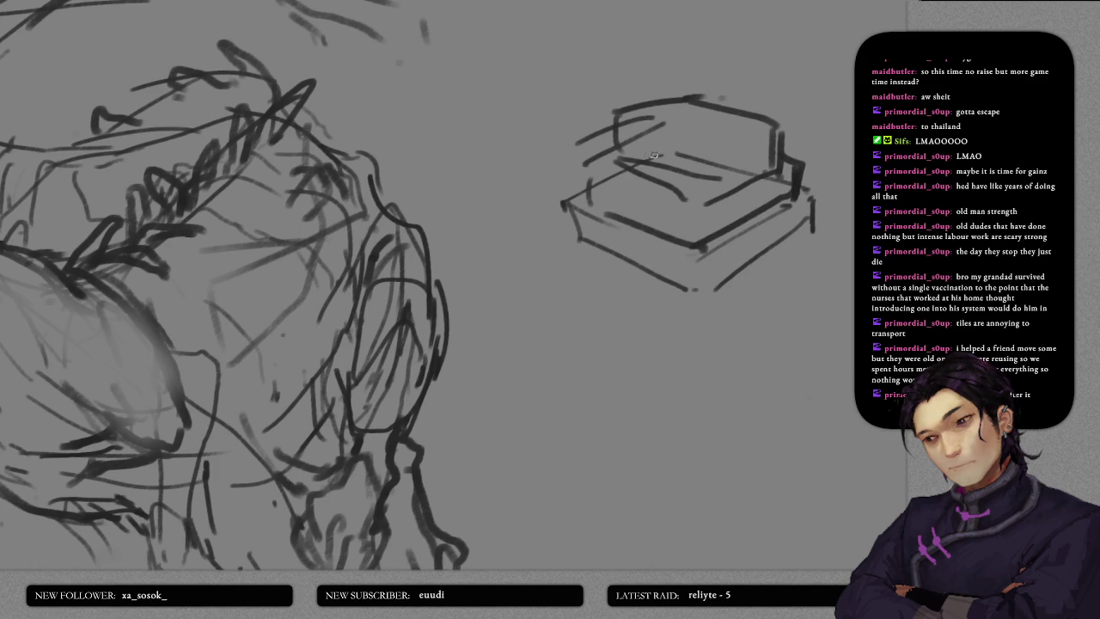
drag(646, 145, 758, 197)
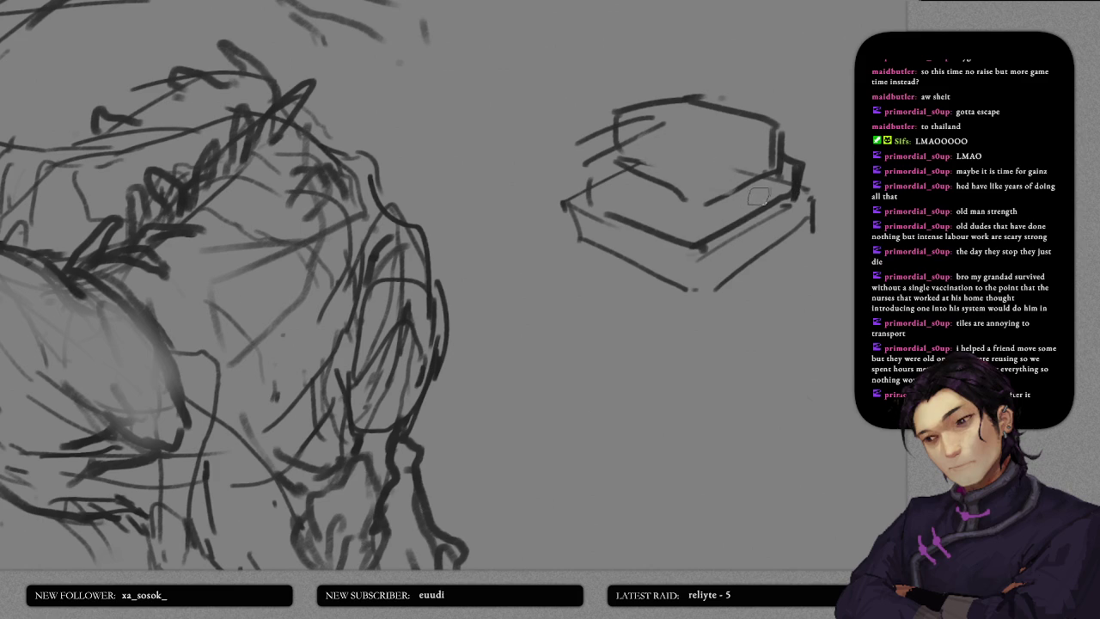
scroll(485, 294, up, 3)
- Add short dark strokes along the upper foreleg and near the shoulder
mouse_move(485, 294)
mouse_down()
mouse_move(476, 268)
mouse_move(526, 348)
mouse_move(526, 299)
mouse_move(513, 351)
mouse_up()
scroll(526, 348, down, 2)
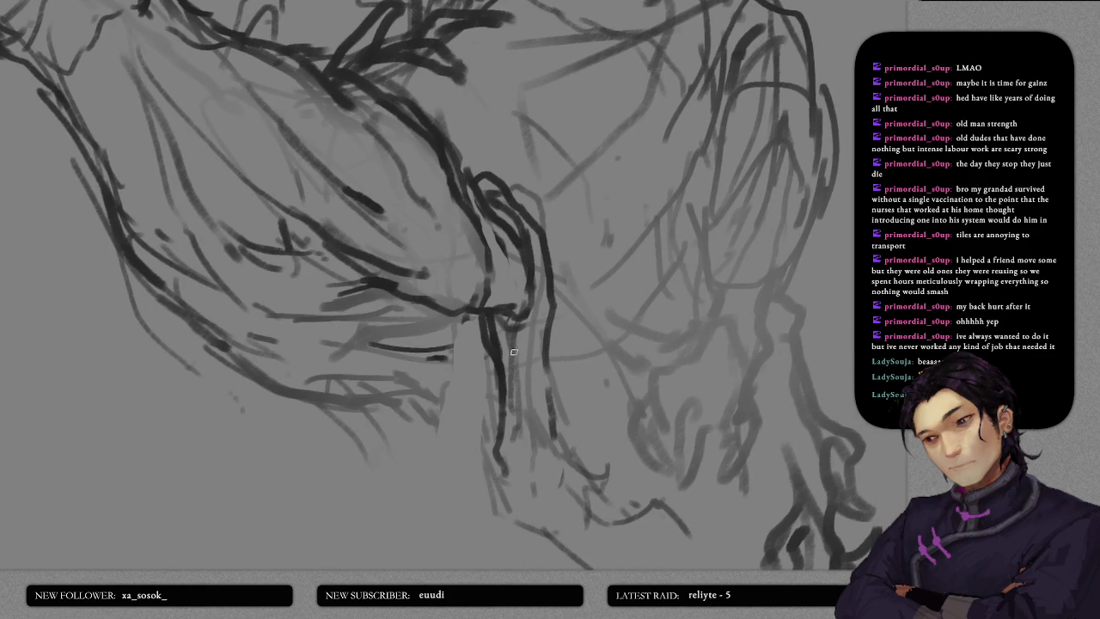
drag(524, 244, 534, 372)
scroll(535, 371, down, 3)
mouse_move(538, 241)
mouse_down()
mouse_move(525, 331)
mouse_move(536, 322)
mouse_move(493, 346)
mouse_move(526, 348)
mouse_move(551, 310)
mouse_up()
drag(524, 356, 559, 322)
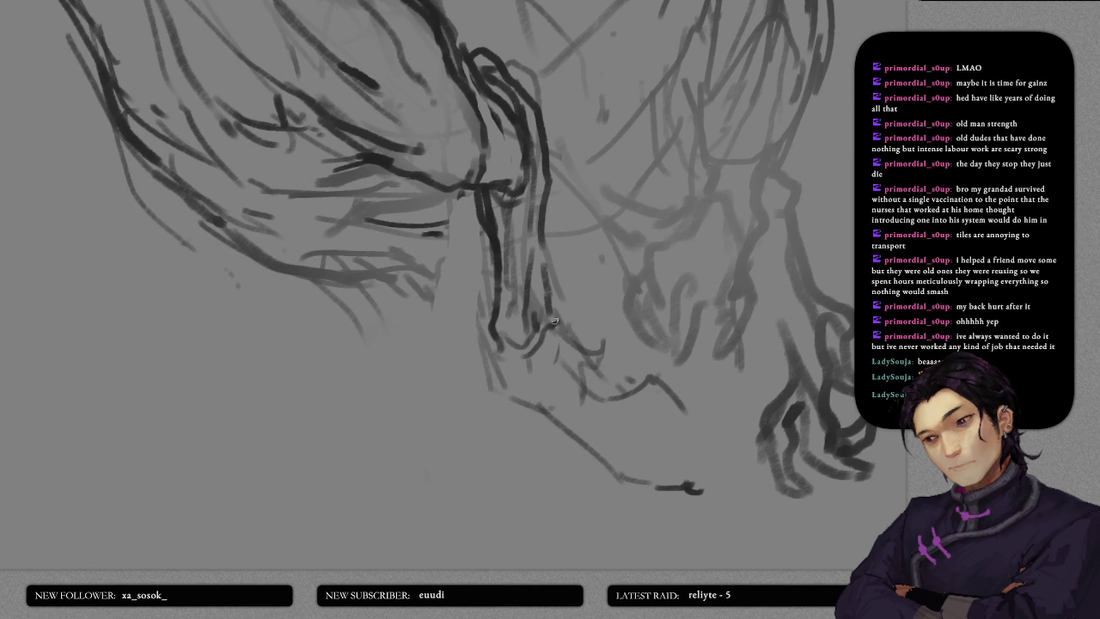
scroll(551, 318, up, 2)
drag(545, 361, 540, 269)
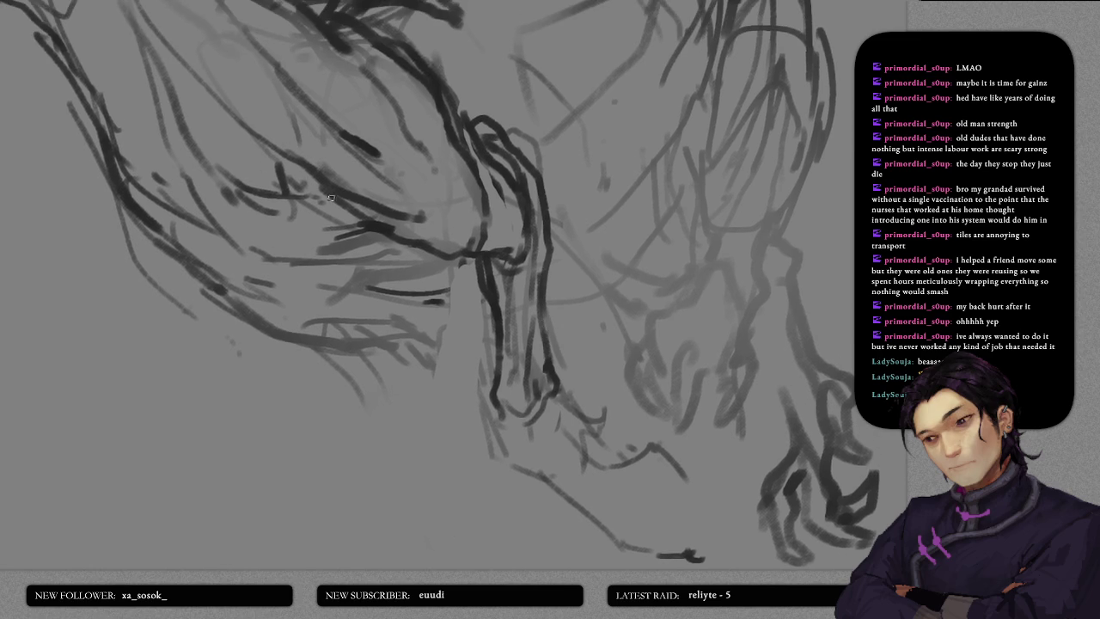
- Draw a dark contour down the shoulder with inner strokes, discarding one unwanted leg stroke
drag(454, 209, 381, 262)
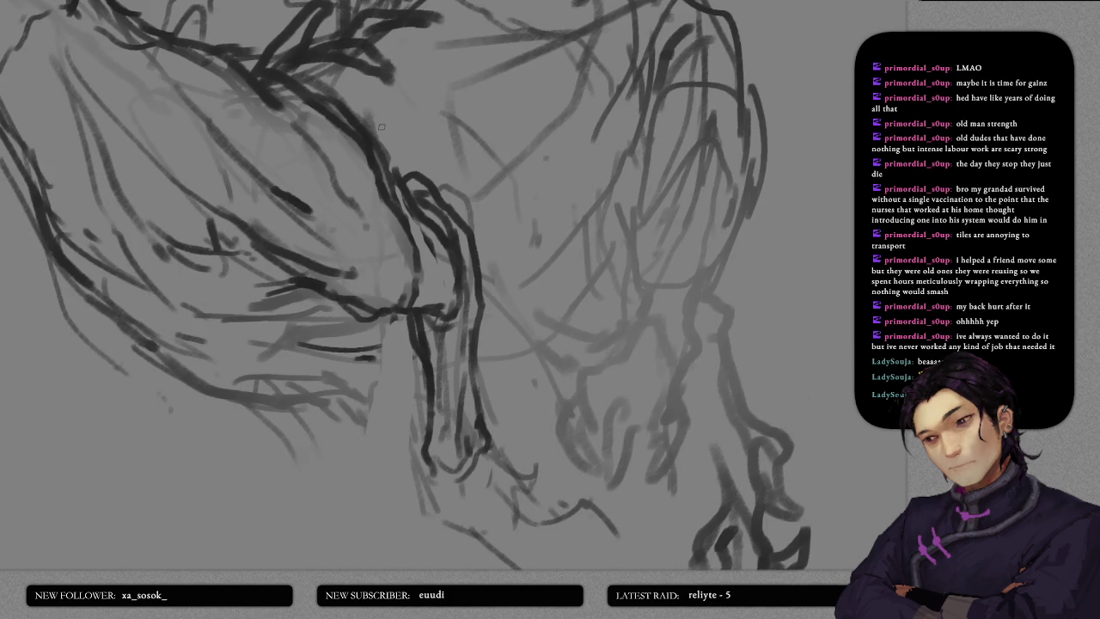
drag(381, 127, 408, 230)
key(ctrl+z)
scroll(351, 206, up, 1)
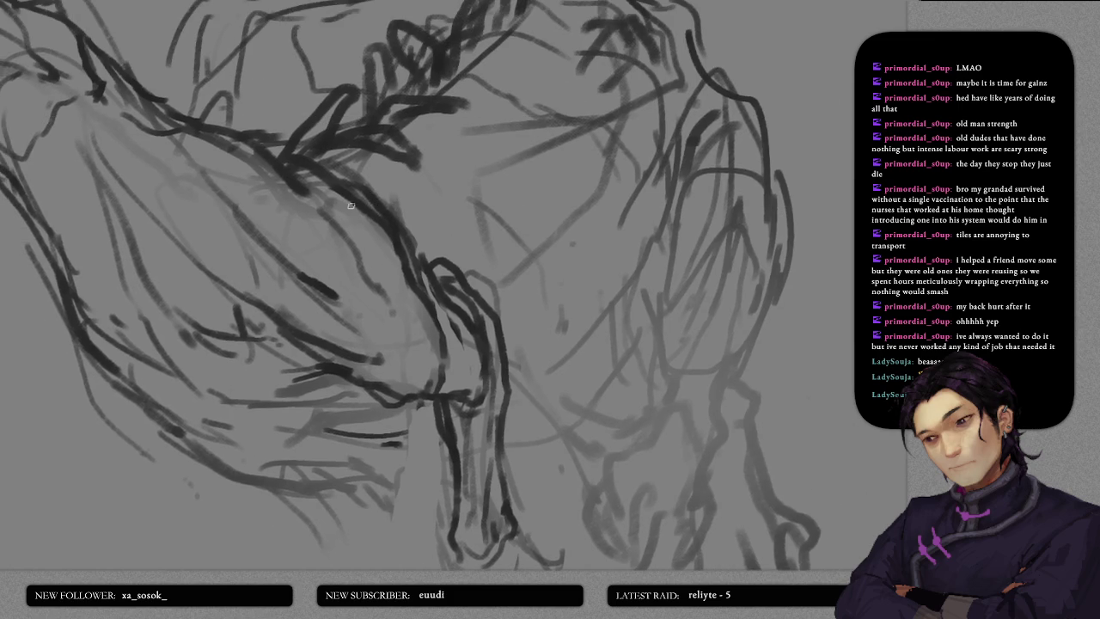
drag(344, 175, 440, 311)
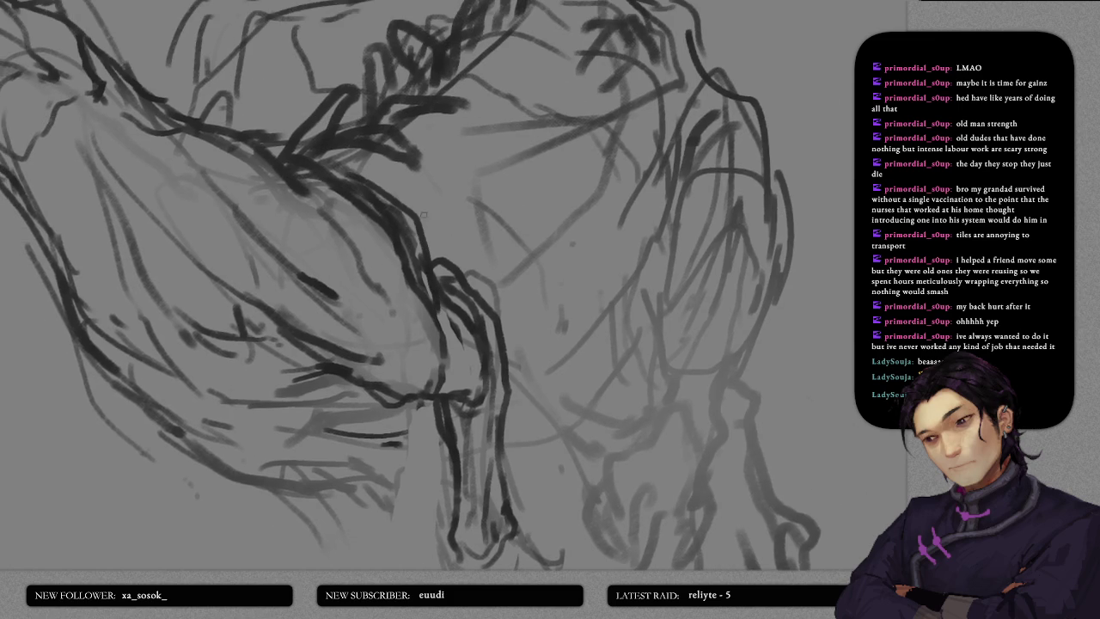
mouse_move(432, 244)
mouse_down()
mouse_move(464, 198)
mouse_move(452, 266)
mouse_up()
drag(462, 213, 514, 71)
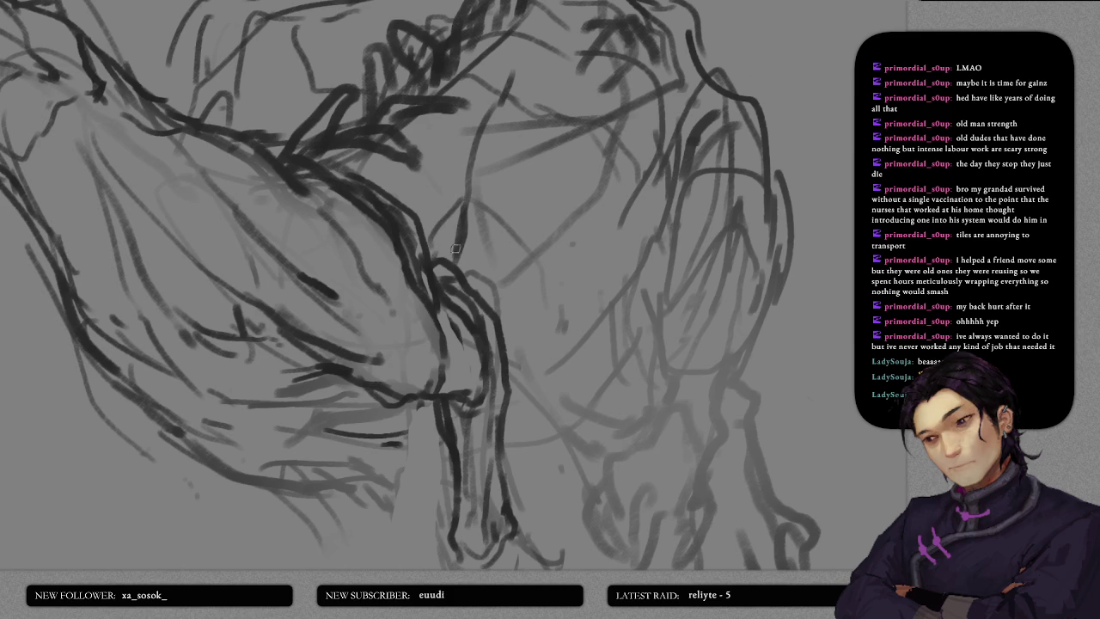
drag(459, 226, 479, 281)
- Define the foreleg and elbow with long dark contour strokes
drag(471, 211, 494, 268)
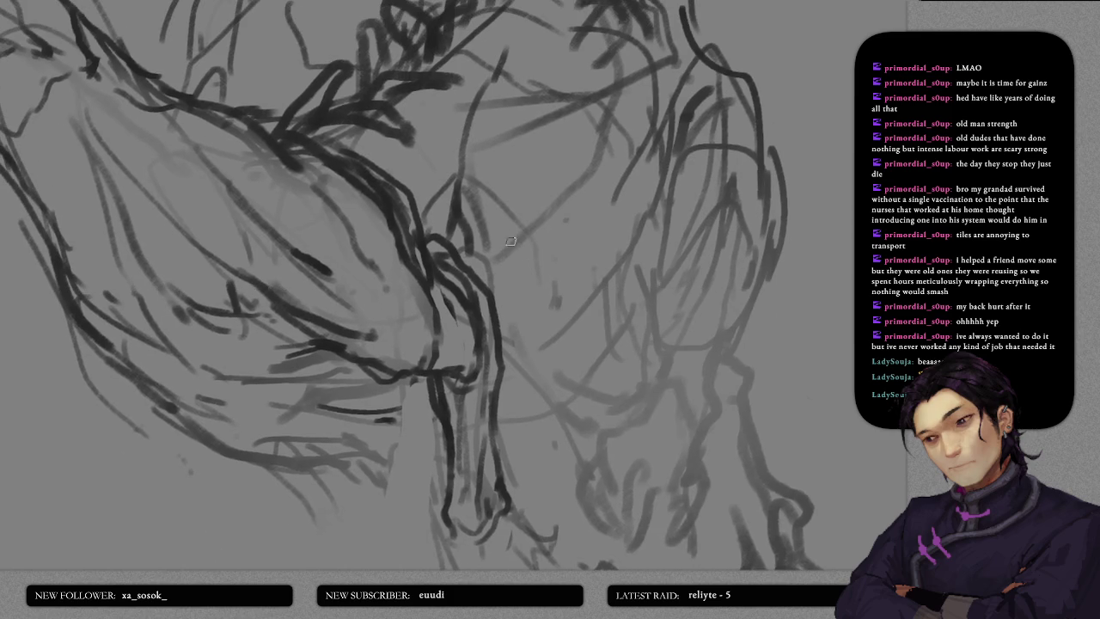
drag(488, 222, 538, 378)
drag(539, 322, 582, 165)
drag(495, 176, 548, 333)
mouse_move(546, 251)
mouse_down()
mouse_move(563, 351)
mouse_move(550, 395)
mouse_up()
drag(531, 352, 499, 417)
drag(541, 157, 566, 257)
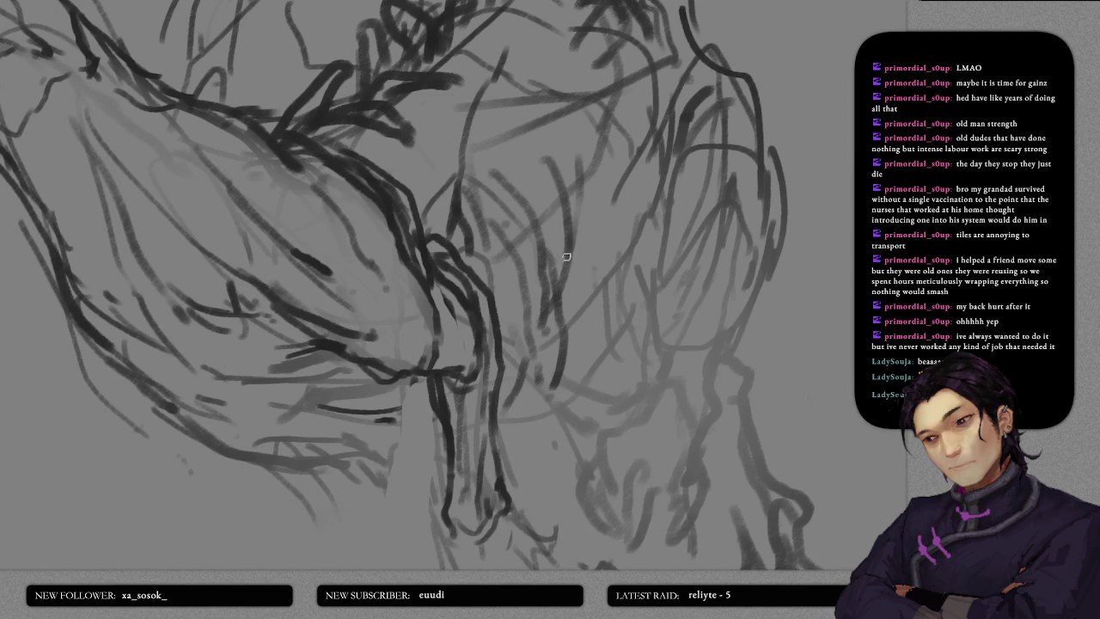
scroll(614, 139, down, 3)
scroll(583, 252, down, 3)
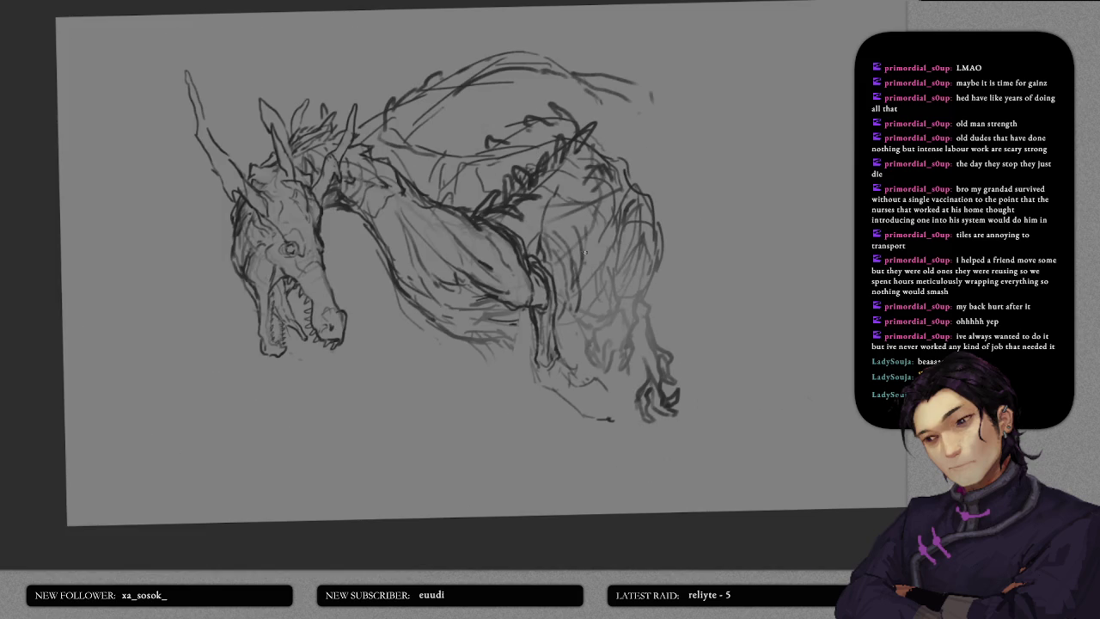
scroll(534, 182, up, 2)
scroll(545, 209, up, 2)
scroll(593, 184, up, 2)
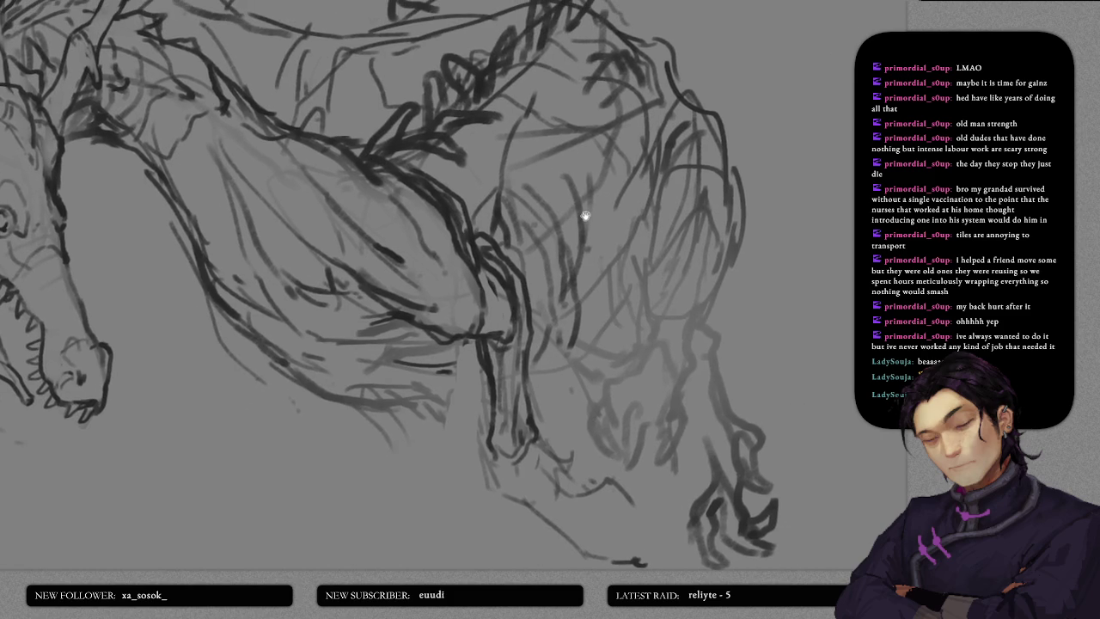
mouse_move(612, 85)
mouse_down()
mouse_move(612, 253)
mouse_move(551, 372)
mouse_up()
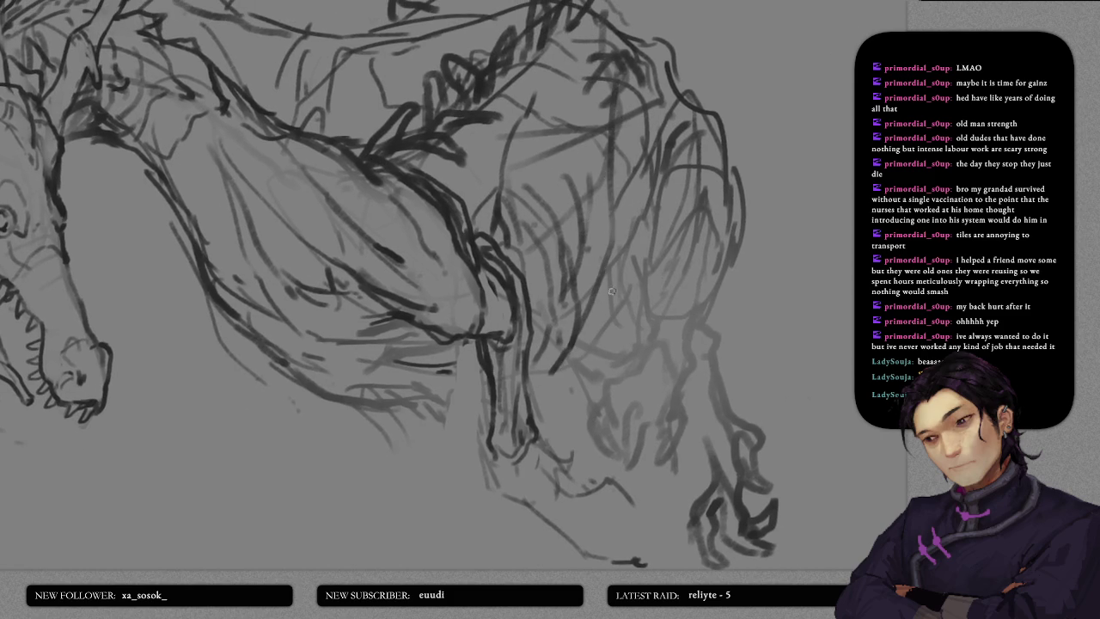
drag(617, 272, 648, 245)
scroll(624, 258, up, 1)
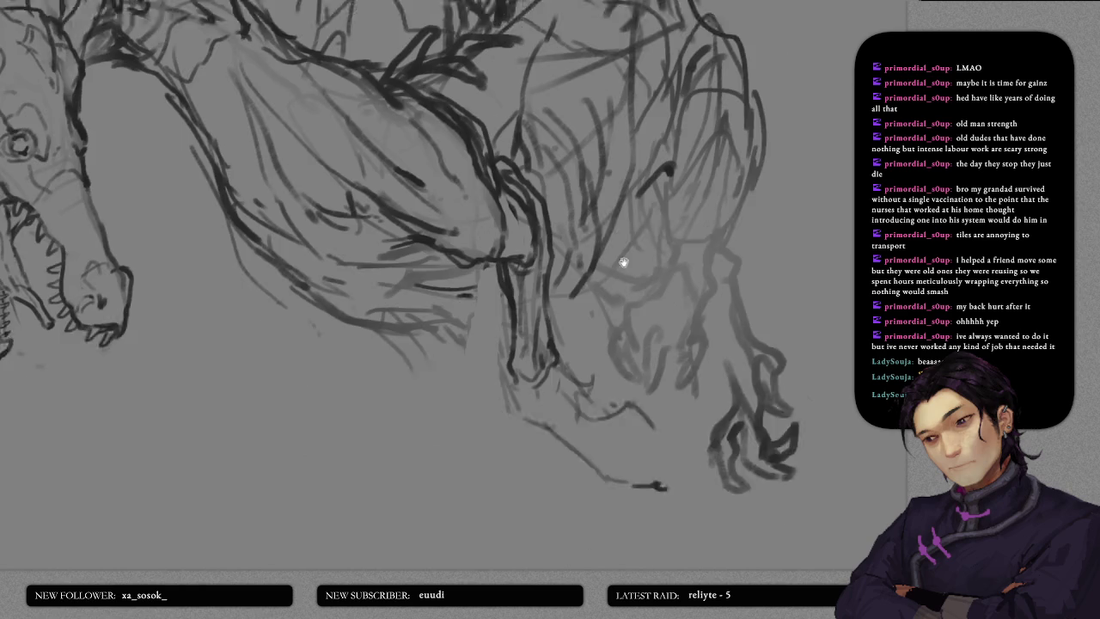
scroll(607, 290, up, 1)
drag(644, 208, 676, 184)
drag(587, 306, 664, 200)
scroll(637, 269, up, 2)
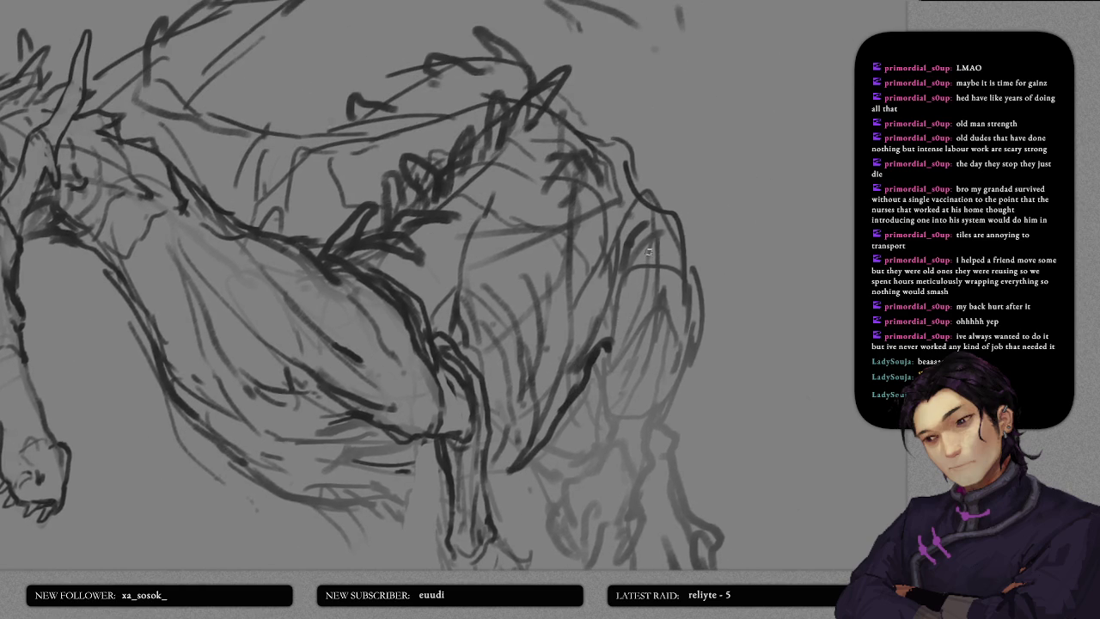
scroll(616, 289, down, 5)
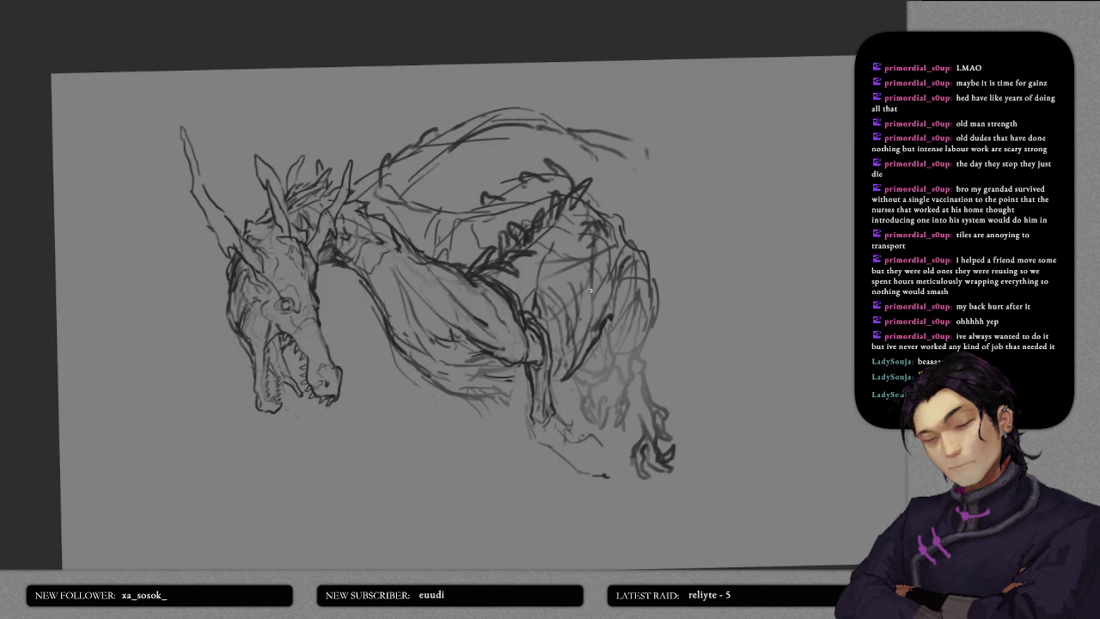
scroll(610, 115, up, 3)
scroll(611, 115, up, 2)
scroll(610, 115, down, 1)
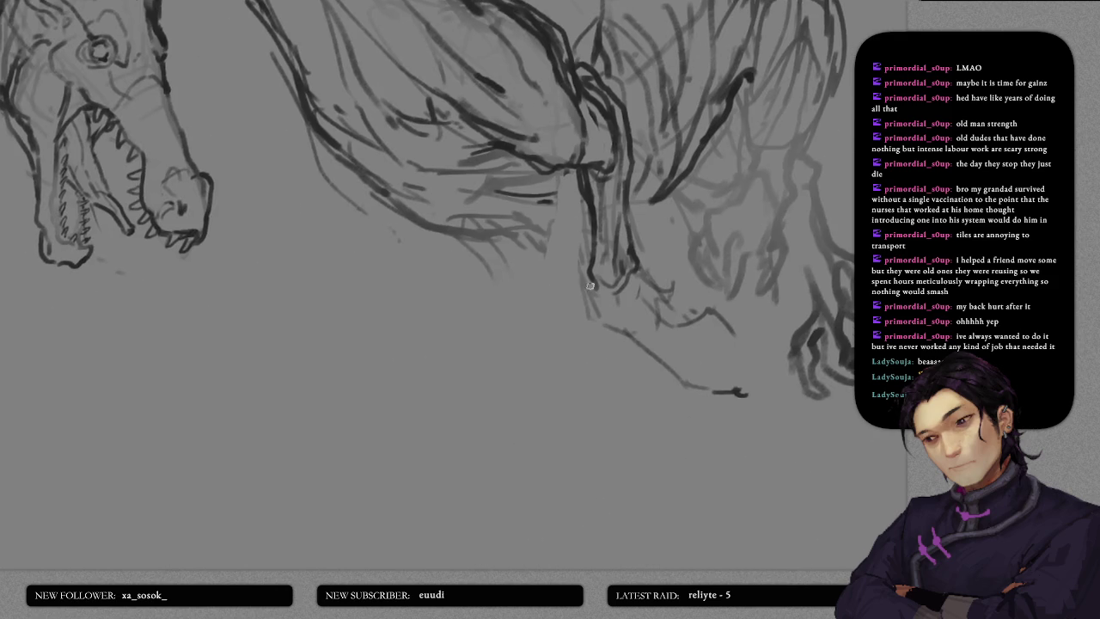
scroll(610, 245, up, 2)
scroll(462, 43, up, 1)
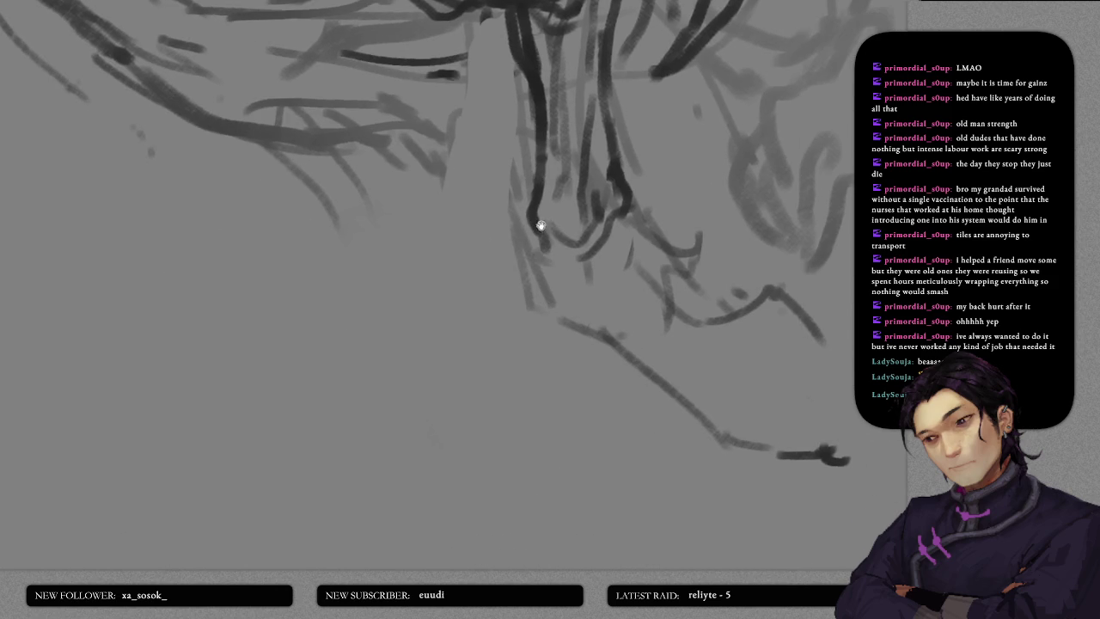
- Sketch the front foot outline with lines down the foreleg and dark toe outlines
mouse_move(533, 195)
mouse_down()
mouse_move(515, 204)
mouse_move(521, 265)
mouse_up()
mouse_move(516, 234)
mouse_down()
mouse_move(529, 275)
mouse_move(505, 297)
mouse_move(554, 349)
mouse_move(564, 344)
mouse_move(542, 316)
mouse_move(537, 280)
mouse_up()
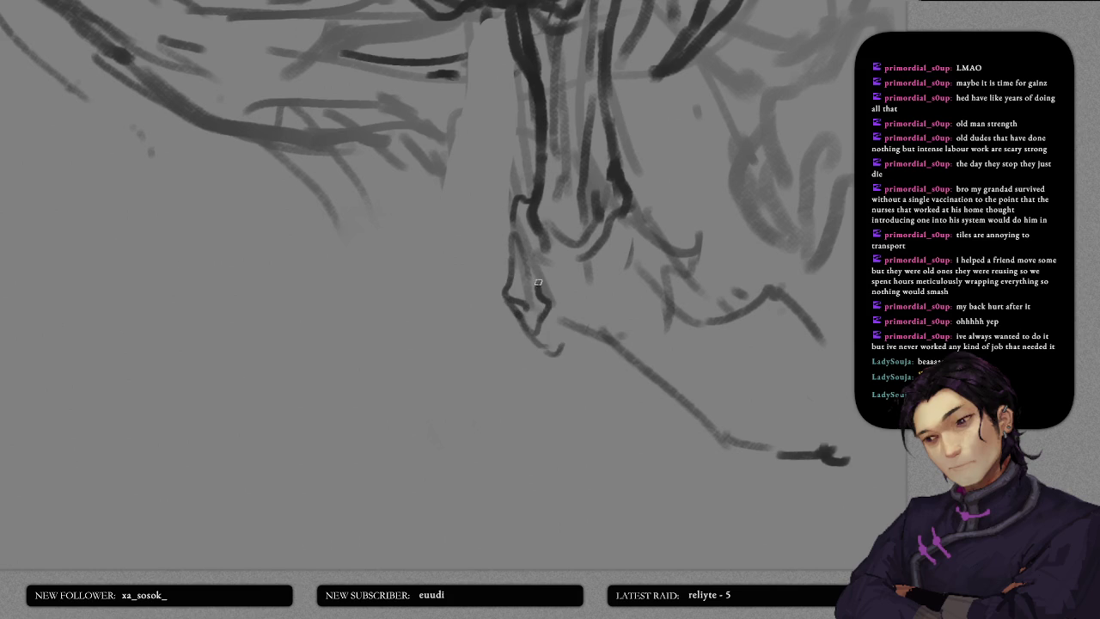
drag(541, 234, 562, 332)
drag(562, 242, 533, 264)
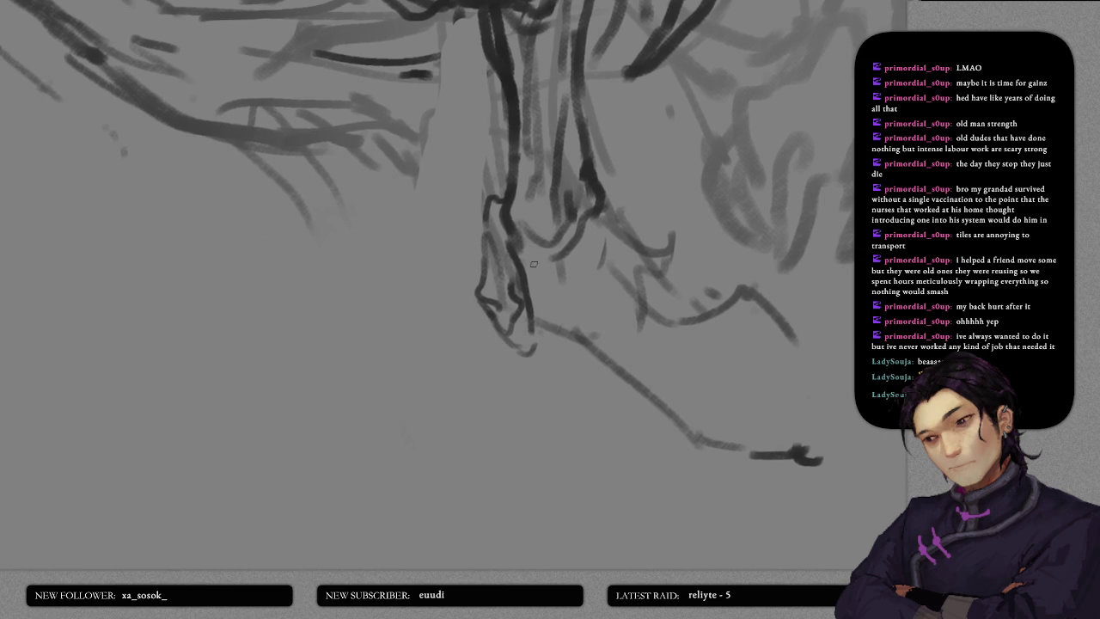
mouse_move(547, 327)
mouse_down()
mouse_move(536, 346)
mouse_move(561, 354)
mouse_move(569, 327)
mouse_move(586, 338)
mouse_move(633, 312)
mouse_move(632, 285)
mouse_up()
mouse_move(599, 204)
mouse_down()
mouse_move(652, 311)
mouse_move(616, 331)
mouse_move(602, 459)
mouse_move(597, 266)
mouse_up()
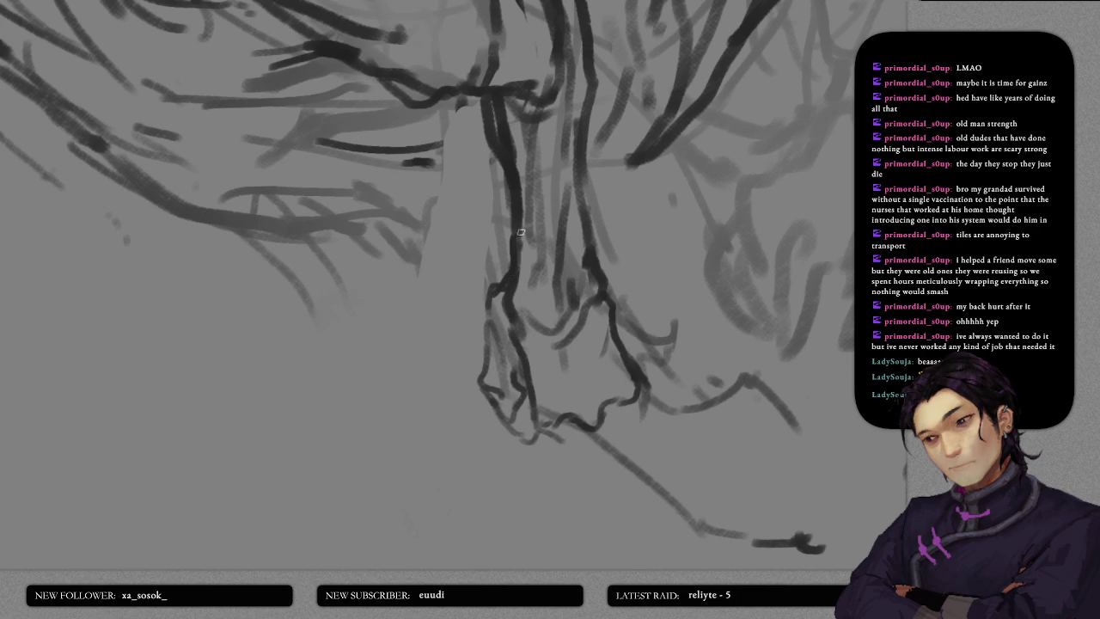
scroll(521, 232, down, 3)
- Draw the toe lines and claws under the foot, redoing one bad claw stroke
mouse_move(507, 234)
mouse_down()
mouse_move(495, 263)
mouse_move(514, 256)
mouse_move(540, 314)
mouse_move(529, 329)
mouse_up()
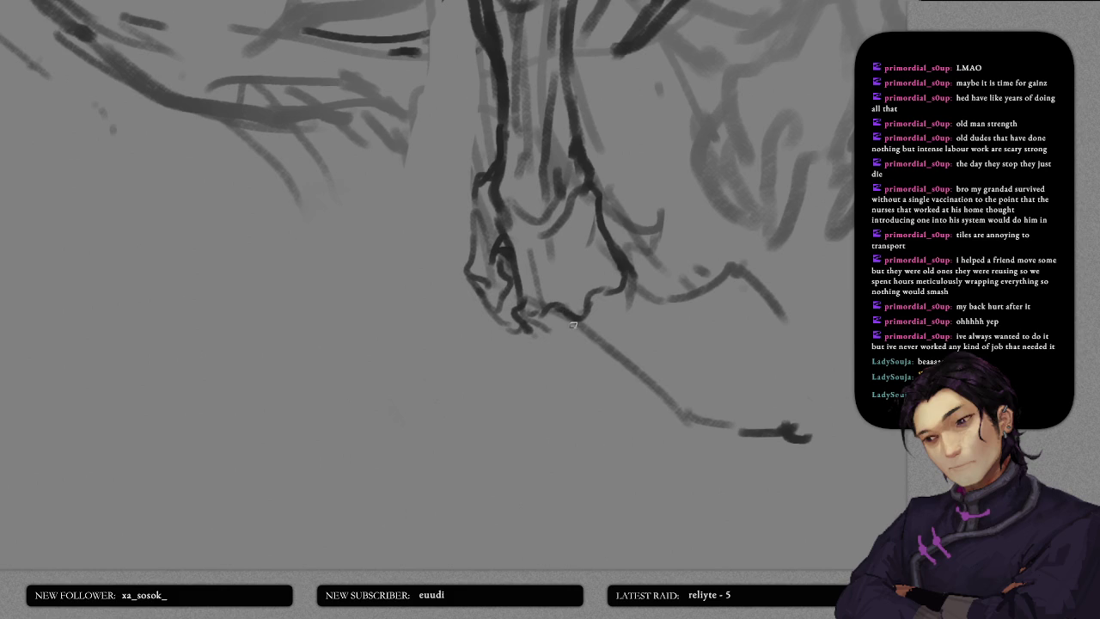
mouse_move(560, 314)
mouse_down()
mouse_move(607, 385)
mouse_move(582, 296)
mouse_up()
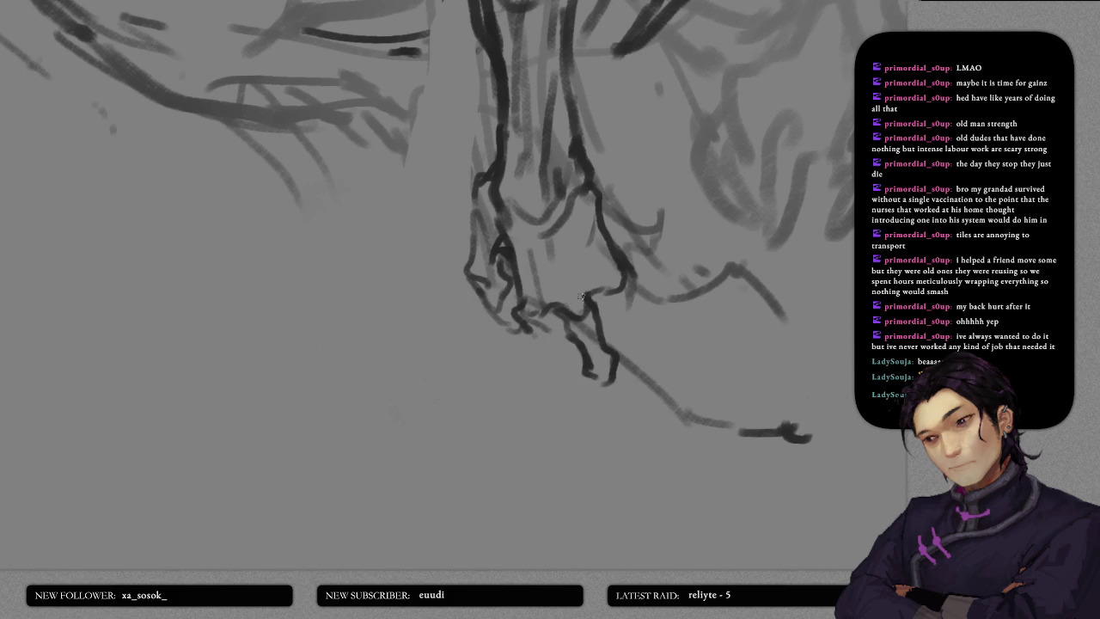
mouse_move(521, 317)
mouse_down()
mouse_move(576, 366)
mouse_move(582, 281)
mouse_up()
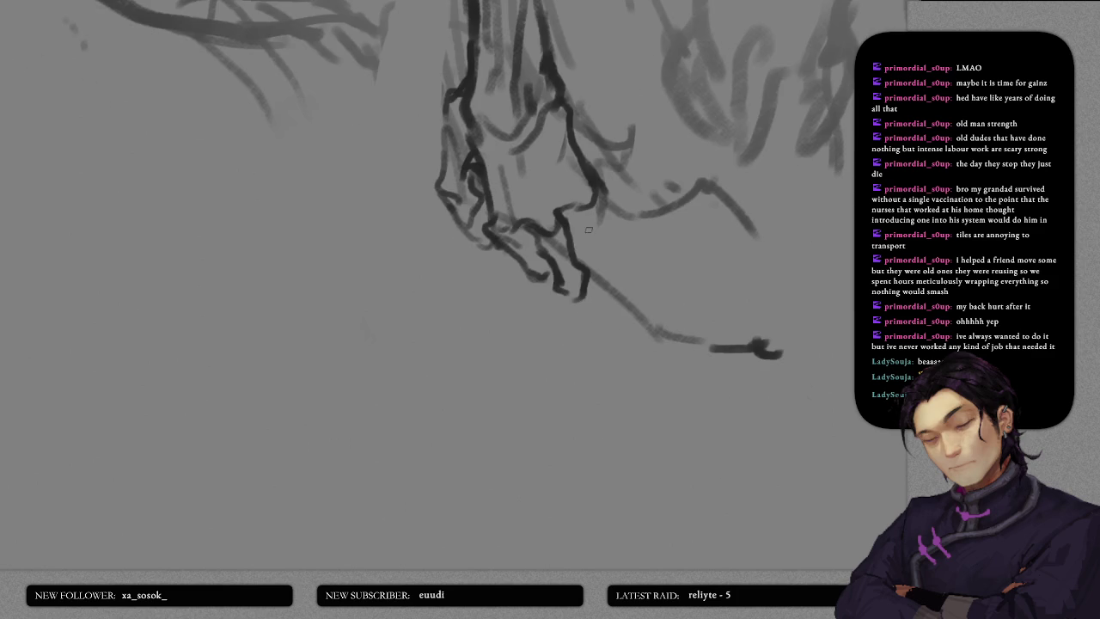
drag(581, 222, 598, 256)
mouse_move(576, 220)
mouse_down()
mouse_move(600, 253)
mouse_move(602, 198)
mouse_up()
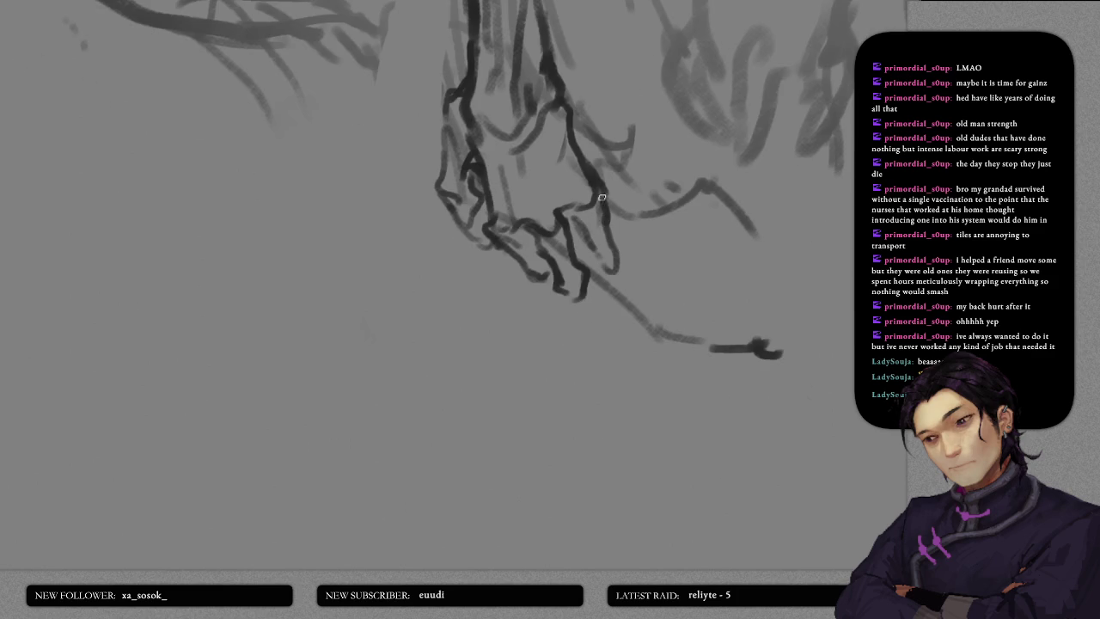
mouse_move(585, 301)
mouse_down()
mouse_move(599, 272)
mouse_move(533, 319)
mouse_move(575, 323)
mouse_move(583, 292)
mouse_up()
key(ctrl+z)
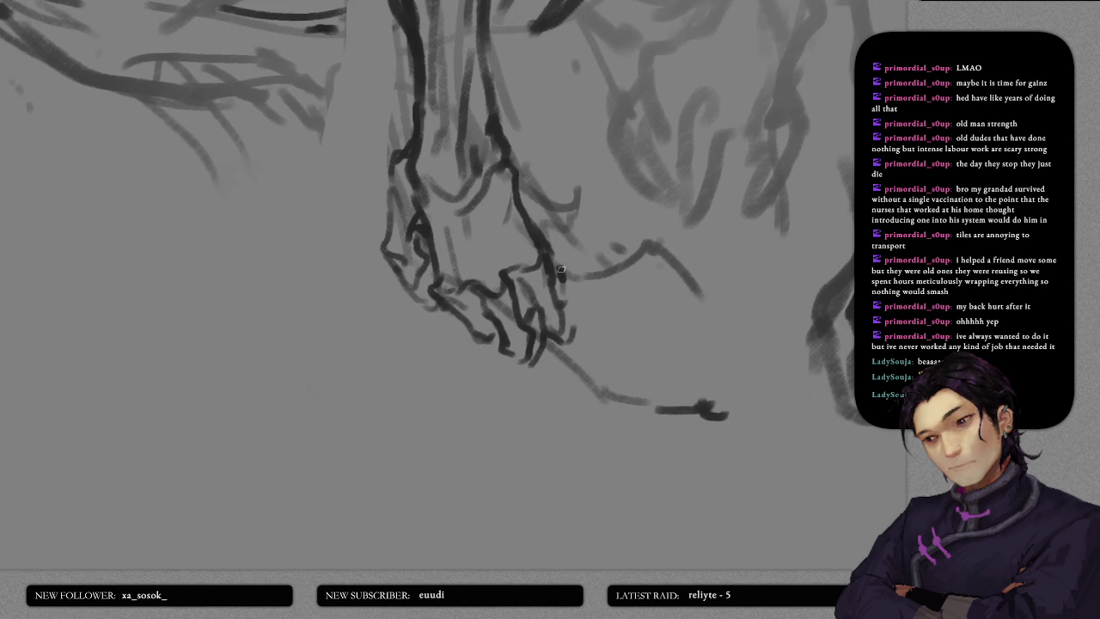
drag(558, 259, 578, 331)
- Reframe the view on the belly and darken its contour with pencil lines
drag(581, 252, 618, 298)
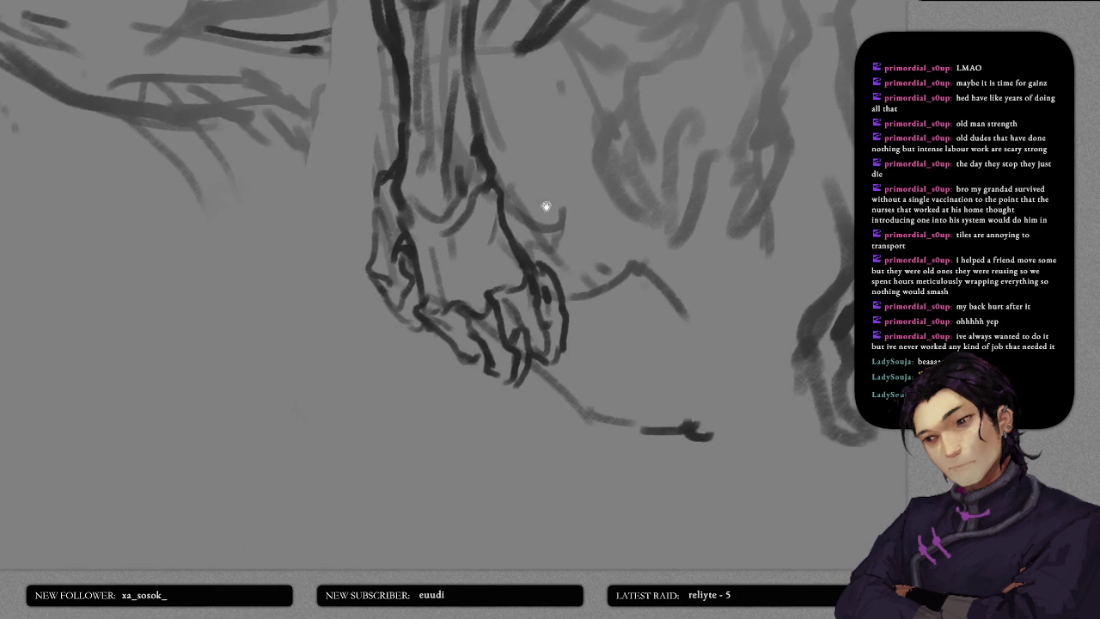
scroll(618, 299, down, 2)
scroll(616, 303, down, 3)
scroll(614, 307, down, 2)
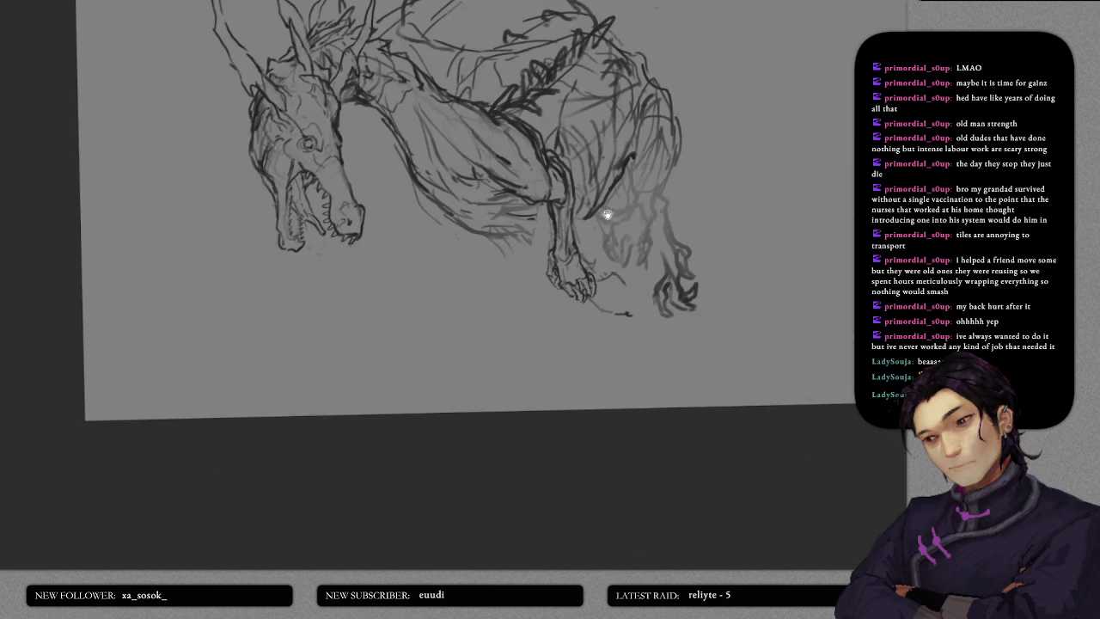
scroll(612, 311, down, 1)
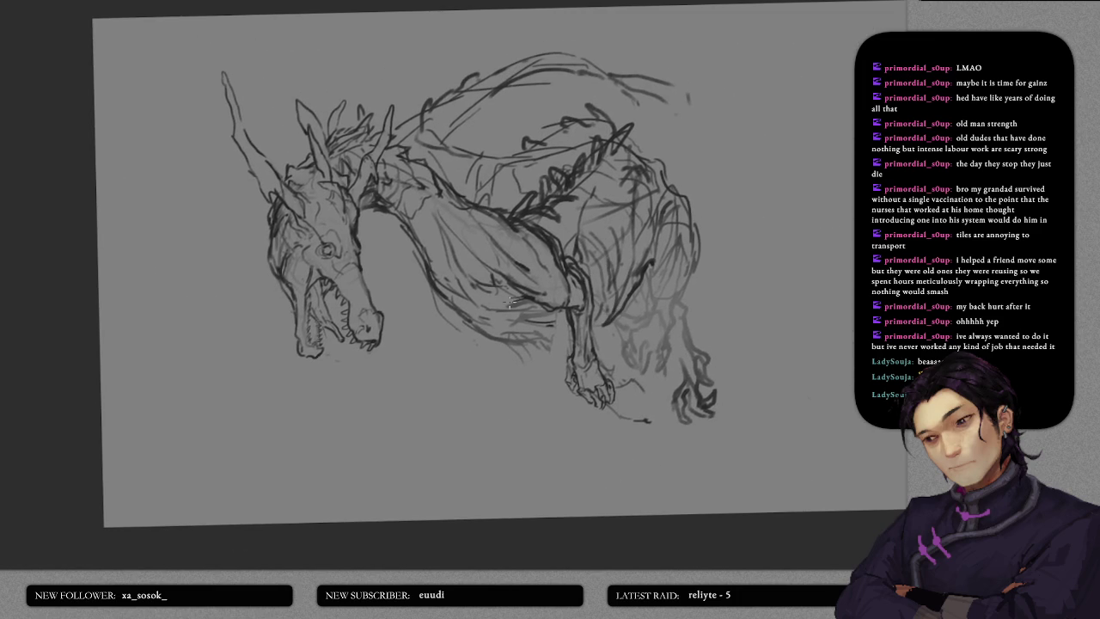
scroll(510, 301, up, 2)
scroll(515, 301, up, 2)
scroll(533, 288, up, 1)
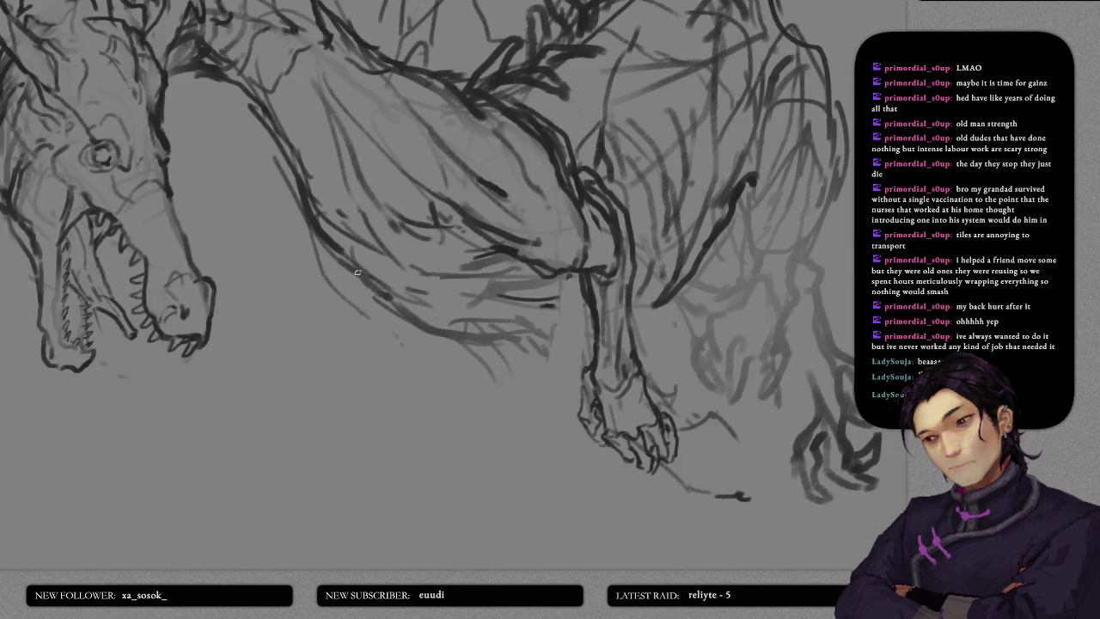
drag(354, 267, 430, 340)
drag(385, 303, 488, 359)
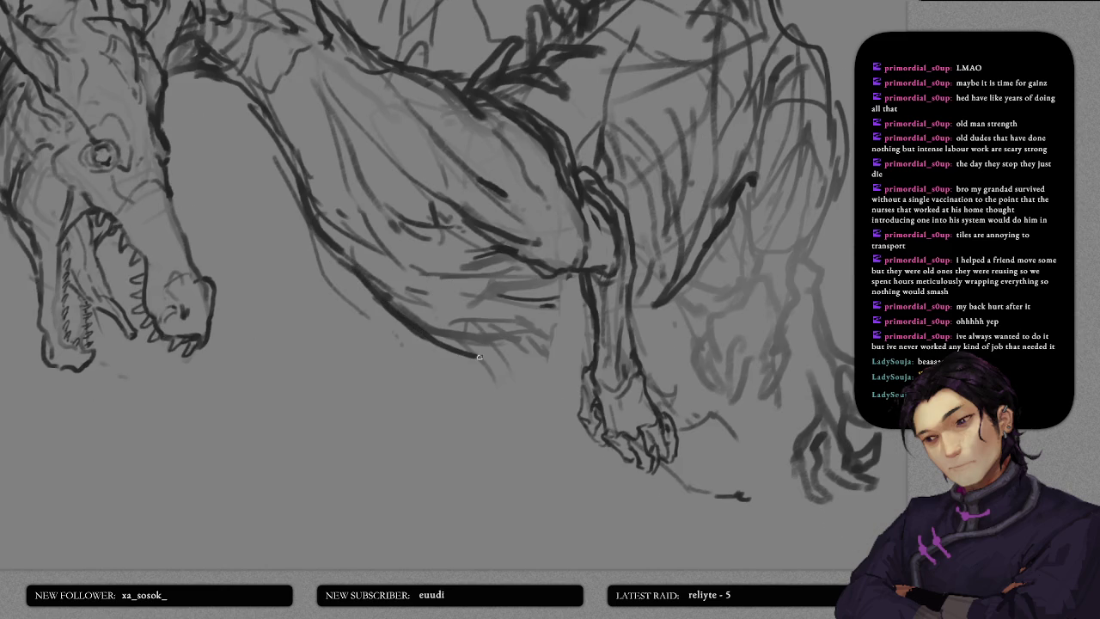
- Add a curving belly line to the leg and short strokes across the lower belly
mouse_move(380, 287)
mouse_down()
mouse_move(506, 359)
mouse_move(535, 342)
mouse_up()
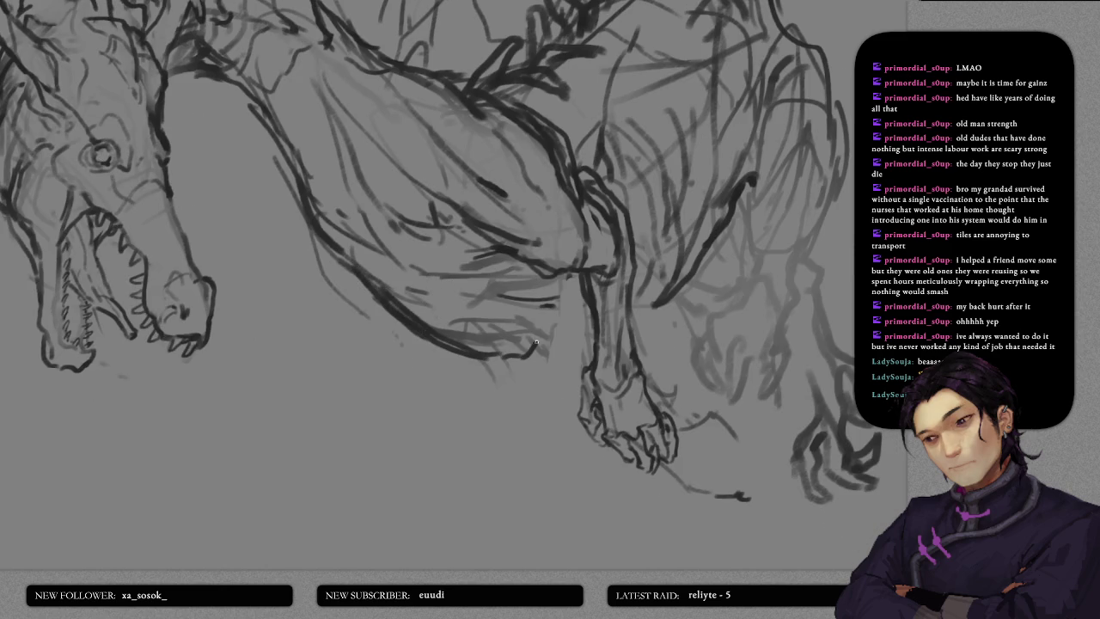
mouse_move(447, 306)
mouse_down()
mouse_move(491, 274)
mouse_move(481, 288)
mouse_move(560, 303)
mouse_up()
drag(450, 277, 564, 296)
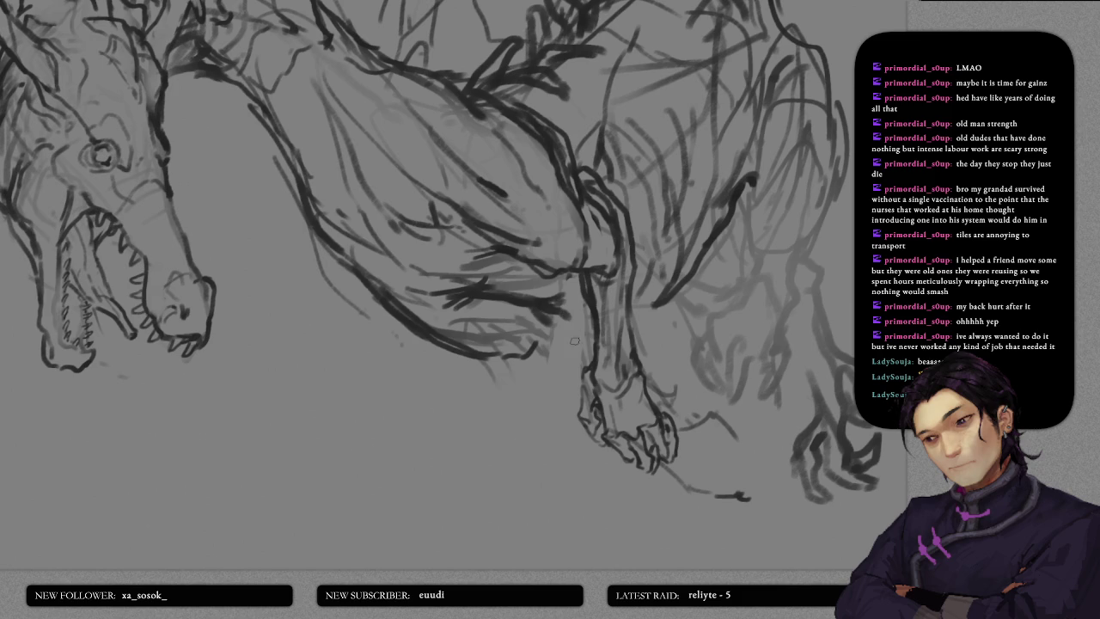
drag(533, 354, 581, 353)
drag(528, 298, 583, 293)
- Redraw the claws running down from the wrist, undoing the stray strokes
mouse_move(684, 435)
mouse_down()
mouse_move(599, 328)
mouse_move(577, 250)
mouse_up()
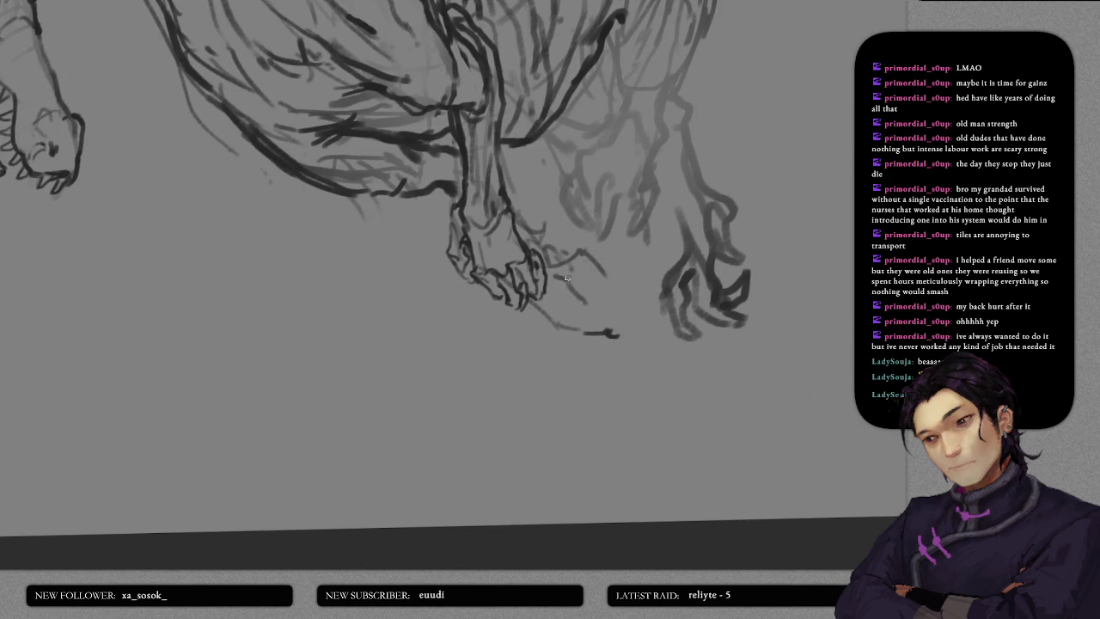
mouse_move(560, 257)
mouse_down()
mouse_move(594, 276)
mouse_move(583, 282)
mouse_up()
key(ctrl+z)
mouse_move(557, 275)
mouse_down()
mouse_move(562, 301)
mouse_move(563, 255)
mouse_move(546, 246)
mouse_up()
key(ctrl+z)
mouse_move(548, 242)
mouse_down()
mouse_move(587, 299)
mouse_move(577, 311)
mouse_move(615, 297)
mouse_up()
drag(542, 297, 593, 333)
scroll(599, 249, up, 2)
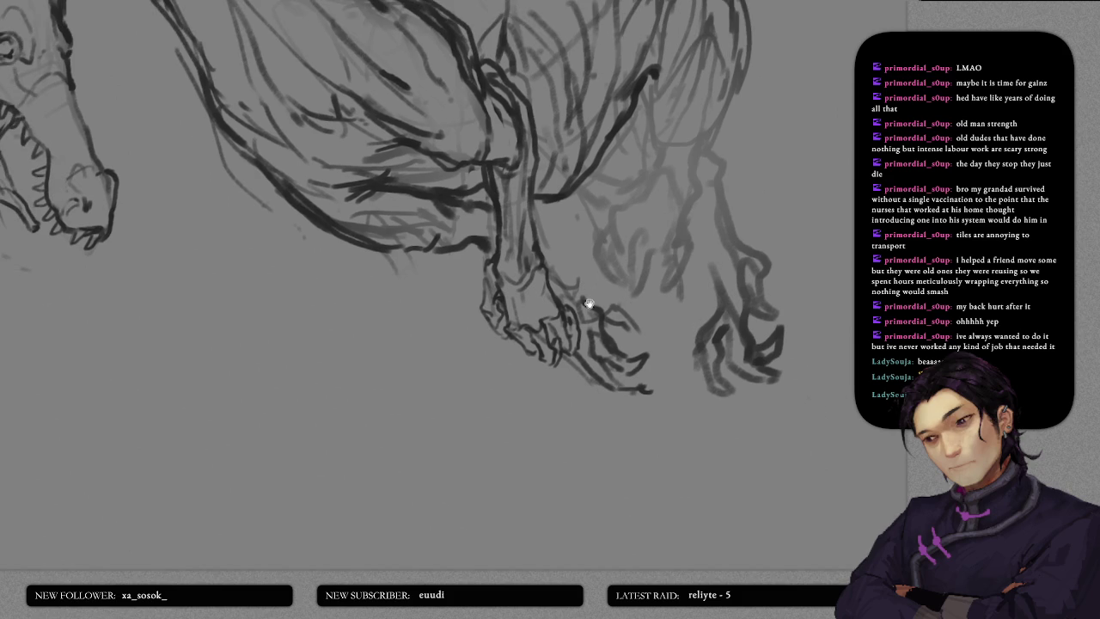
- Reframe on the top of the dragon and strengthen the curve of its back
scroll(587, 232, down, 2)
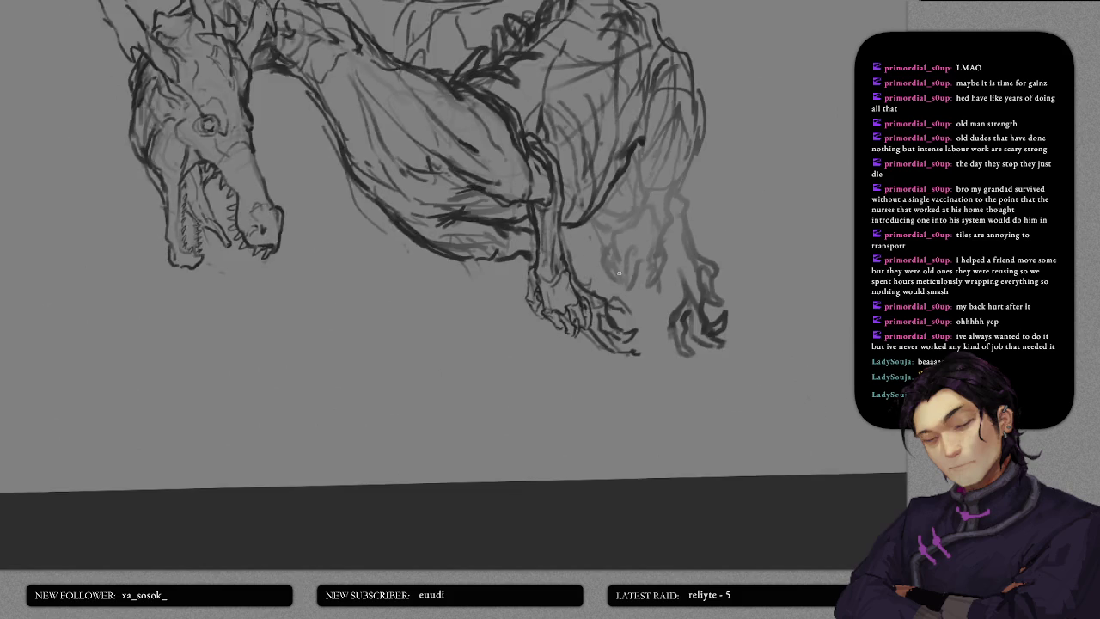
scroll(597, 241, down, 2)
scroll(614, 254, down, 2)
scroll(632, 265, down, 1)
scroll(633, 264, up, 2)
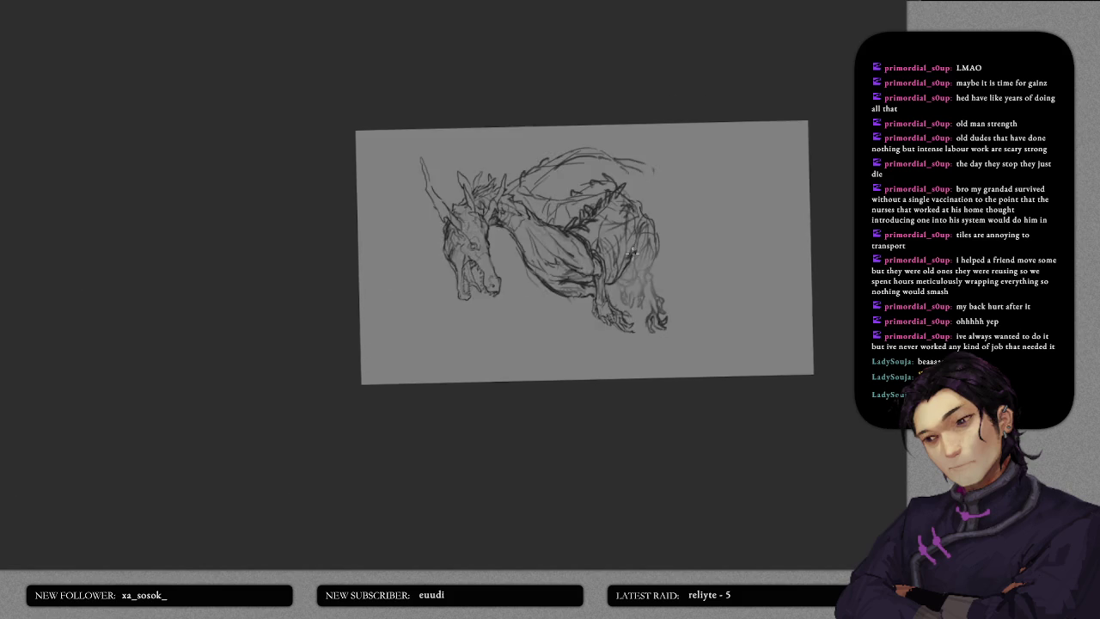
scroll(636, 254, up, 2)
drag(665, 170, 650, 241)
mouse_move(578, 152)
mouse_down()
mouse_move(657, 208)
mouse_move(672, 248)
mouse_up()
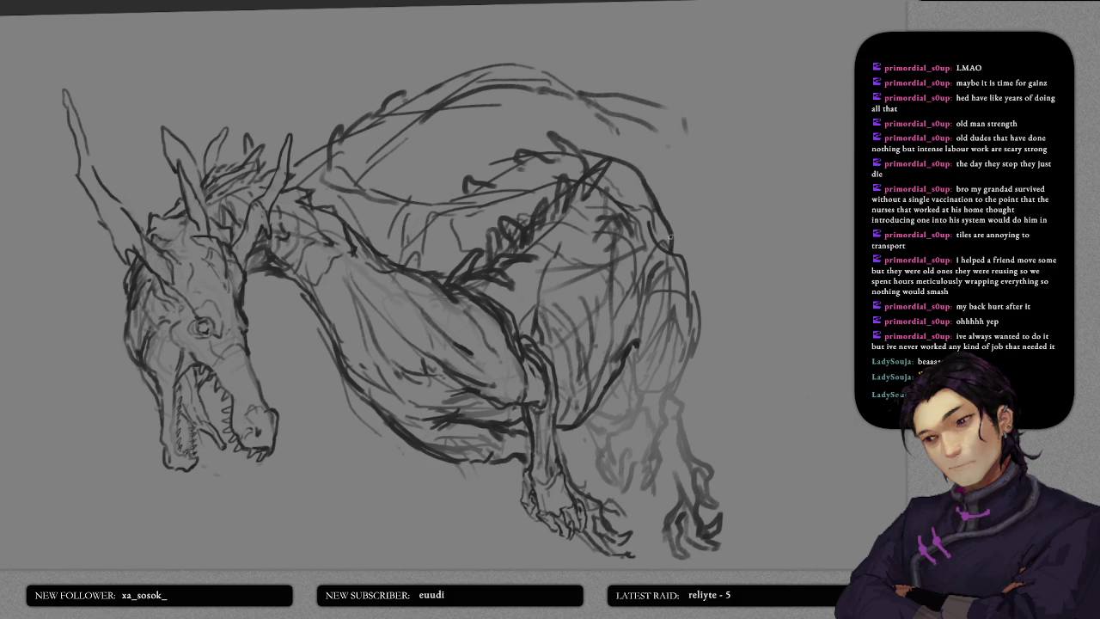
- Check the zoom and draw a second line along the back contour
scroll(692, 250, down, 1)
scroll(684, 223, up, 2)
scroll(679, 202, up, 1)
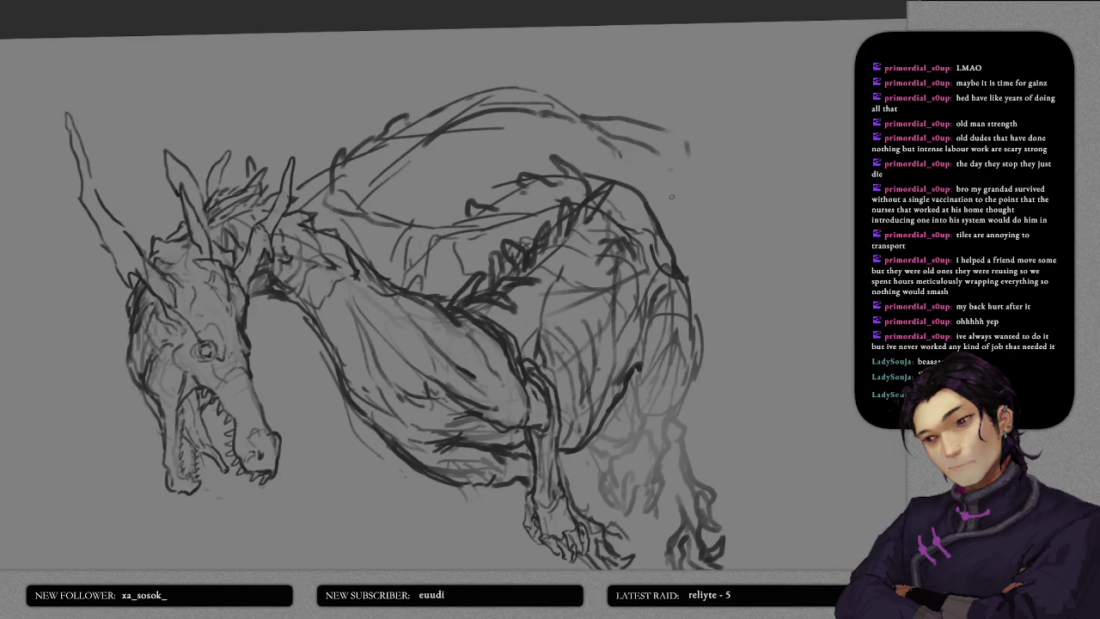
scroll(669, 196, down, 1)
scroll(602, 151, down, 1)
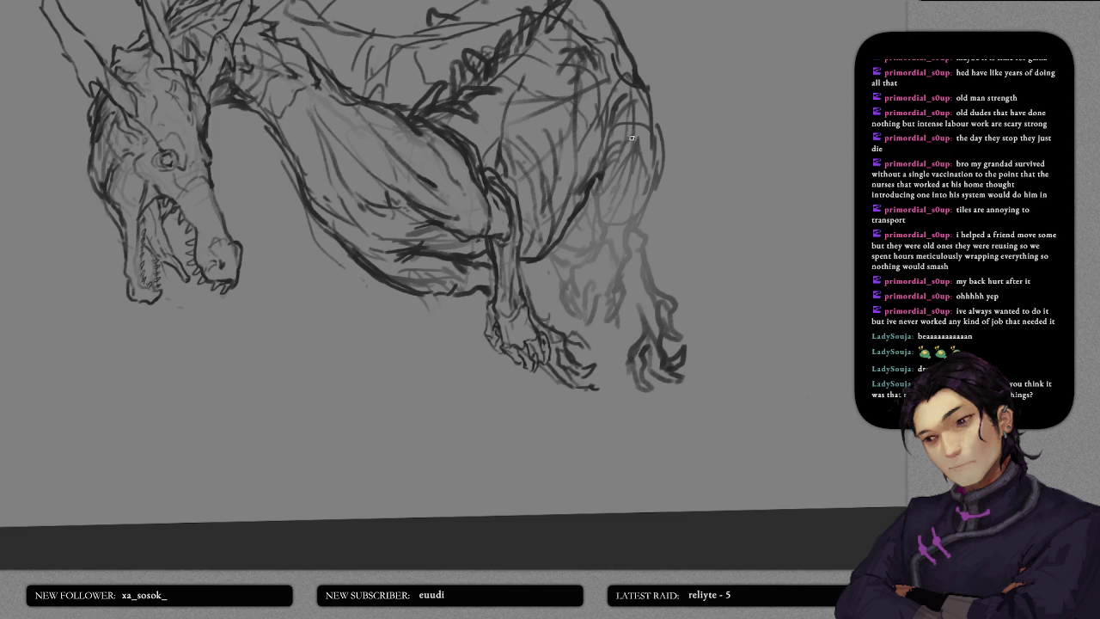
scroll(618, 172, up, 1)
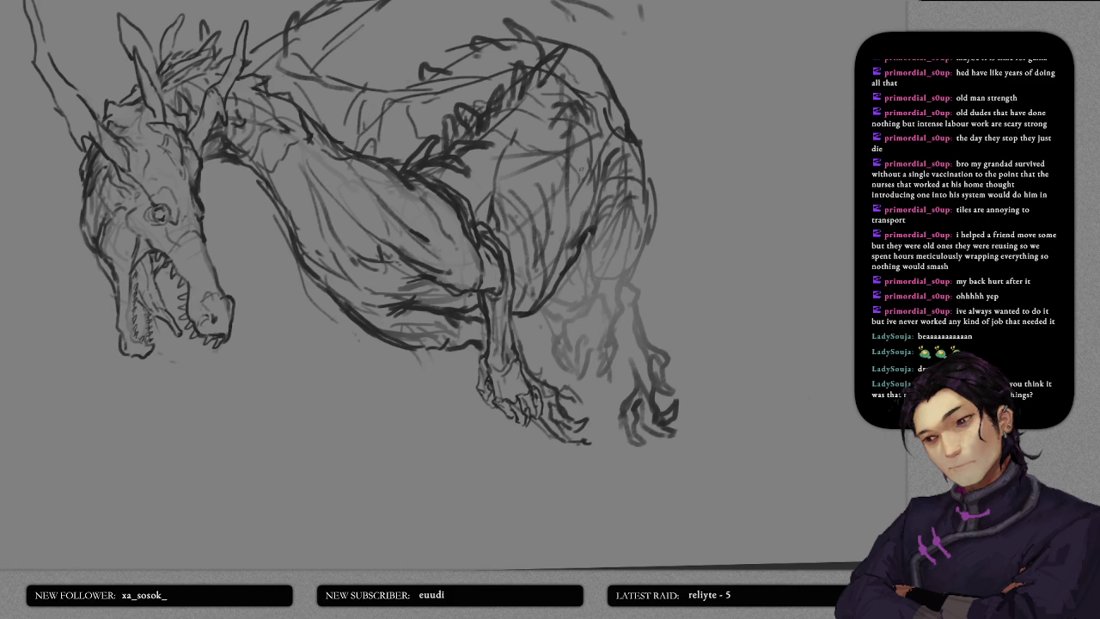
scroll(590, 169, up, 1)
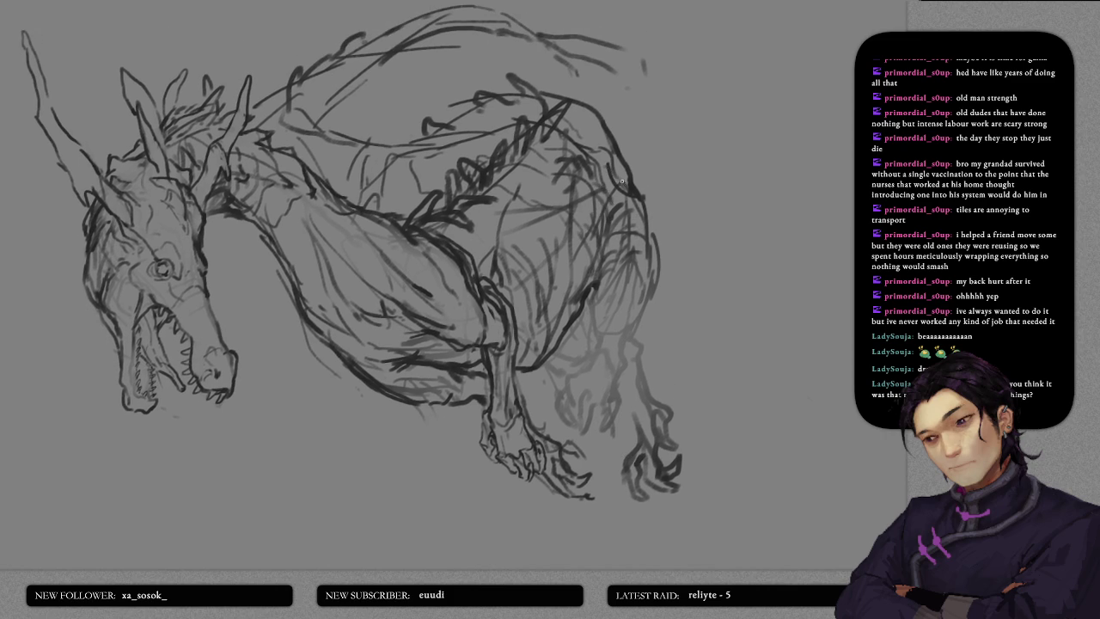
drag(650, 207, 659, 301)
- Redraw the body's right contour and hatch shading onto the hind leg
key(ctrl+z)
drag(658, 232, 654, 306)
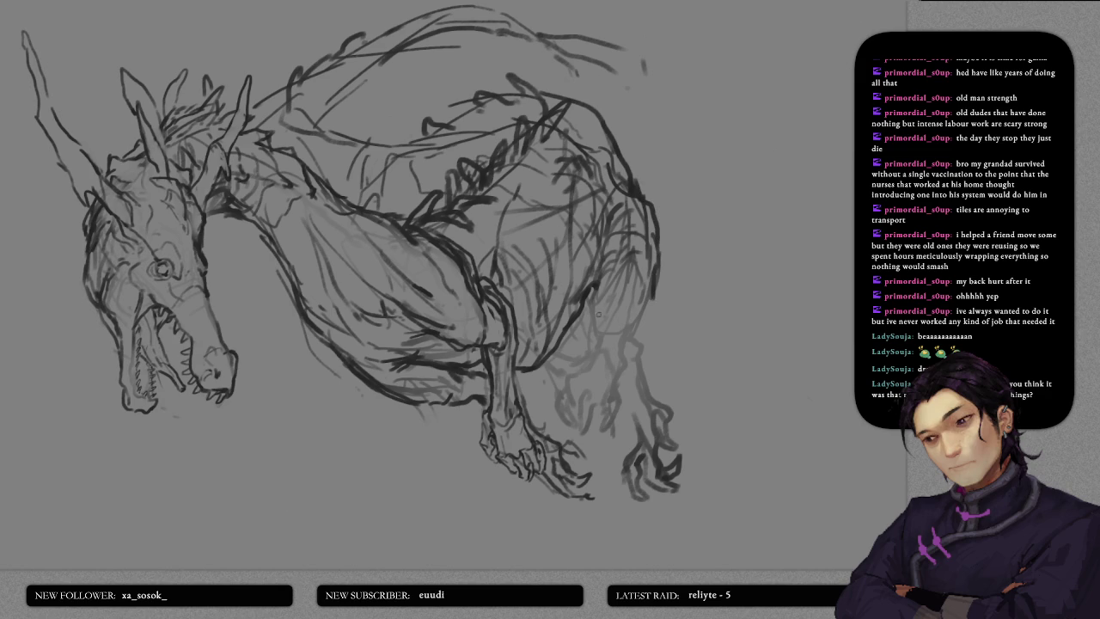
mouse_move(592, 301)
mouse_down()
mouse_move(600, 340)
mouse_move(628, 340)
mouse_move(617, 325)
mouse_move(627, 301)
mouse_move(636, 332)
mouse_move(652, 285)
mouse_up()
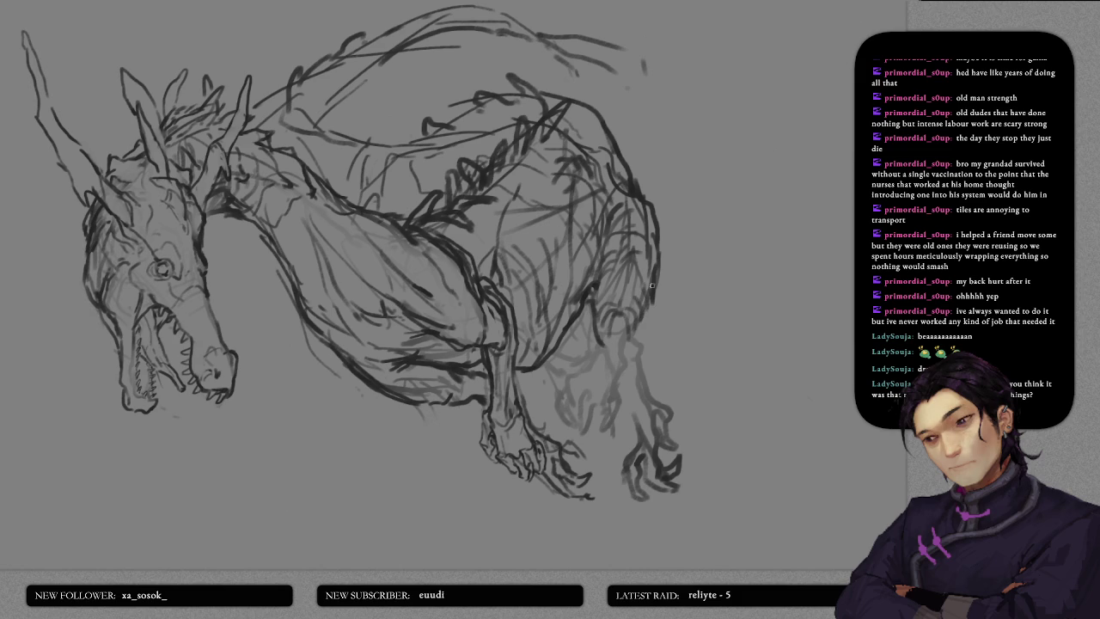
mouse_move(605, 339)
mouse_down()
mouse_move(618, 357)
mouse_move(641, 339)
mouse_move(657, 282)
mouse_move(642, 304)
mouse_up()
mouse_move(594, 337)
mouse_down()
mouse_move(603, 363)
mouse_move(627, 372)
mouse_move(649, 311)
mouse_up()
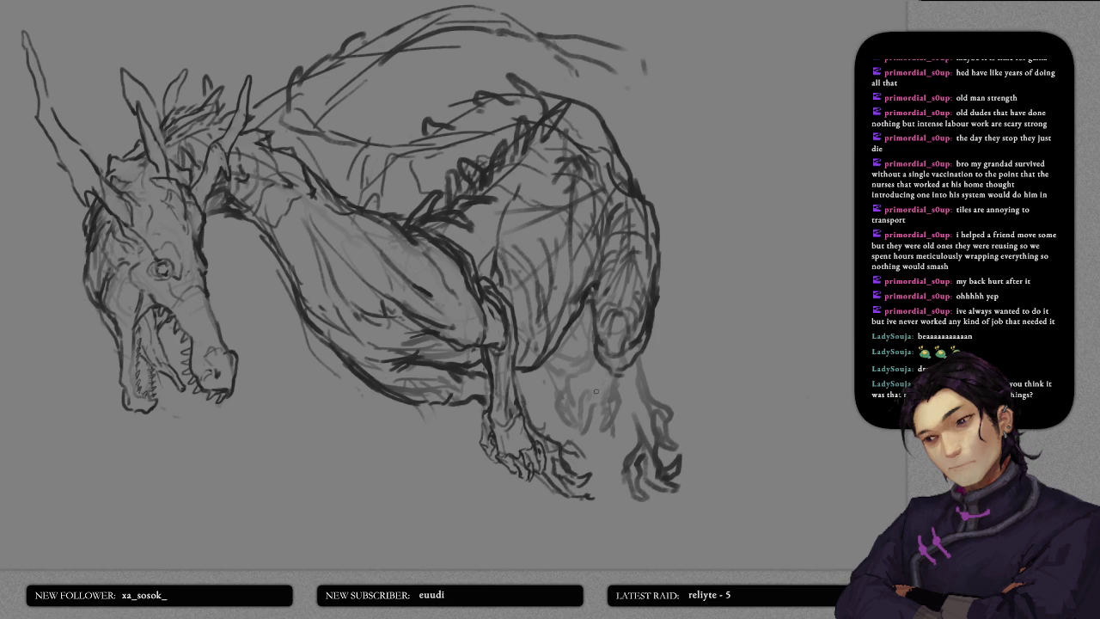
- Add more dark hatching to the hind leg and a stroke along the belly line
drag(614, 396, 595, 442)
mouse_move(588, 380)
mouse_down()
mouse_move(569, 387)
mouse_move(585, 406)
mouse_move(576, 354)
mouse_move(578, 371)
mouse_move(558, 378)
mouse_move(562, 401)
mouse_move(564, 380)
mouse_move(550, 404)
mouse_move(543, 375)
mouse_move(579, 397)
mouse_move(595, 384)
mouse_move(574, 421)
mouse_move(595, 370)
mouse_move(580, 415)
mouse_up()
key(ctrl+z)
key(ctrl+z)
drag(598, 370, 601, 396)
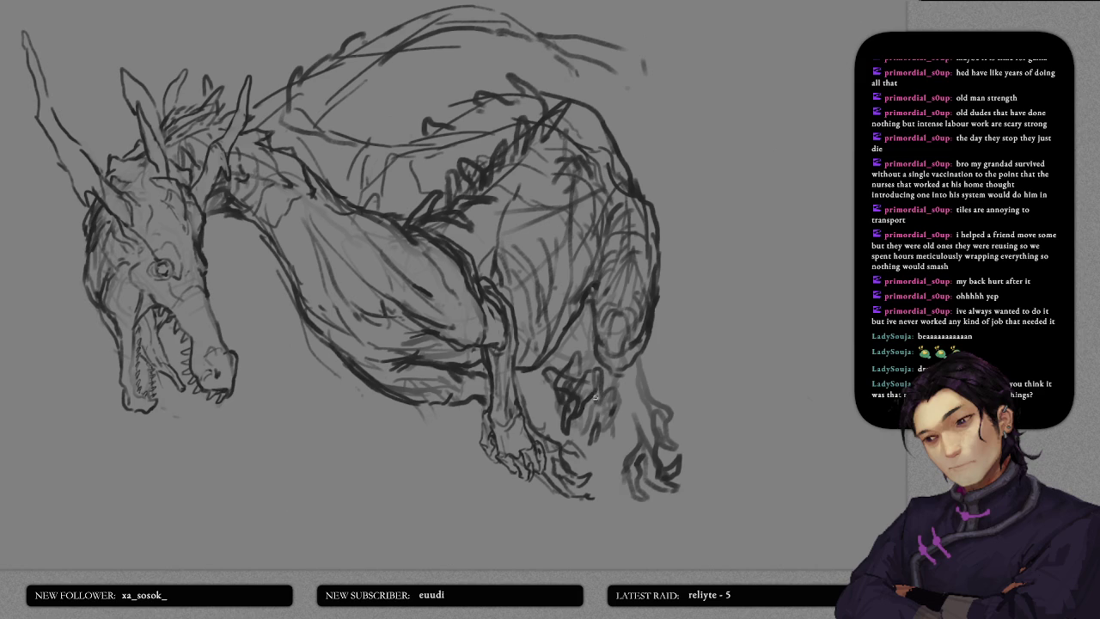
mouse_move(544, 377)
mouse_down()
mouse_move(550, 411)
mouse_move(602, 438)
mouse_move(612, 389)
mouse_up()
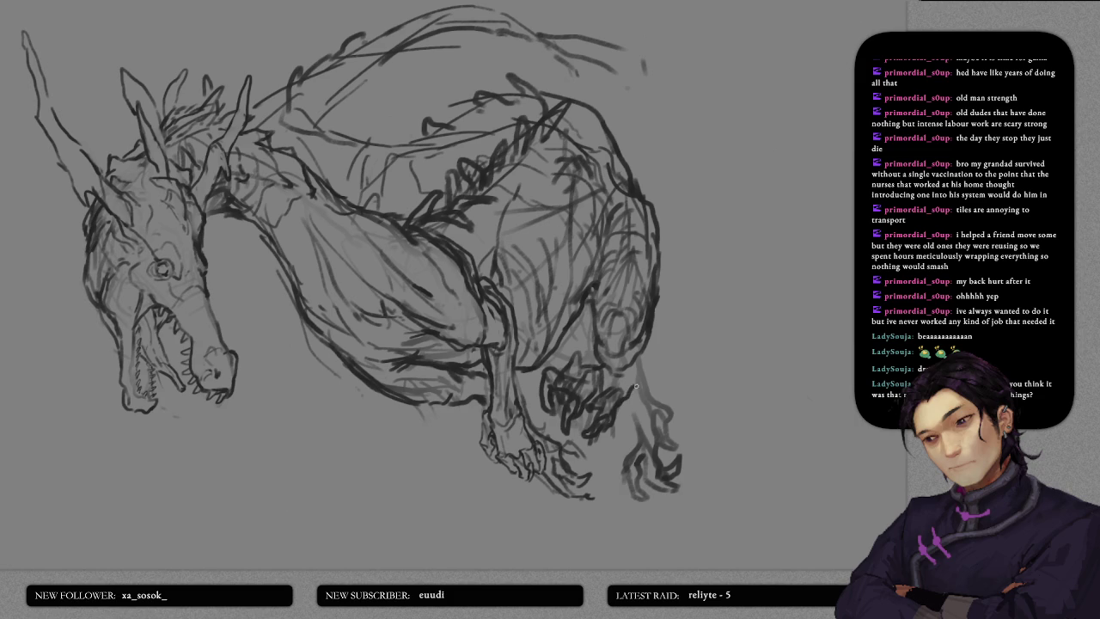
mouse_move(612, 375)
mouse_down()
mouse_move(636, 367)
mouse_move(649, 345)
mouse_up()
scroll(676, 349, down, 3)
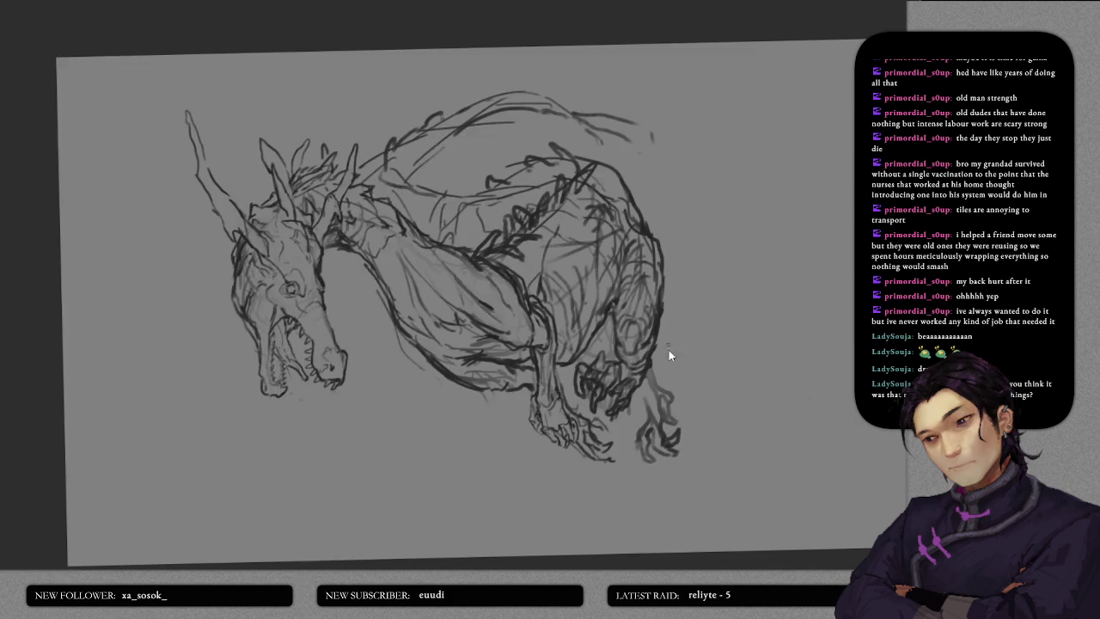
- Add a short stroke along the dragon's back
scroll(676, 339, down, 3)
scroll(664, 305, up, 5)
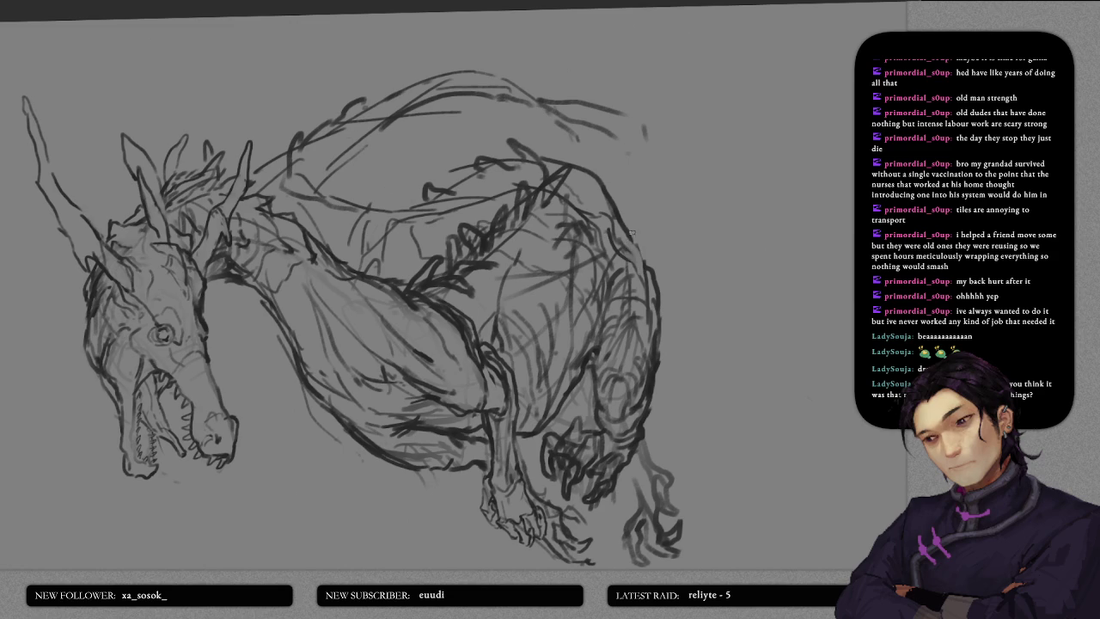
scroll(638, 260, up, 1)
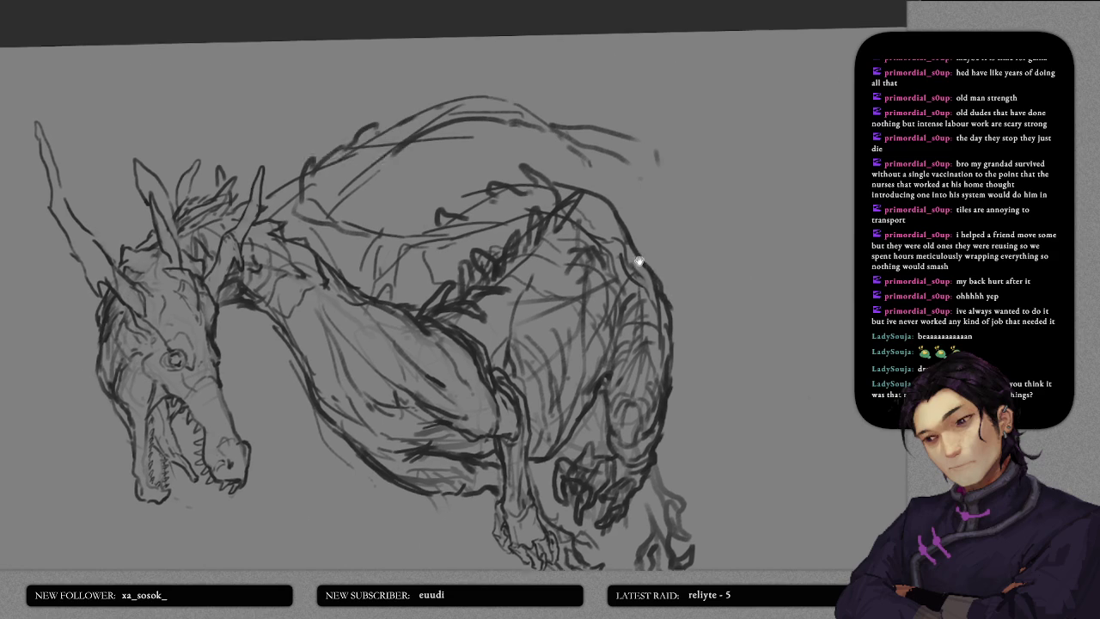
scroll(639, 260, up, 1)
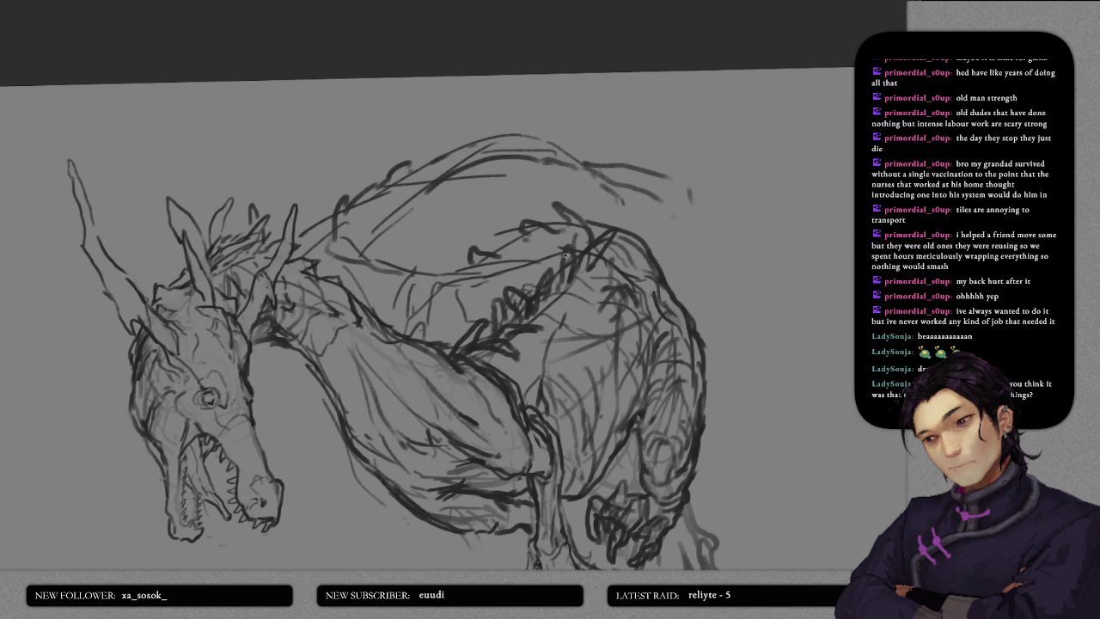
drag(526, 259, 538, 284)
- Draw a curved line just past the dragon's hind claw
scroll(528, 326, down, 5)
drag(540, 170, 549, 239)
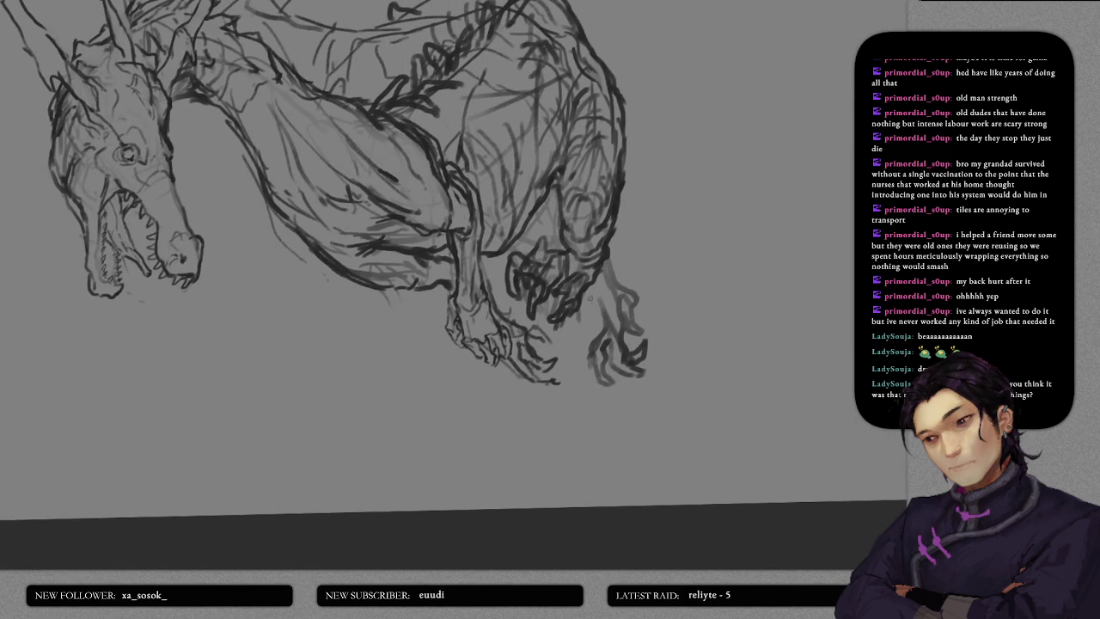
mouse_move(616, 253)
mouse_down()
mouse_move(605, 416)
mouse_move(628, 253)
mouse_up()
- Erase the selected lower hind claw and clear the selection
key(ctrl+t)
drag(633, 289, 615, 344)
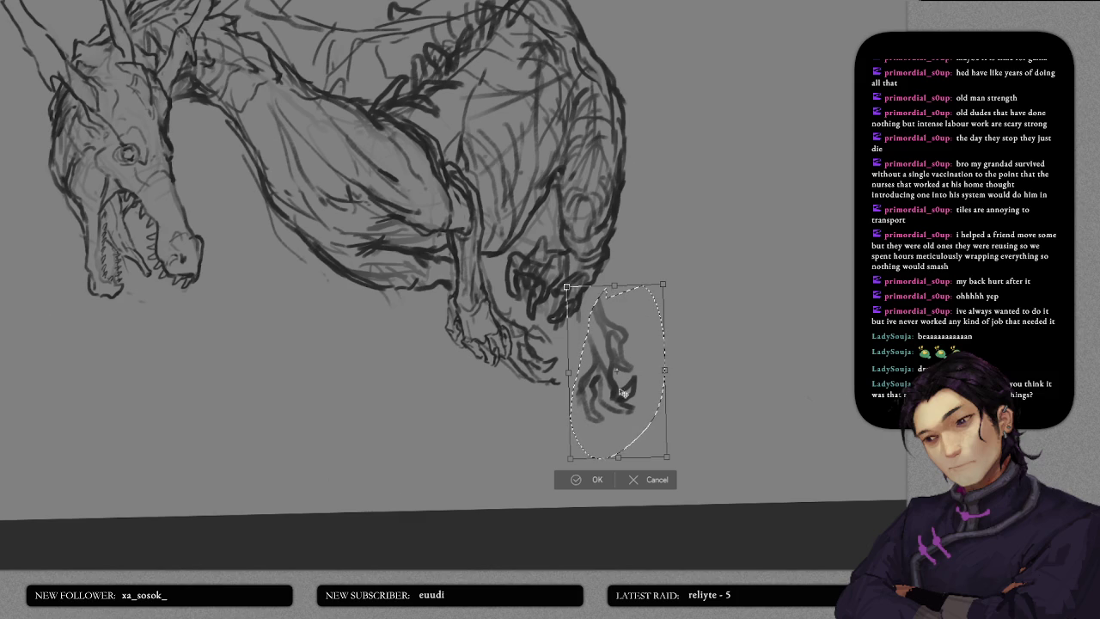
click(652, 481)
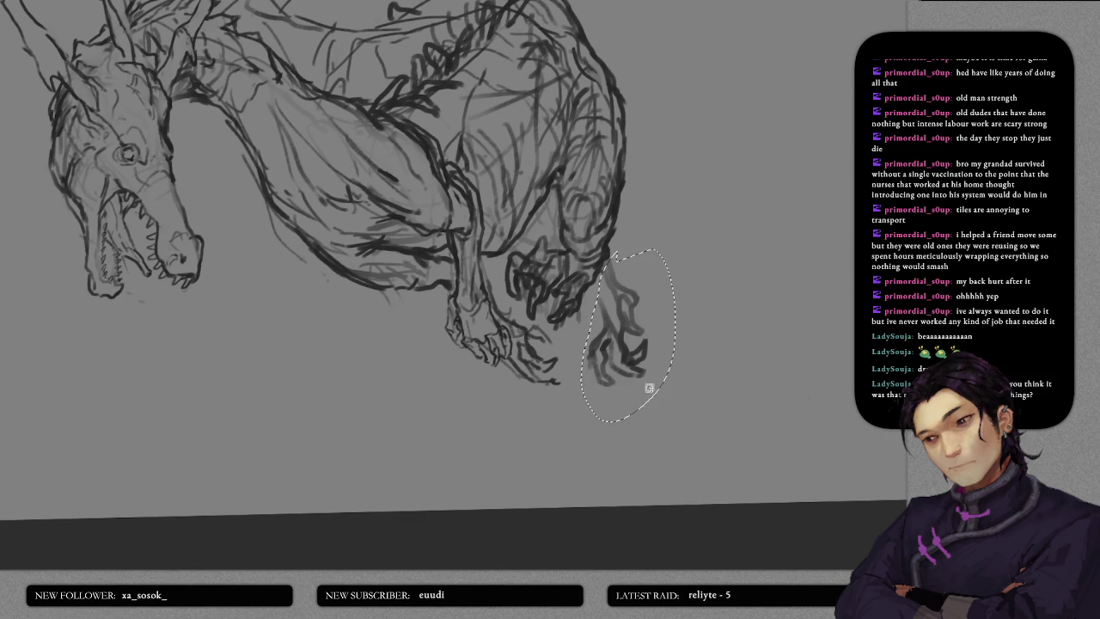
key(Delete)
key(ctrl+d)
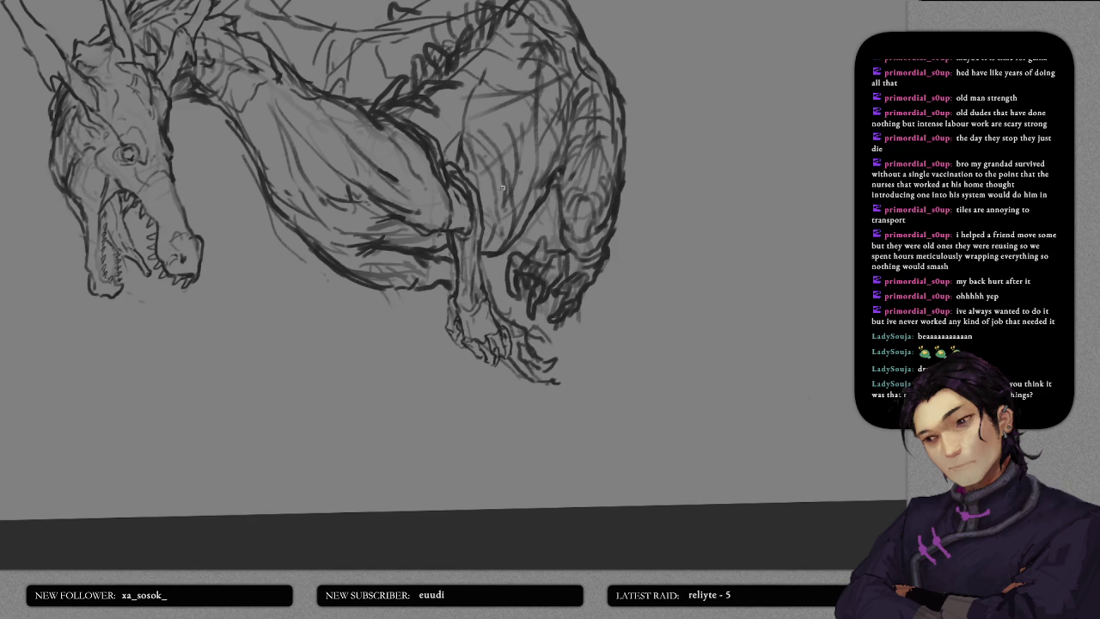
- Redraw the hooked hind claw with a long curve and short strokes down to its tip
drag(611, 231, 636, 335)
drag(605, 282, 622, 325)
key(ctrl+z)
mouse_move(612, 222)
mouse_down()
mouse_move(641, 297)
mouse_move(641, 349)
mouse_up()
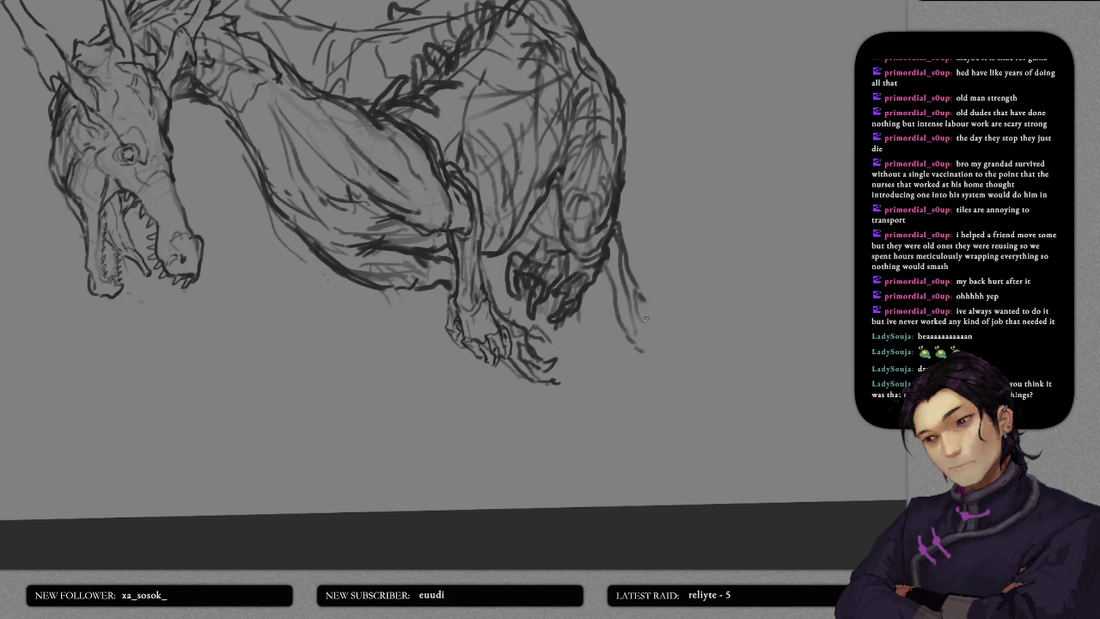
mouse_move(638, 287)
mouse_down()
mouse_move(627, 315)
mouse_move(653, 327)
mouse_move(638, 308)
mouse_move(621, 221)
mouse_move(630, 341)
mouse_up()
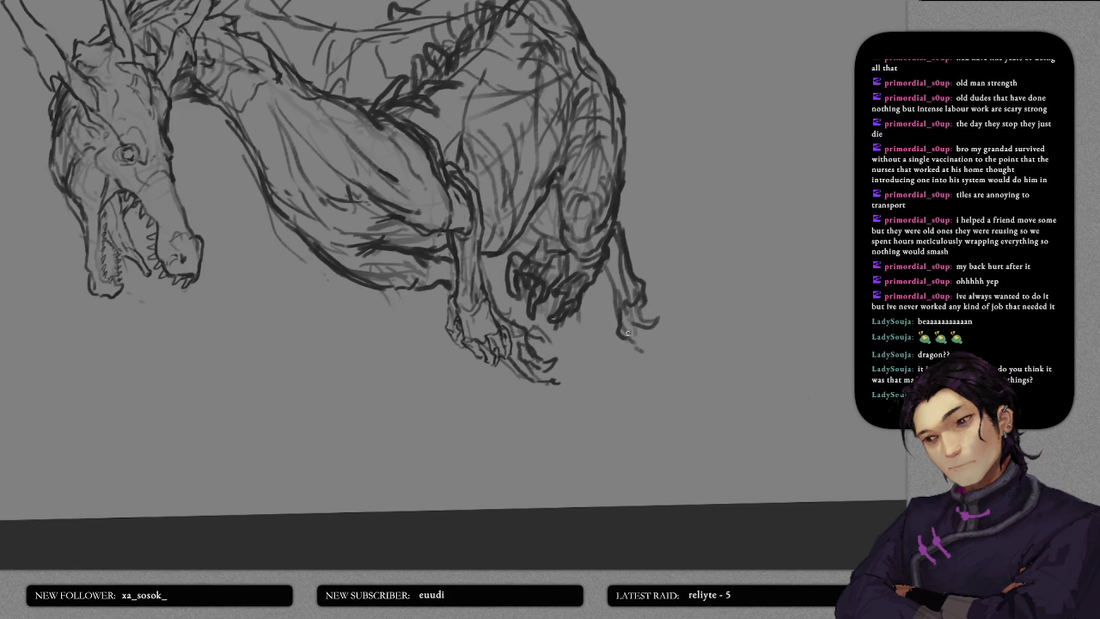
mouse_move(628, 342)
mouse_down()
mouse_move(662, 361)
mouse_move(632, 325)
mouse_move(623, 360)
mouse_move(639, 368)
mouse_move(631, 344)
mouse_up()
drag(631, 249, 622, 318)
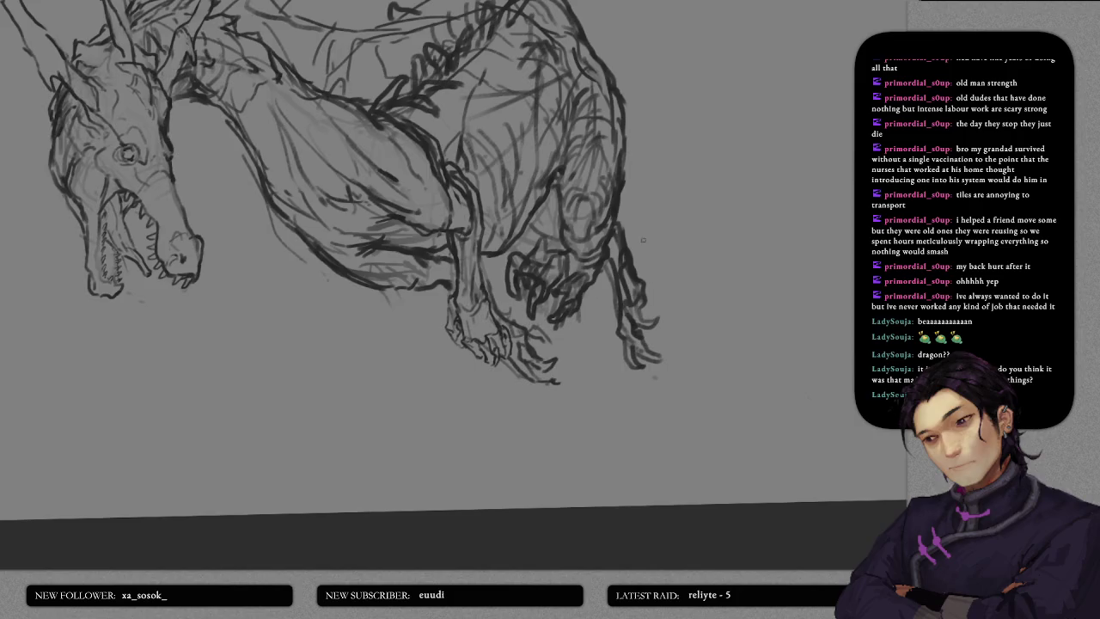
- Add strokes around the dragon's eye, darken its brow and thicken the snout outline
key(5)
scroll(694, 348, down, 2)
scroll(695, 348, down, 2)
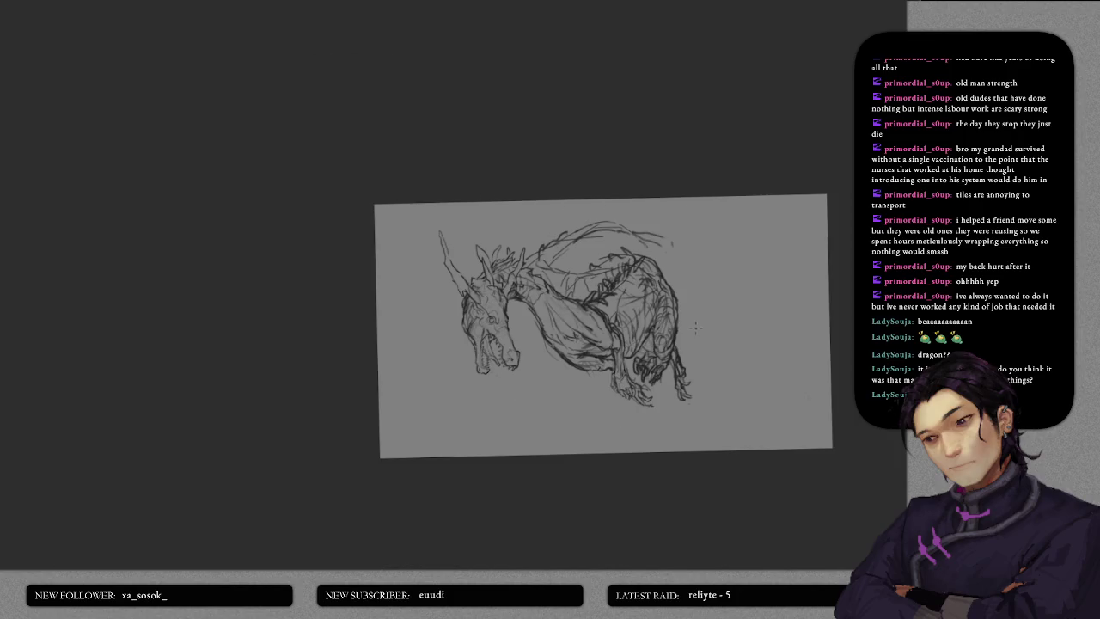
scroll(702, 339, up, 3)
scroll(669, 295, up, 1)
scroll(669, 295, left, 2)
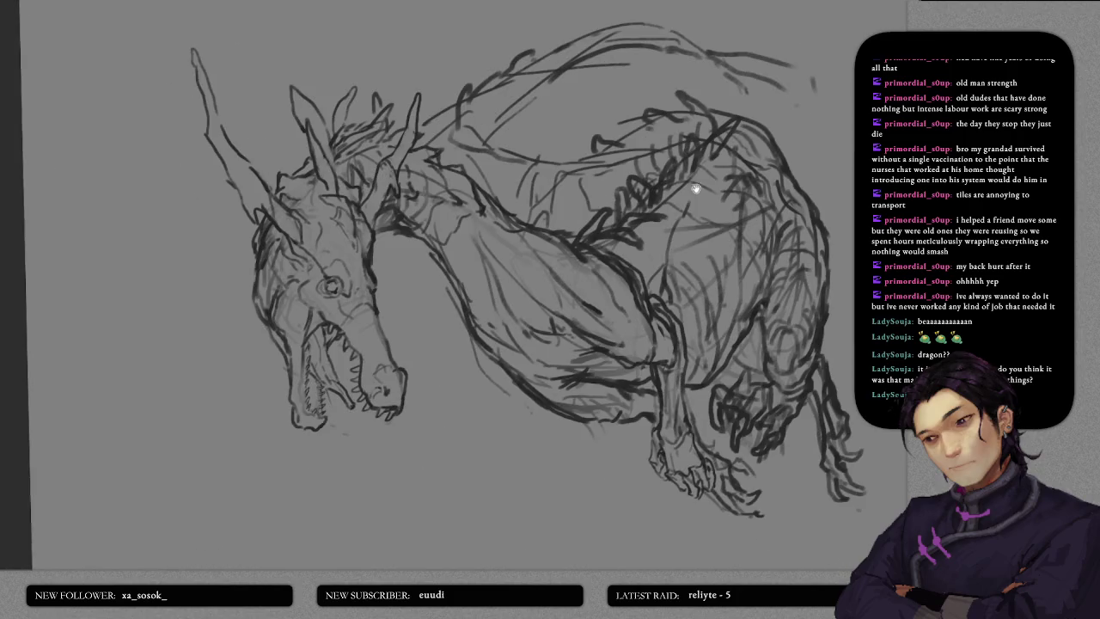
scroll(645, 256, left, 2)
scroll(599, 231, left, 2)
scroll(519, 219, left, 2)
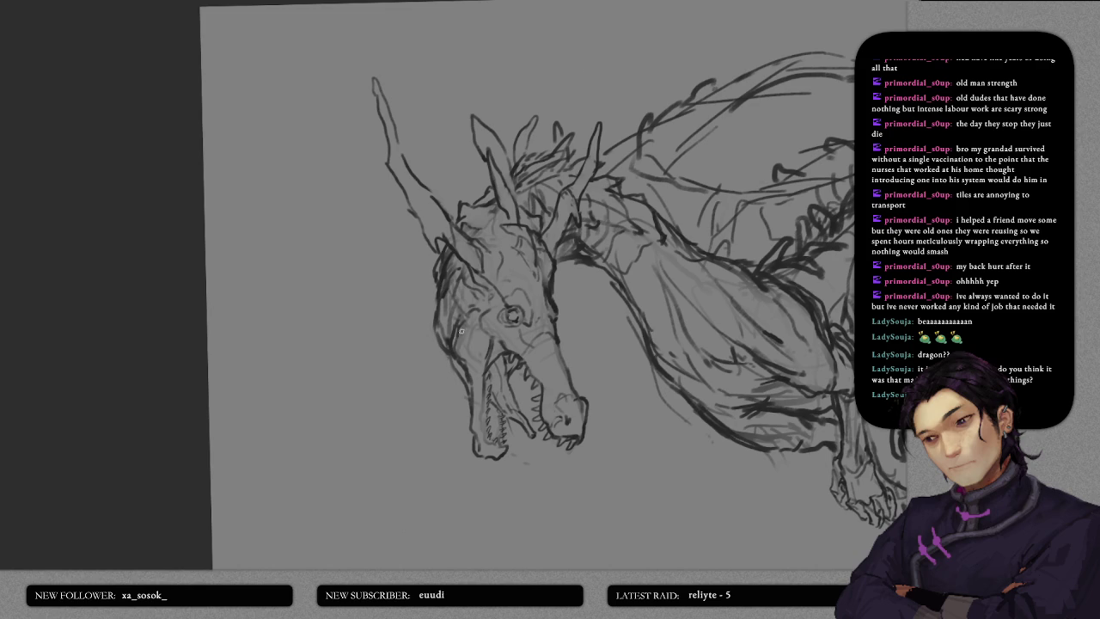
drag(471, 313, 479, 325)
scroll(515, 311, up, 3)
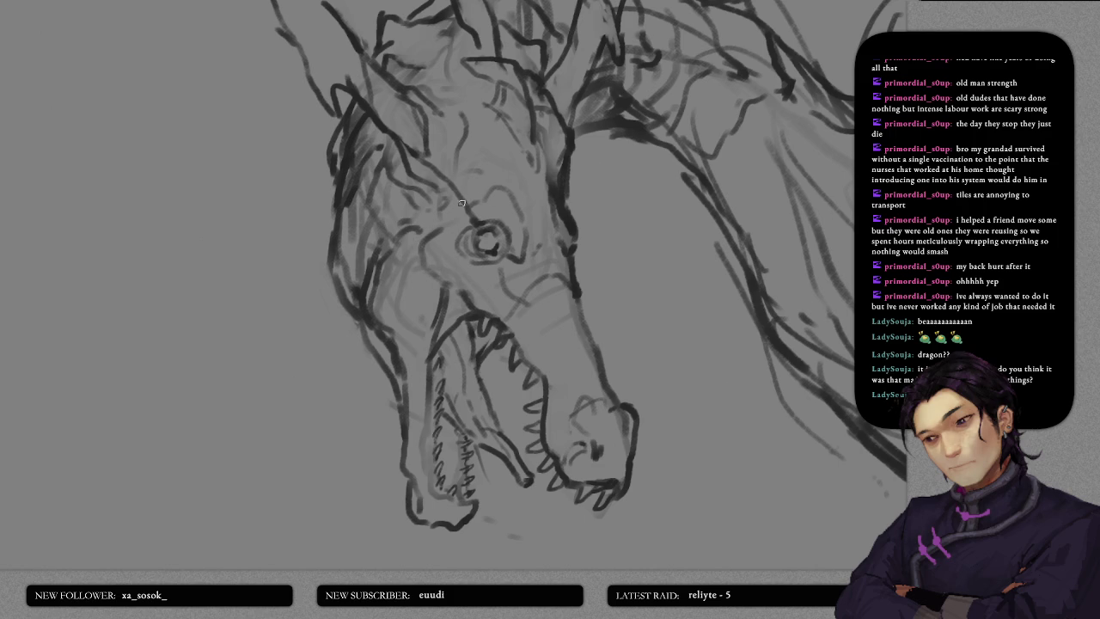
mouse_move(482, 210)
mouse_down()
mouse_move(474, 180)
mouse_move(491, 189)
mouse_up()
drag(564, 196, 576, 219)
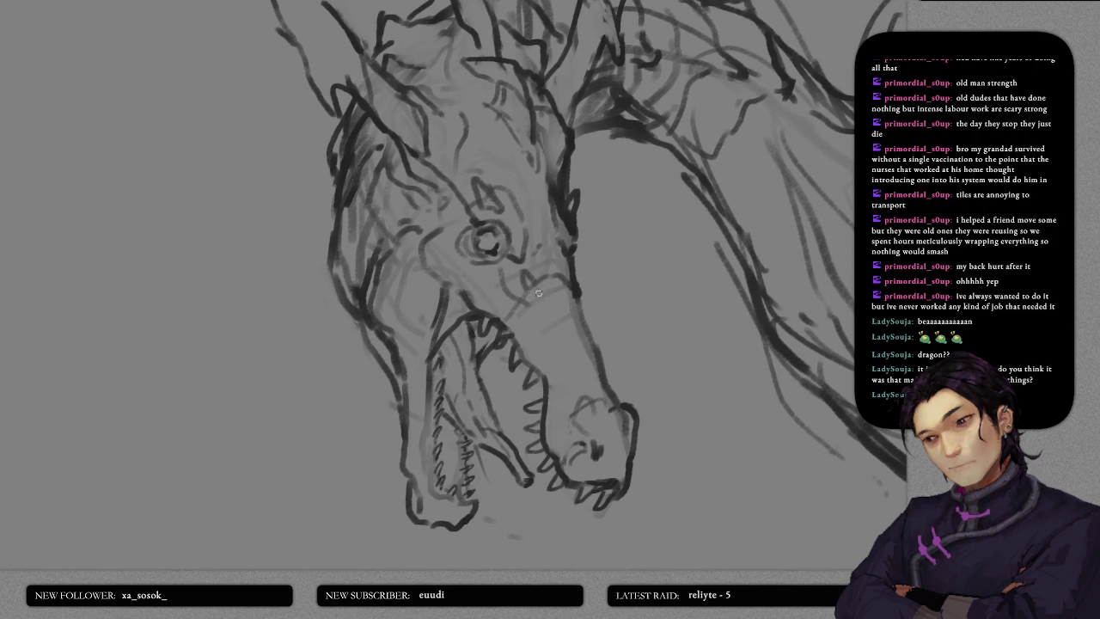
mouse_move(576, 297)
mouse_down()
mouse_move(584, 279)
mouse_move(584, 324)
mouse_up()
- Sketch a faint stroke on the upper head and try dark neck strokes, then undo them
key(6)
key(6)
key(6)
key(6)
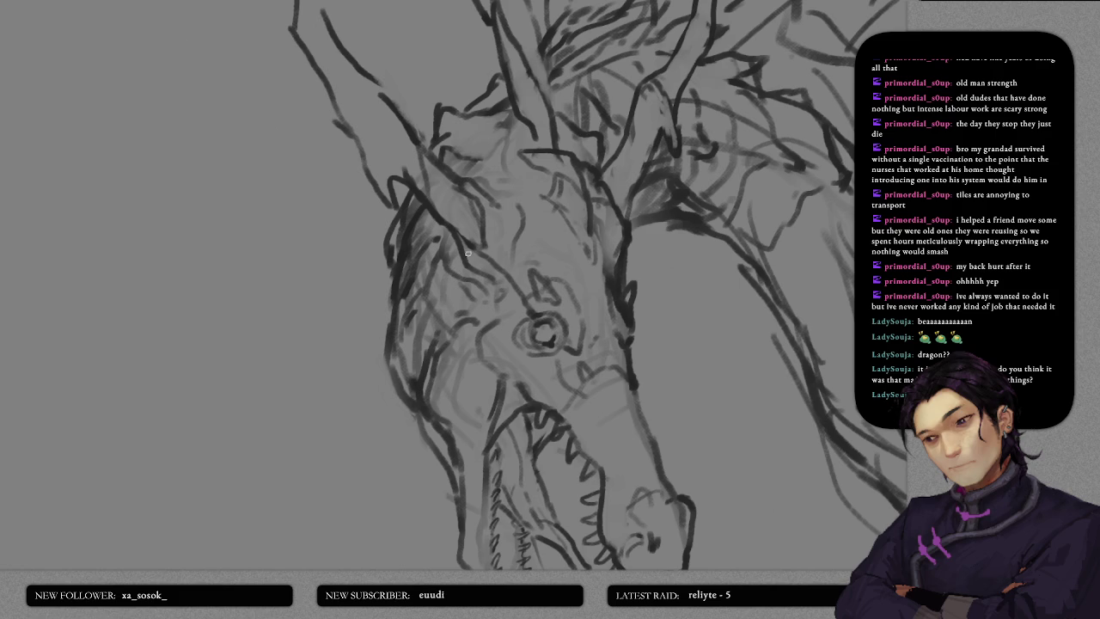
mouse_move(480, 186)
mouse_down()
mouse_move(533, 157)
mouse_move(507, 182)
mouse_up()
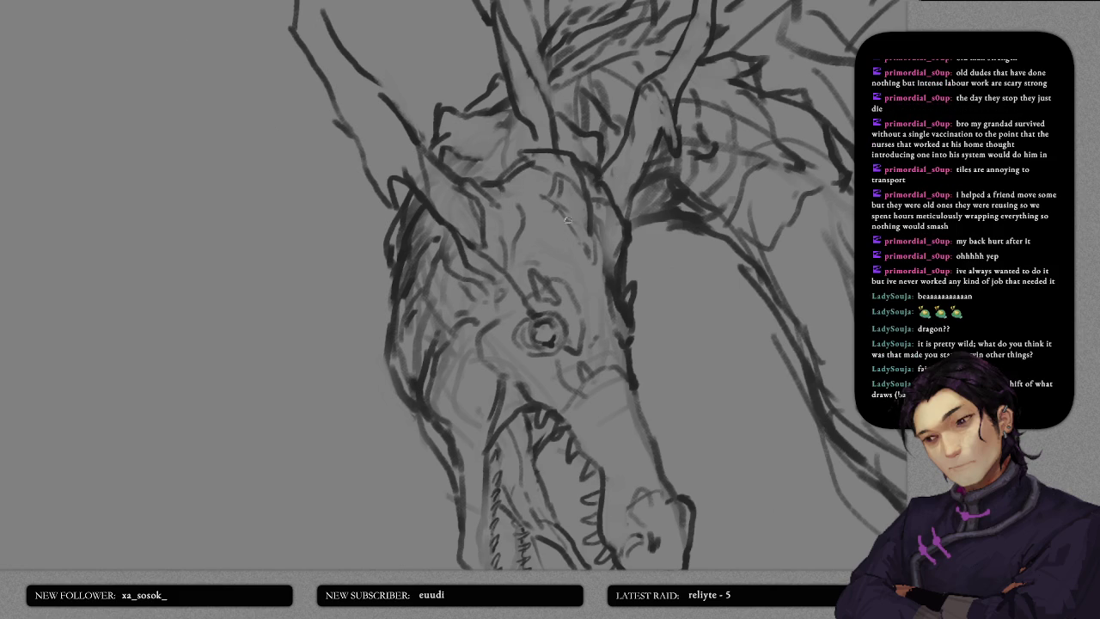
scroll(560, 240, down, 1)
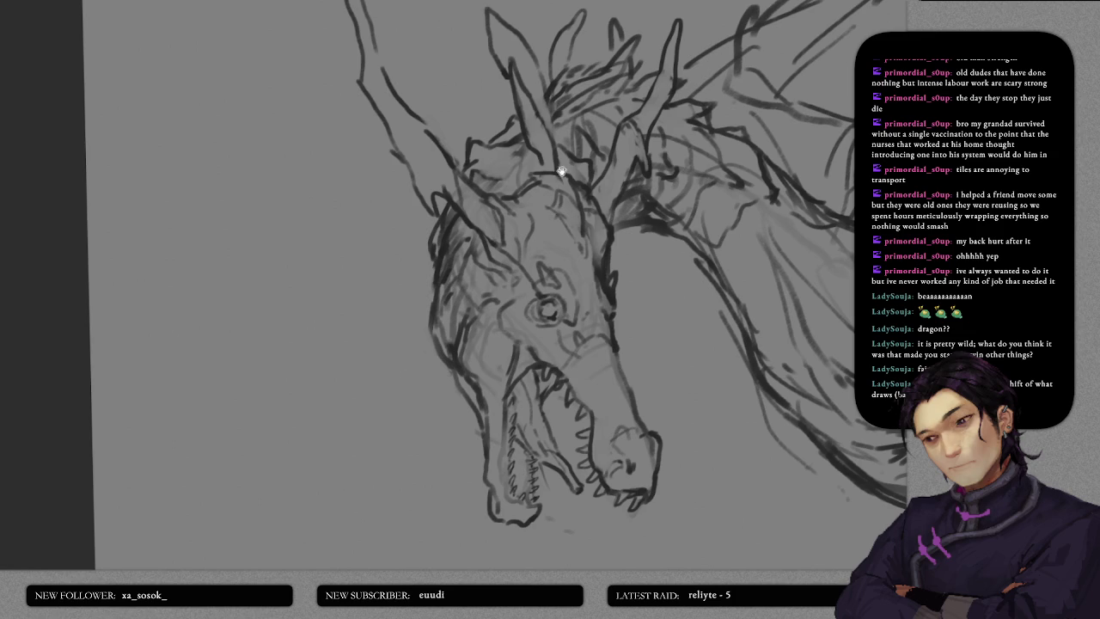
scroll(537, 228, down, 2)
scroll(526, 202, down, 1)
scroll(516, 164, down, 1)
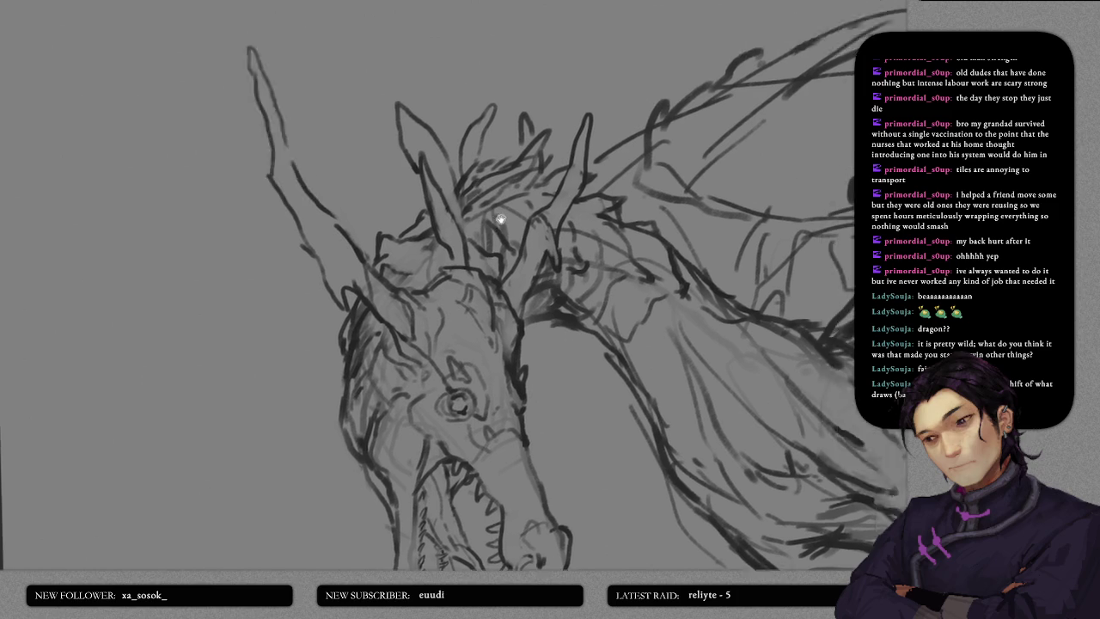
mouse_move(462, 266)
mouse_down()
mouse_move(469, 201)
mouse_move(432, 207)
mouse_up()
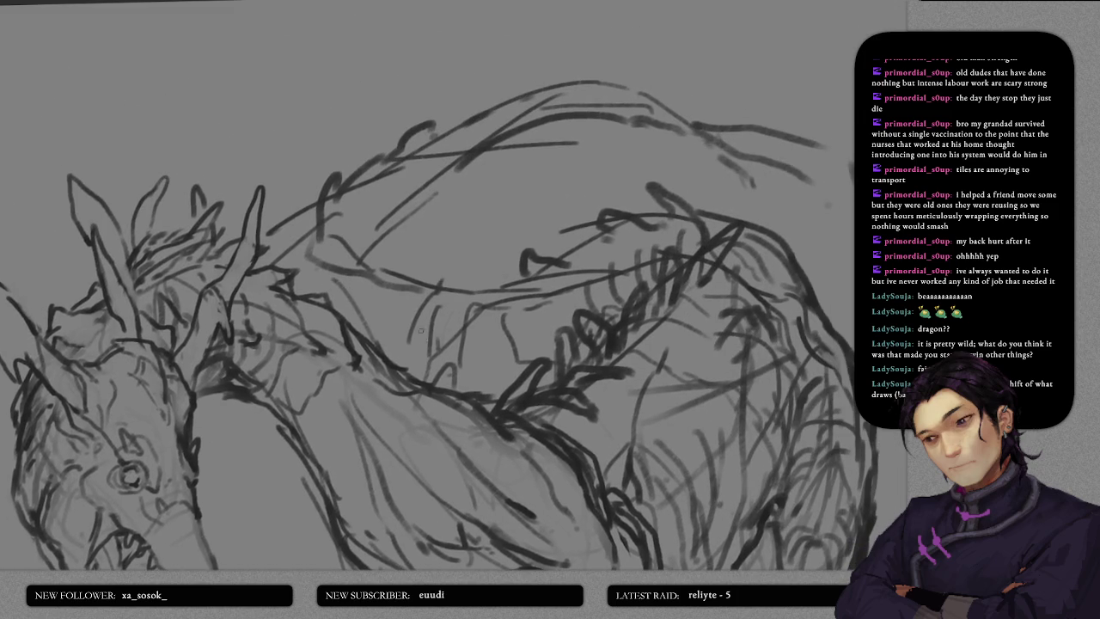
drag(299, 224, 287, 263)
drag(315, 192, 276, 256)
key(ctrl+z)
key(ctrl+z)
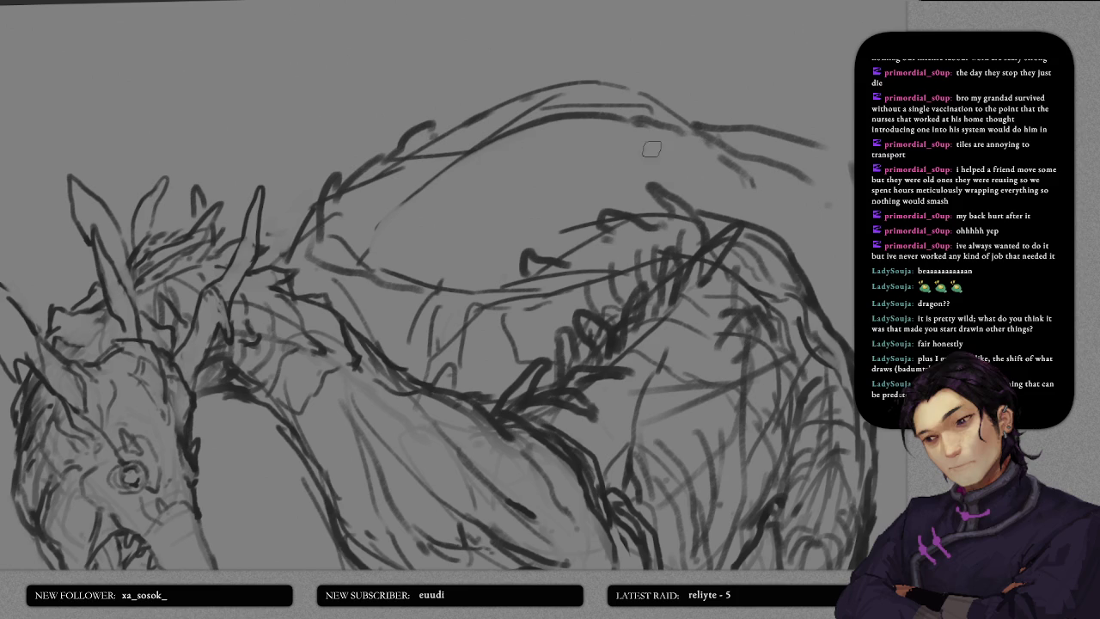
key(ctrl+z)
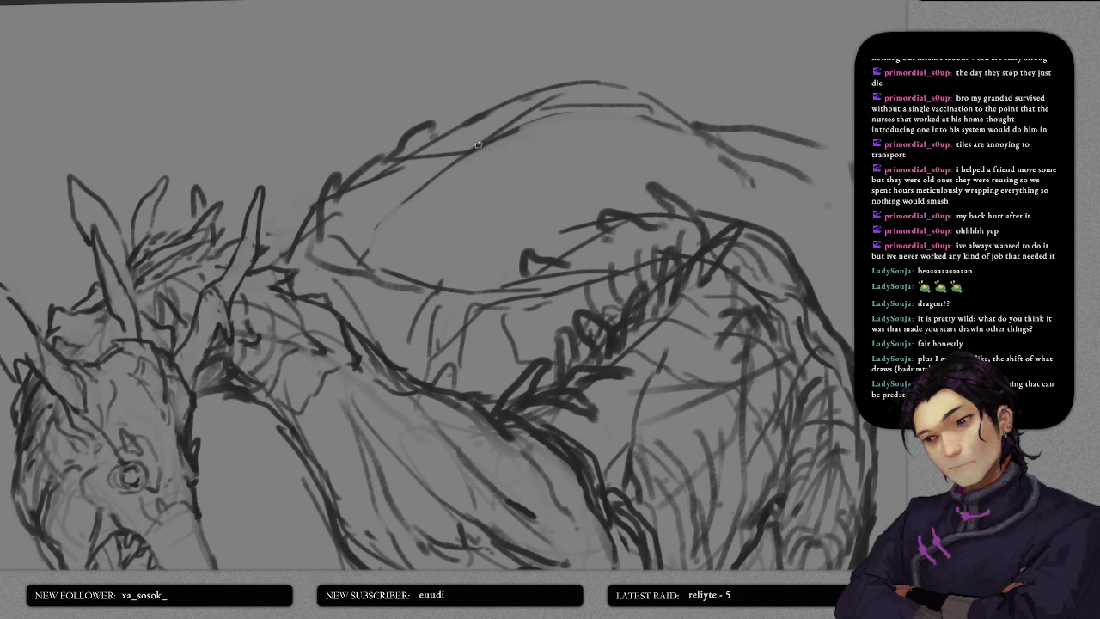
- Redraw the upper back curve down toward the neck and add a faint stroke on the body
mouse_move(476, 151)
mouse_down()
mouse_move(636, 110)
mouse_move(659, 128)
mouse_up()
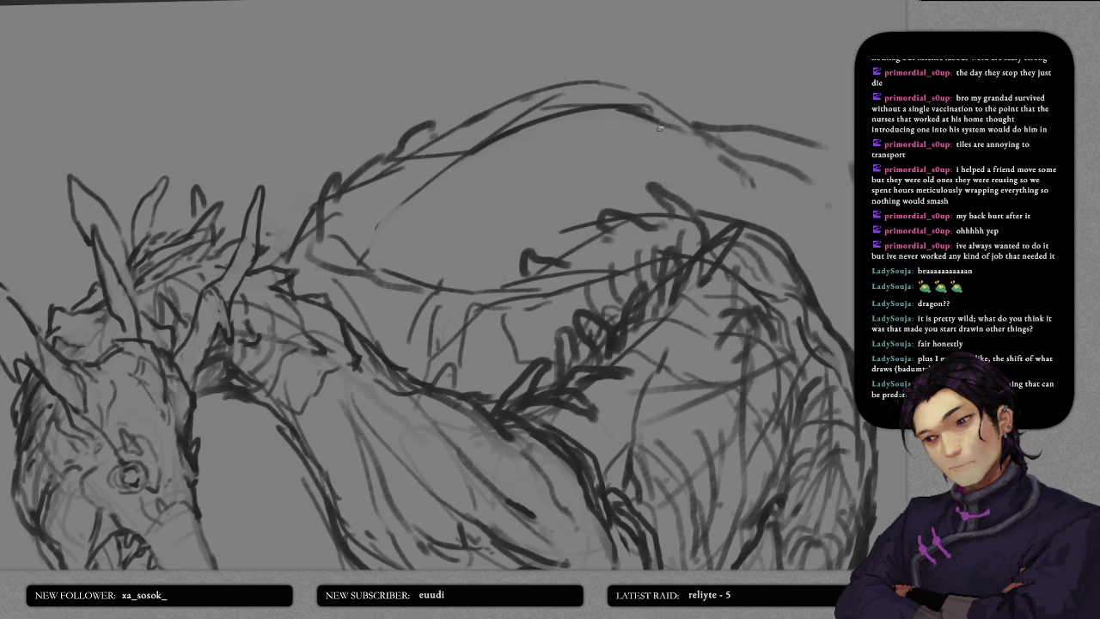
drag(490, 139, 375, 225)
key(ctrl+z)
drag(477, 147, 372, 229)
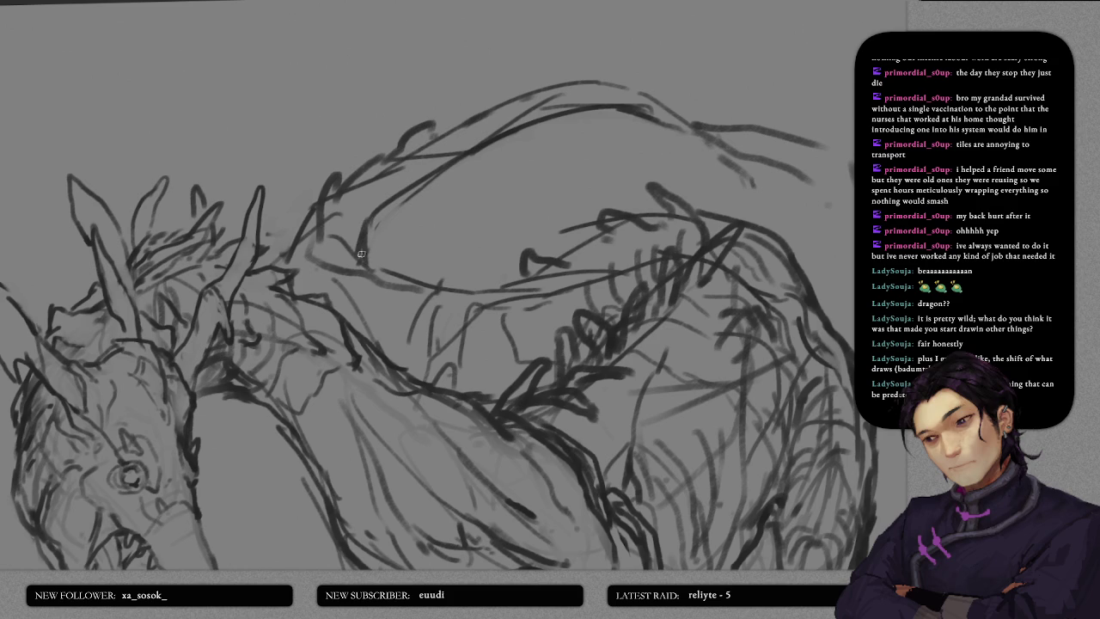
drag(362, 268, 368, 252)
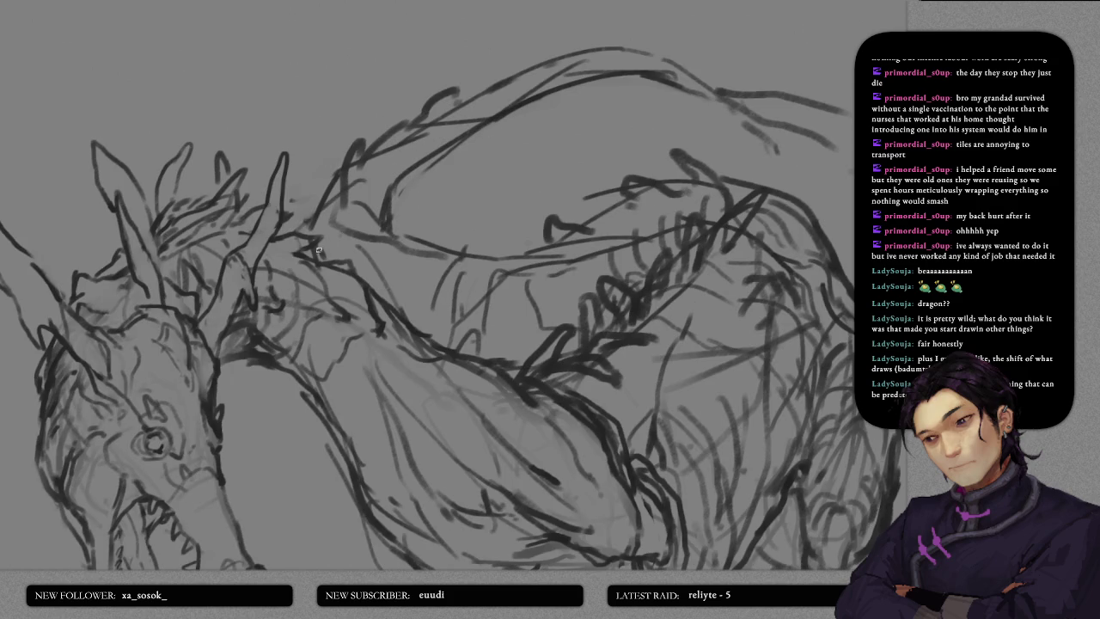
drag(465, 295, 435, 229)
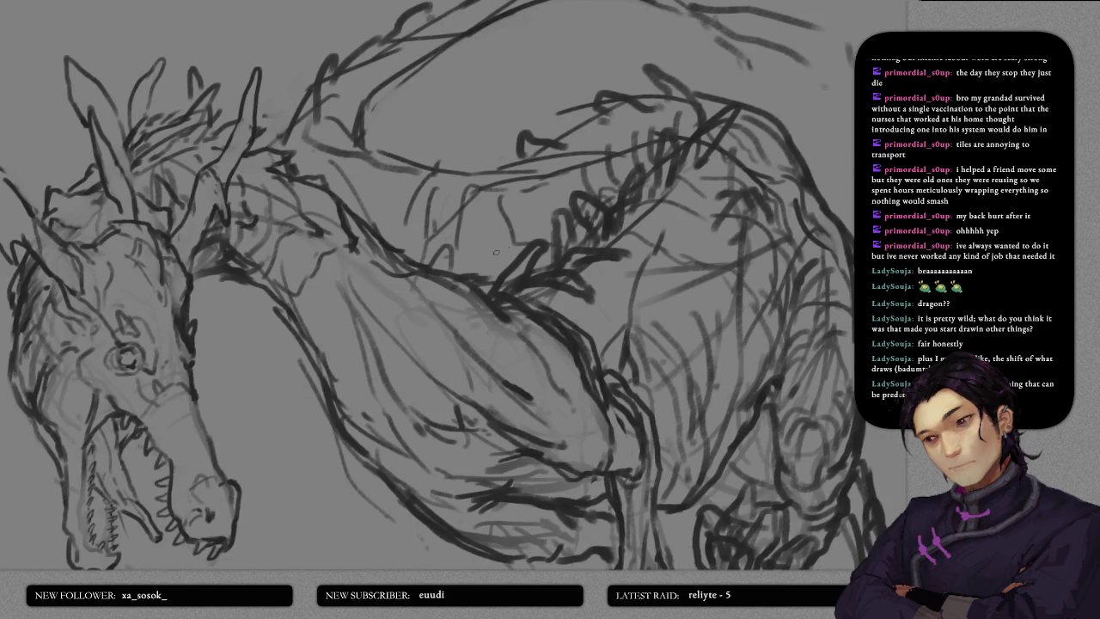
drag(460, 268, 513, 260)
key(ctrl+z)
key(ctrl+z)
key(ctrl+z)
drag(396, 244, 430, 252)
key(ctrl+z)
- Sketch a faint line and a dark stroke on the dragon's body
scroll(482, 292, down, 1)
scroll(404, 271, down, 1)
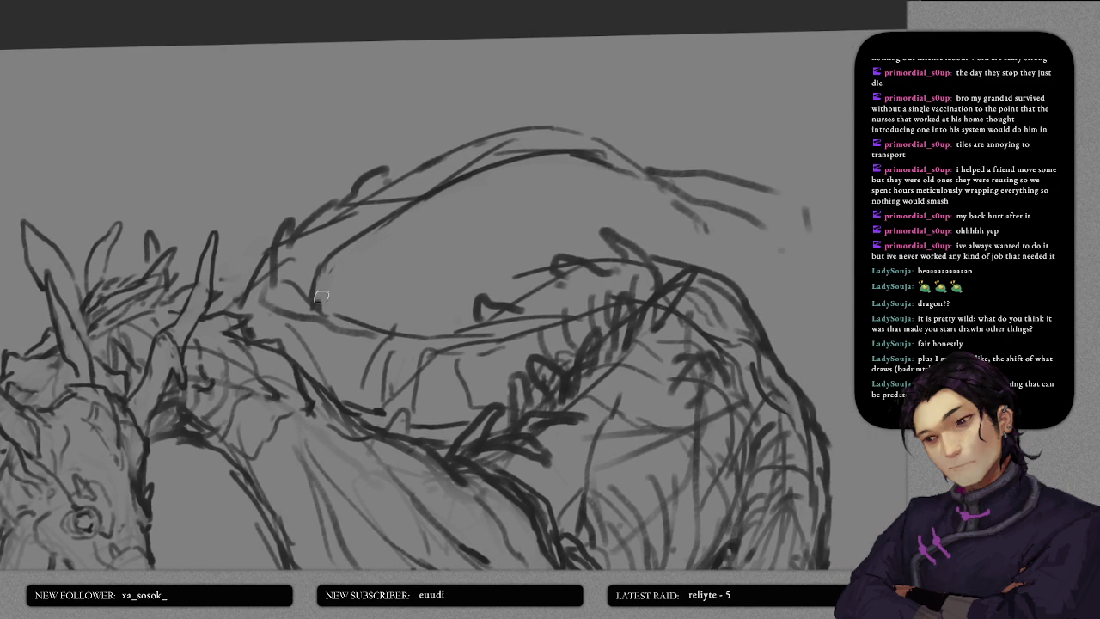
scroll(331, 301, up, 1)
scroll(331, 301, left, 2)
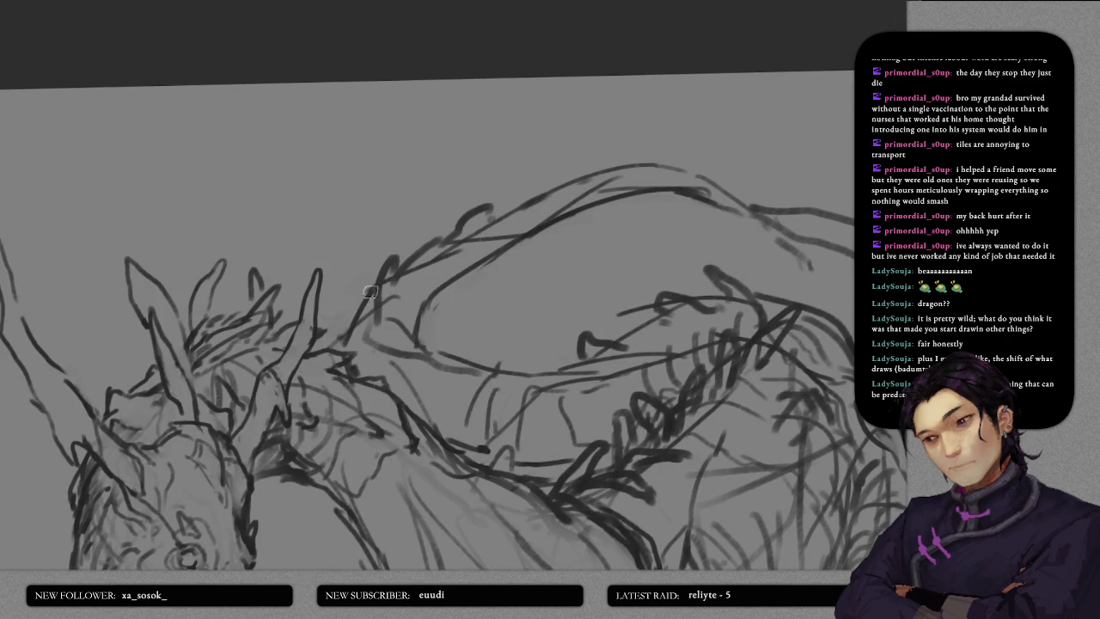
scroll(766, 285, up, 1)
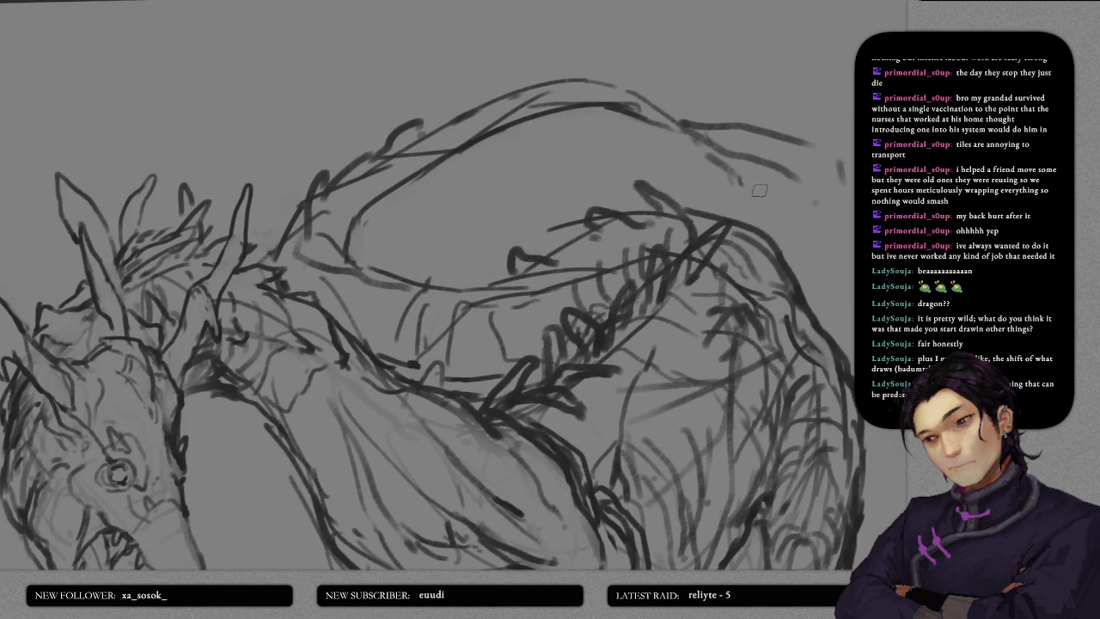
scroll(782, 198, down, 2)
scroll(722, 127, down, 1)
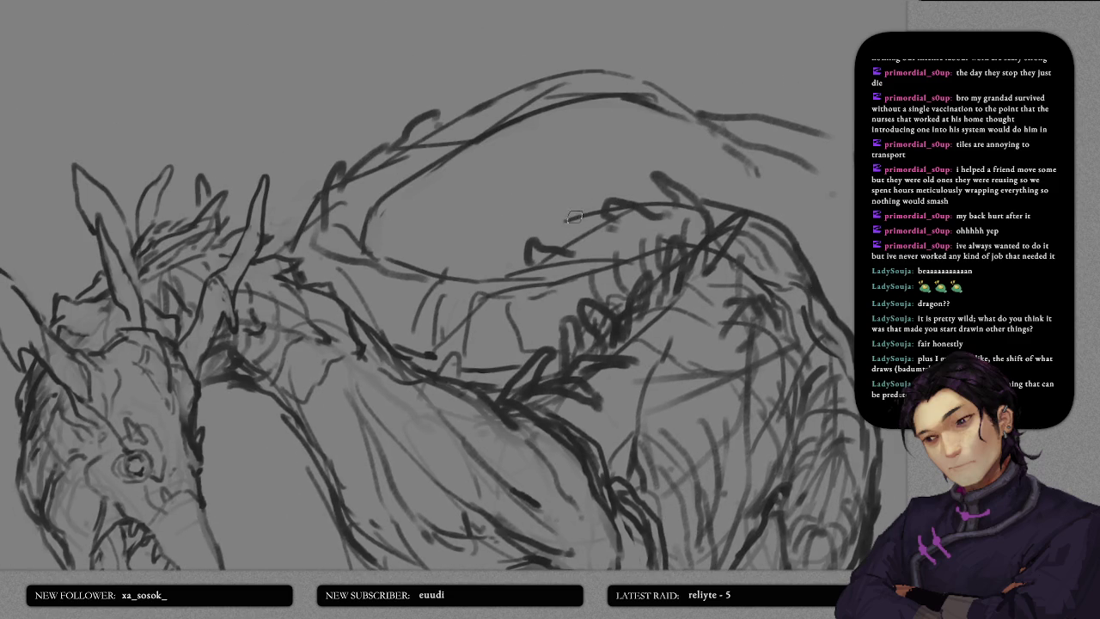
scroll(602, 155, down, 2)
scroll(623, 112, down, 2)
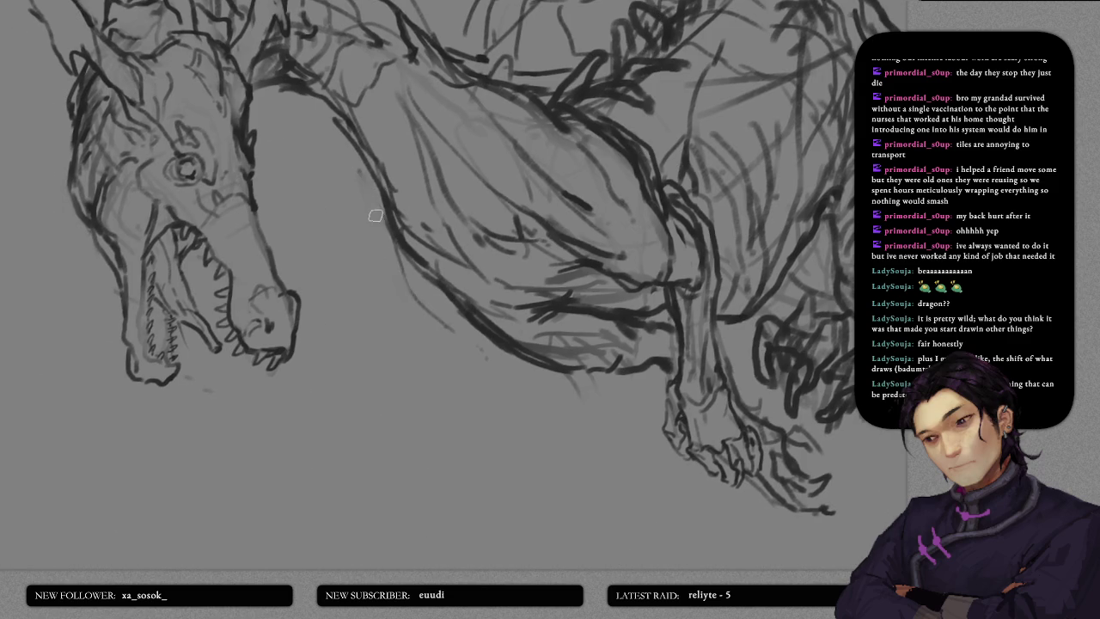
scroll(373, 247, up, 1)
scroll(373, 247, up, 3)
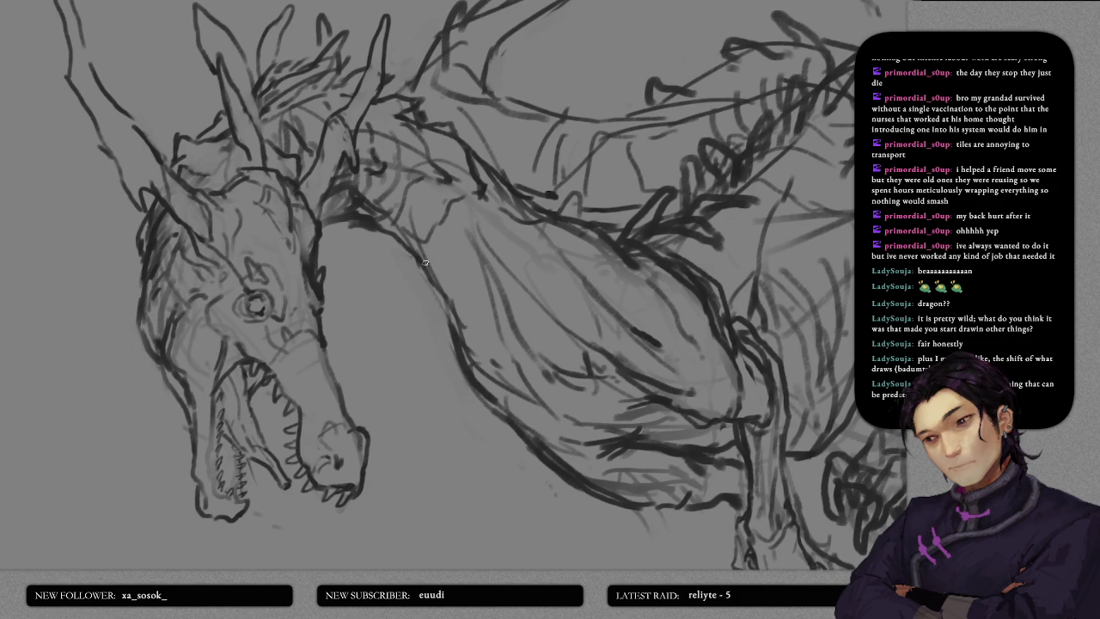
drag(447, 268, 477, 220)
drag(473, 289, 503, 190)
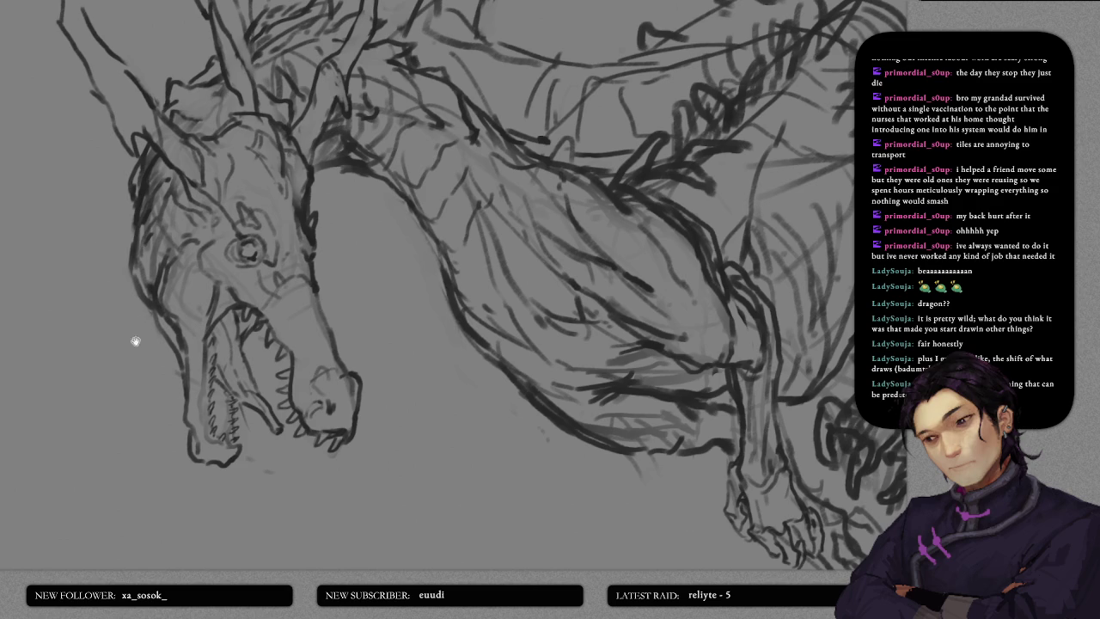
- Strengthen the left jaw contour of the dragon's head
drag(135, 342, 224, 233)
mouse_move(210, 97)
mouse_down()
mouse_move(226, 208)
mouse_move(258, 251)
mouse_move(261, 299)
mouse_up()
drag(246, 248, 295, 328)
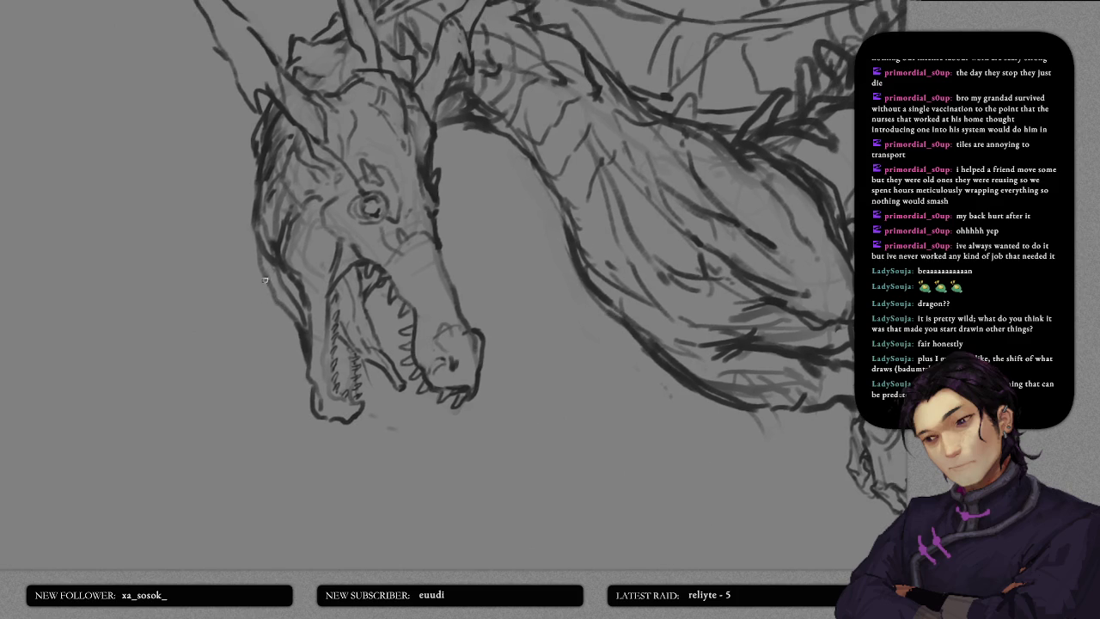
drag(259, 203, 302, 123)
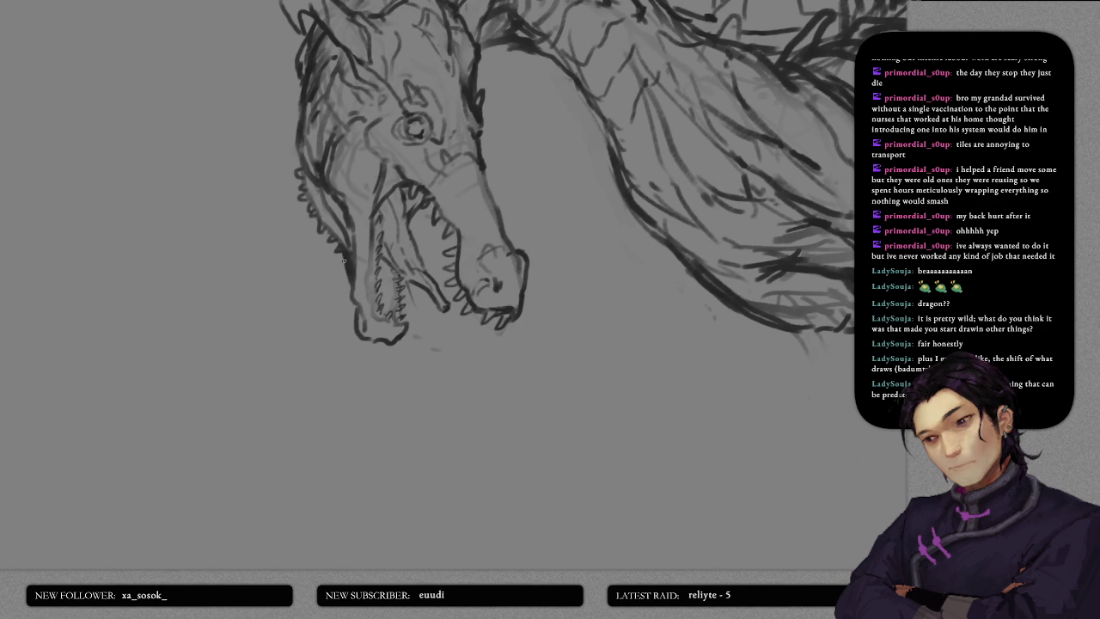
drag(331, 210, 335, 280)
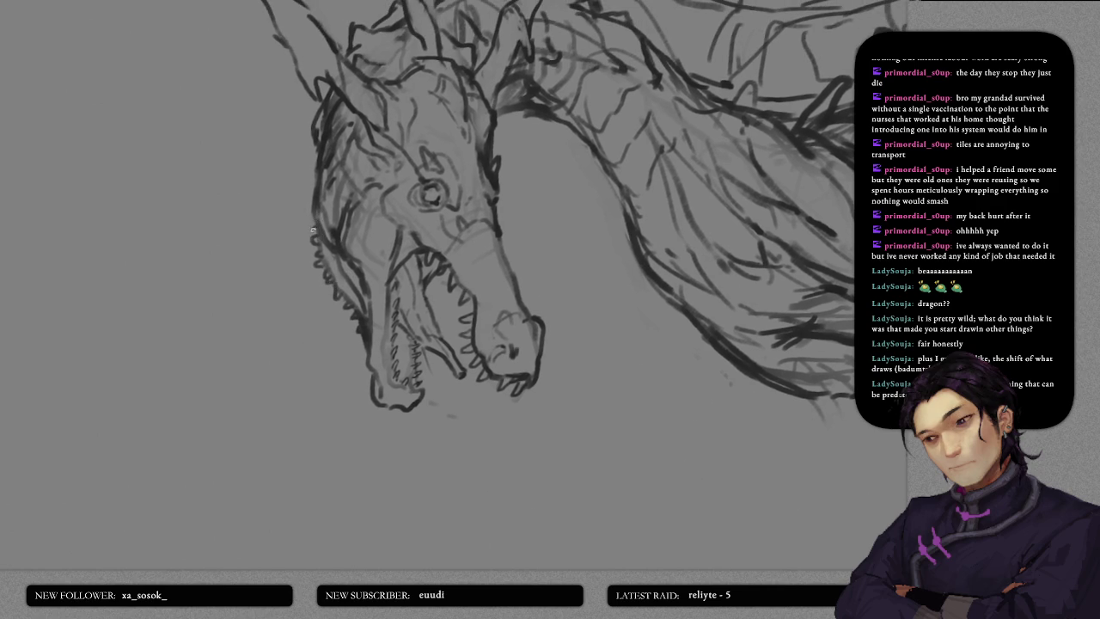
drag(329, 272, 339, 229)
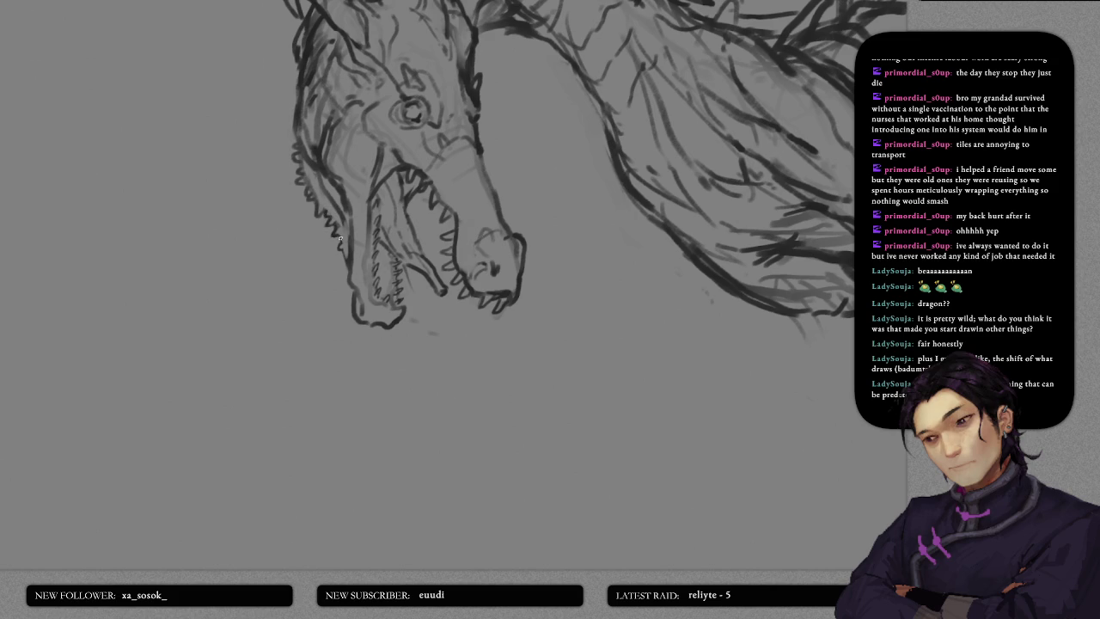
- Draw a jagged spiky edge along the jaw and add tooth strokes in the lower jaw
mouse_move(350, 213)
mouse_down()
mouse_move(351, 247)
mouse_move(374, 223)
mouse_up()
mouse_move(364, 294)
mouse_down()
mouse_move(367, 316)
mouse_move(385, 307)
mouse_up()
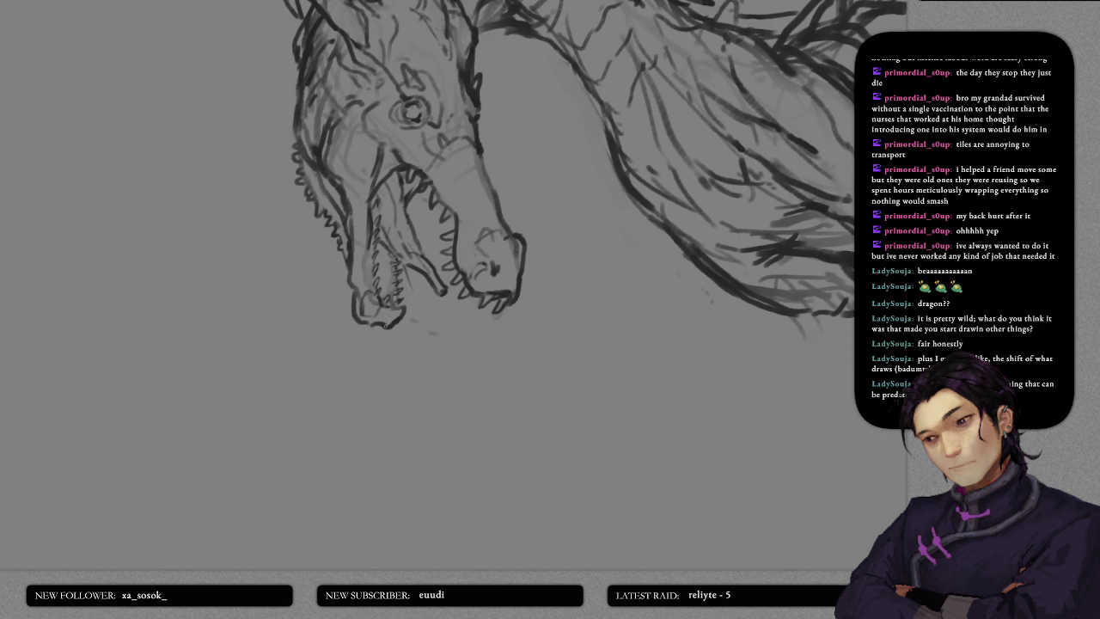
mouse_move(402, 308)
mouse_down()
mouse_move(401, 292)
mouse_move(369, 271)
mouse_up()
drag(382, 276, 397, 270)
mouse_move(410, 233)
mouse_down()
mouse_move(322, 344)
mouse_move(362, 269)
mouse_up()
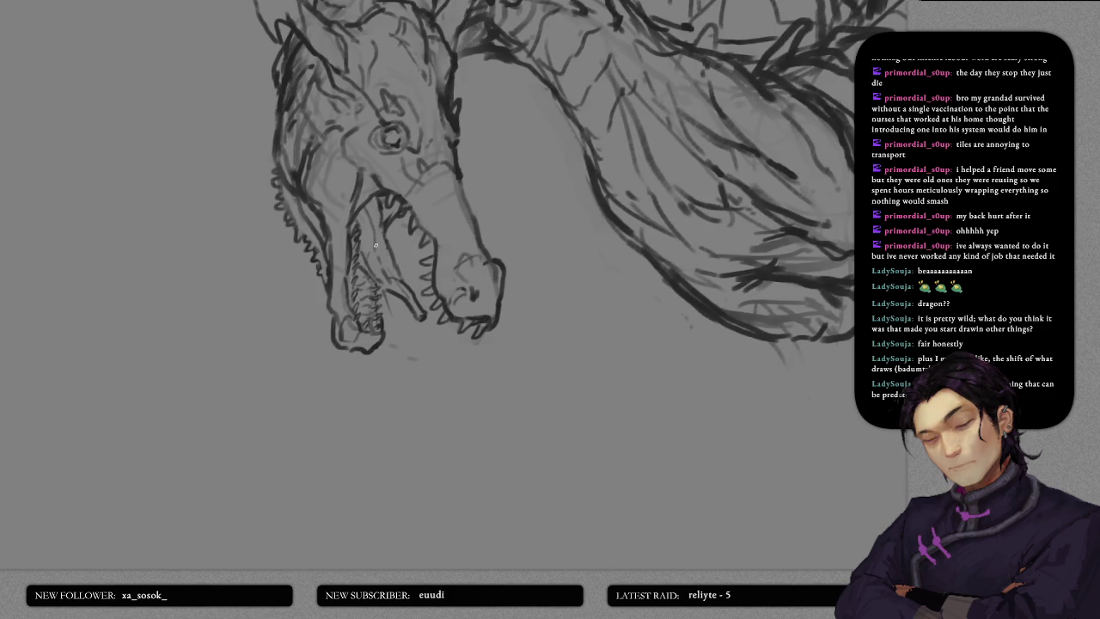
- Darken the underside of the neck with short dark strokes and dense shading on top
scroll(382, 252, down, 2)
scroll(381, 252, down, 1)
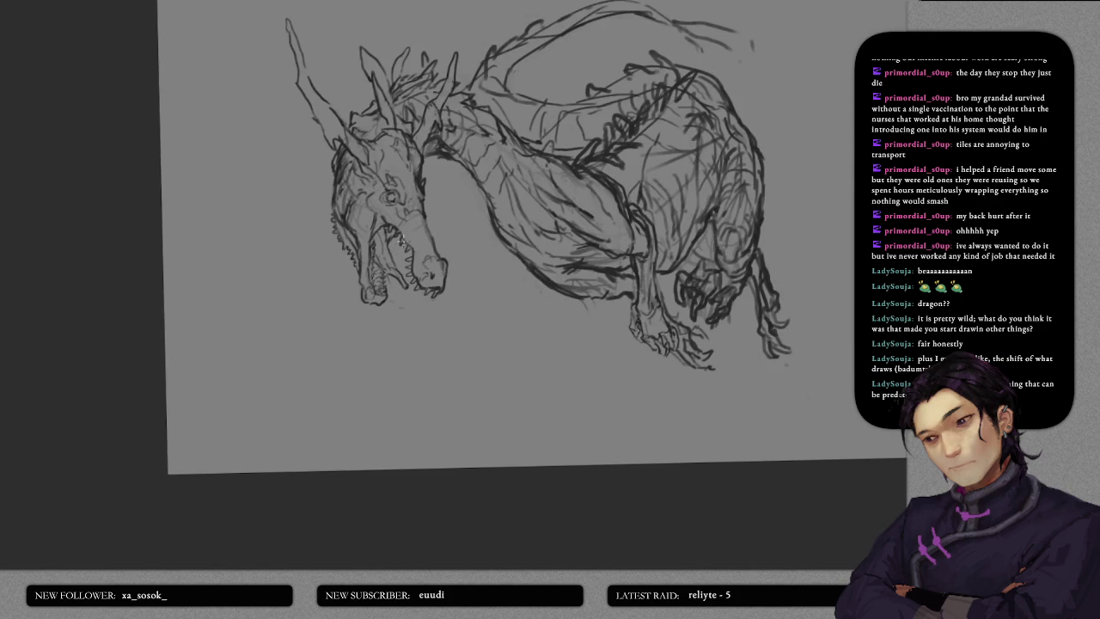
scroll(387, 249, up, 1)
scroll(386, 249, down, 1)
scroll(413, 232, up, 2)
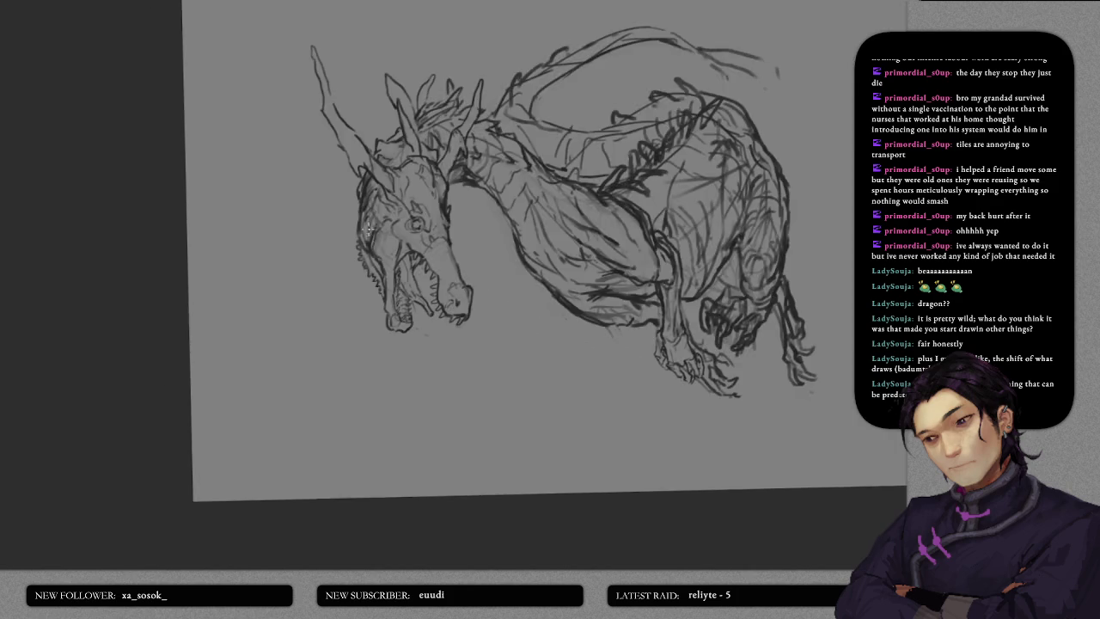
scroll(447, 219, up, 1)
scroll(470, 209, up, 1)
drag(470, 209, 435, 155)
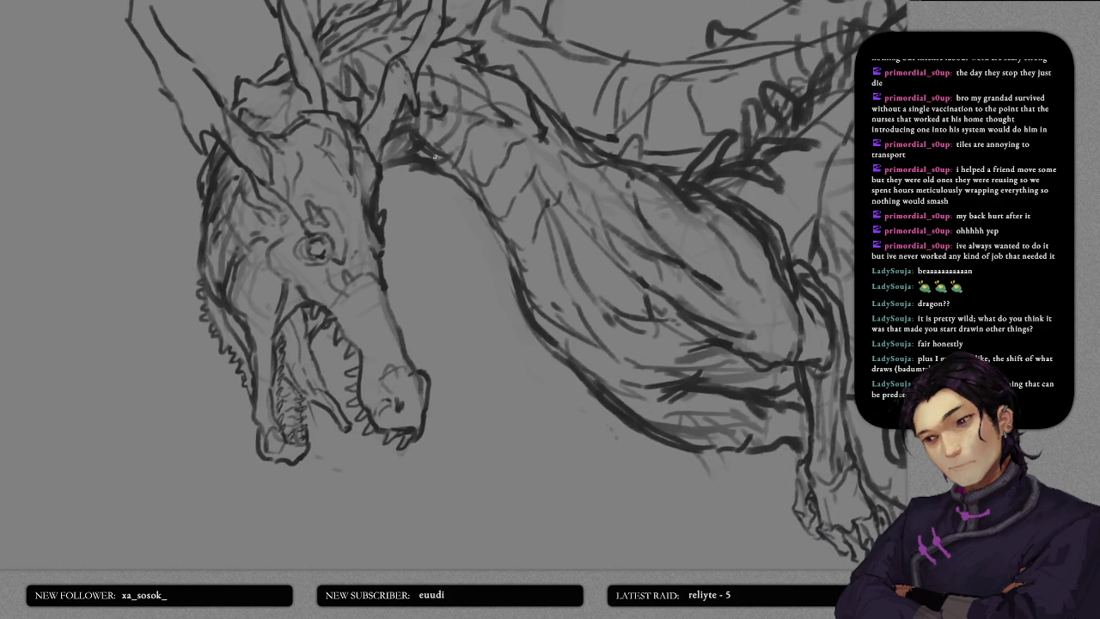
drag(409, 162, 424, 164)
drag(478, 200, 498, 256)
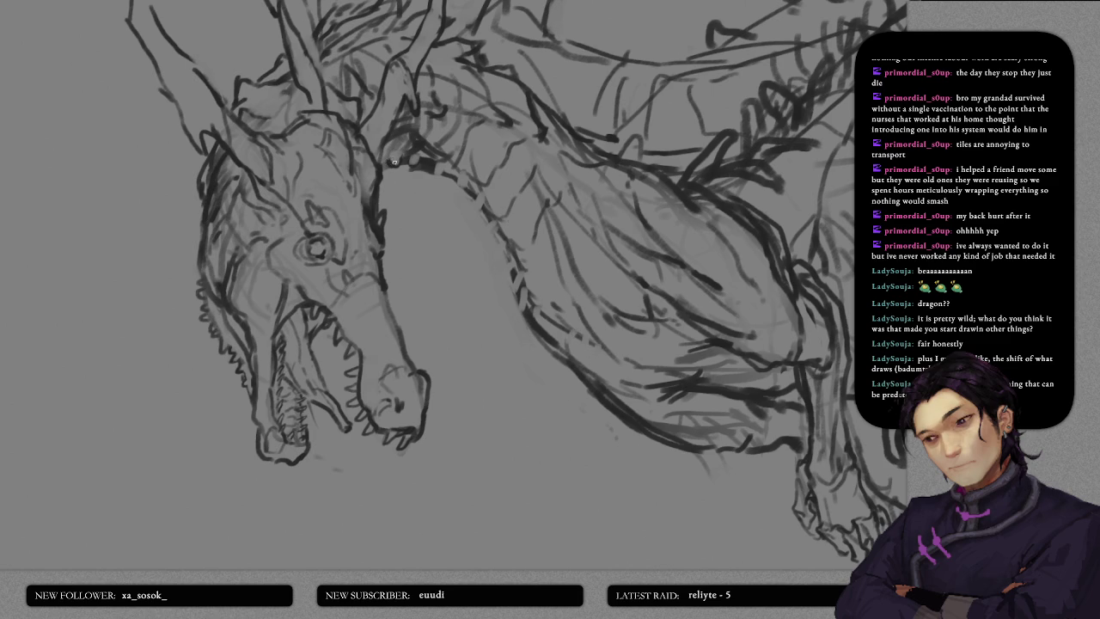
mouse_move(409, 157)
mouse_down()
mouse_move(503, 221)
mouse_move(541, 314)
mouse_move(629, 370)
mouse_up()
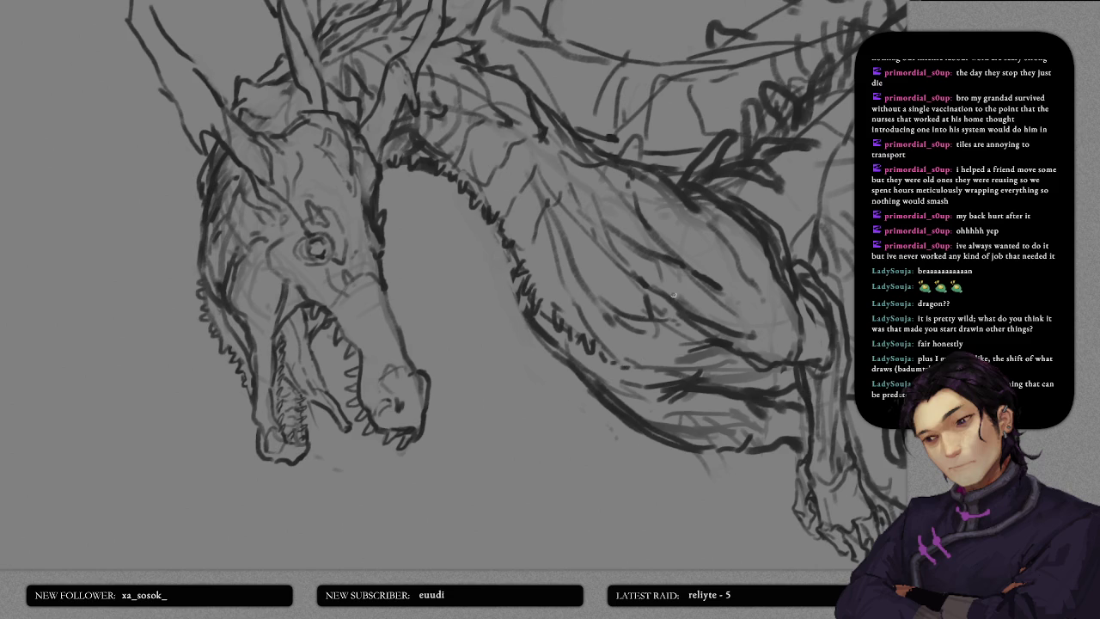
scroll(643, 332, down, 3)
- Darken and extend the jagged neck line
scroll(644, 332, down, 2)
scroll(514, 290, up, 3)
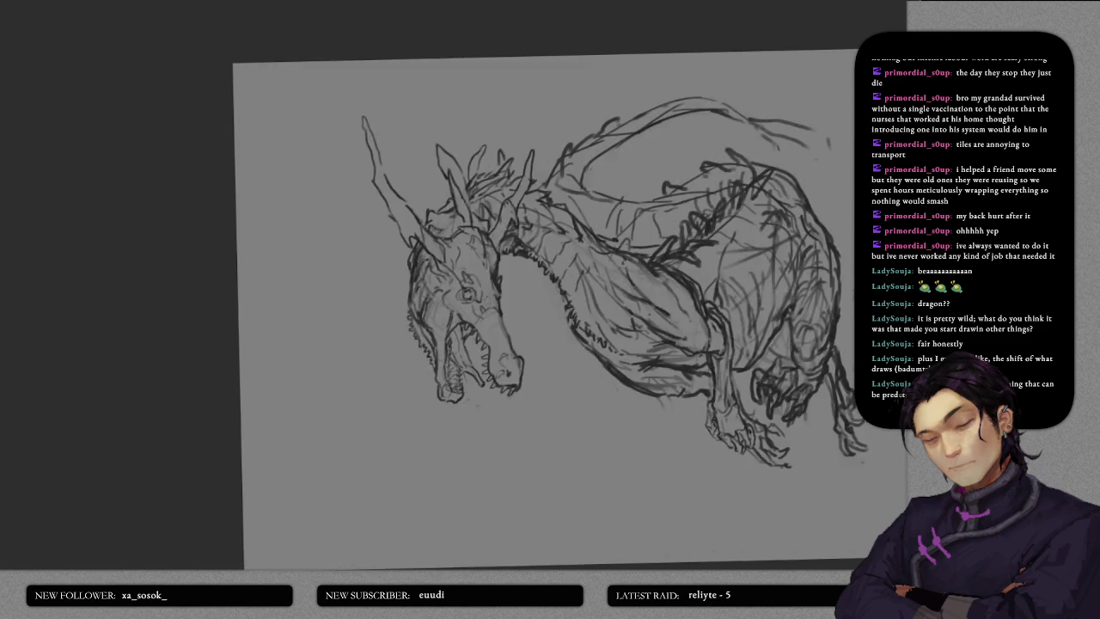
scroll(515, 290, up, 2)
mouse_move(528, 284)
mouse_down()
mouse_move(549, 331)
mouse_move(533, 305)
mouse_up()
- Try a dark stroke on the jaw and undo the stray blob
scroll(565, 281, down, 2)
scroll(590, 278, down, 3)
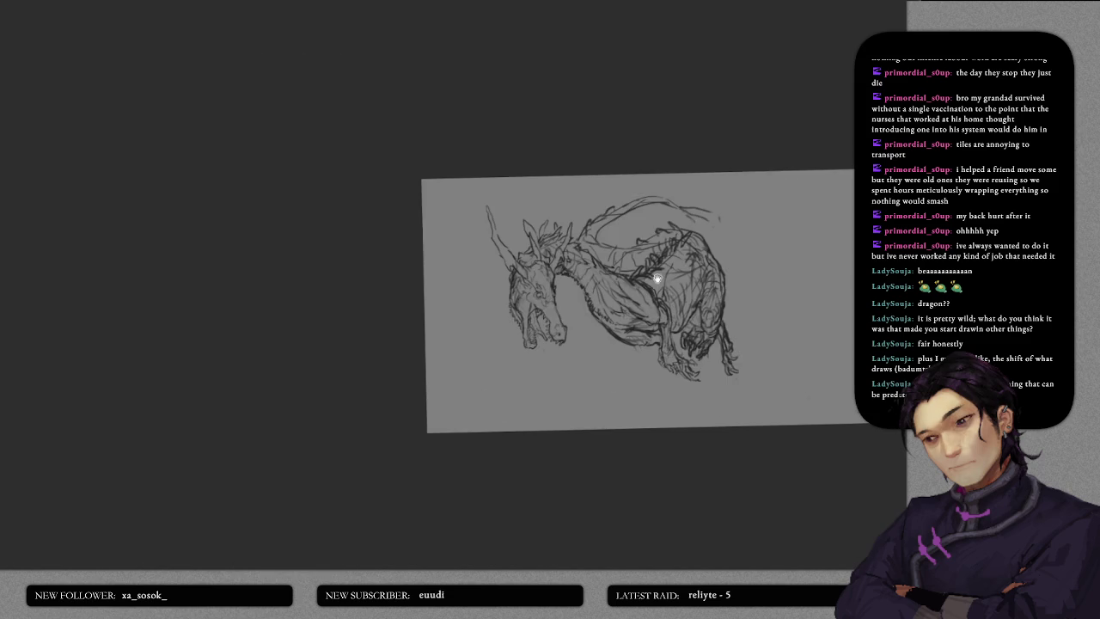
scroll(606, 277, down, 1)
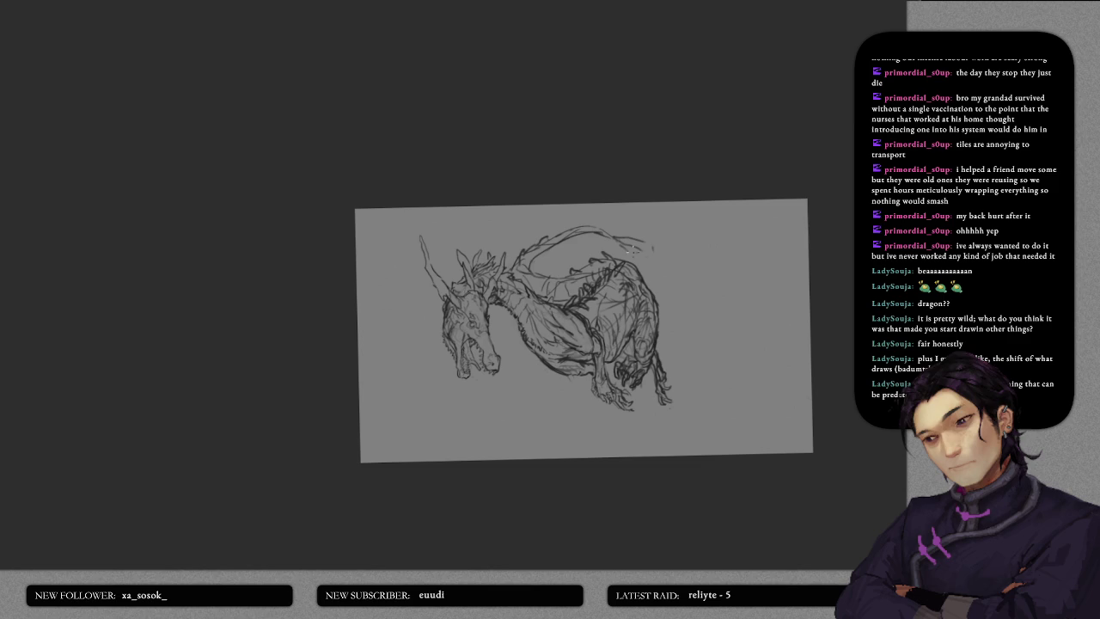
scroll(622, 299, up, 4)
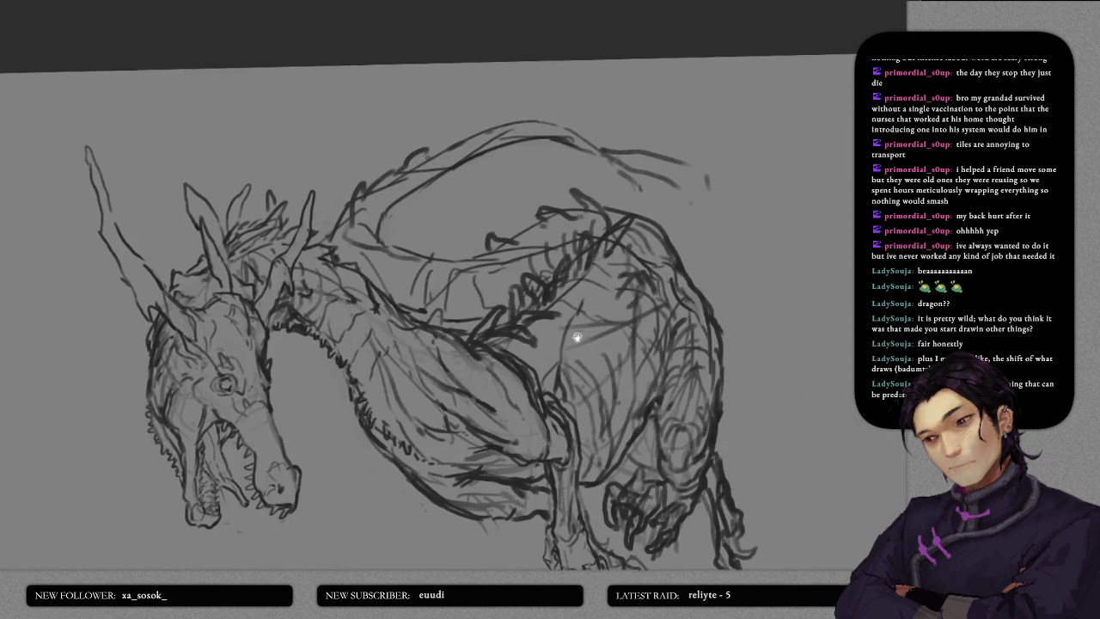
scroll(559, 319, down, 2)
scroll(531, 298, up, 2)
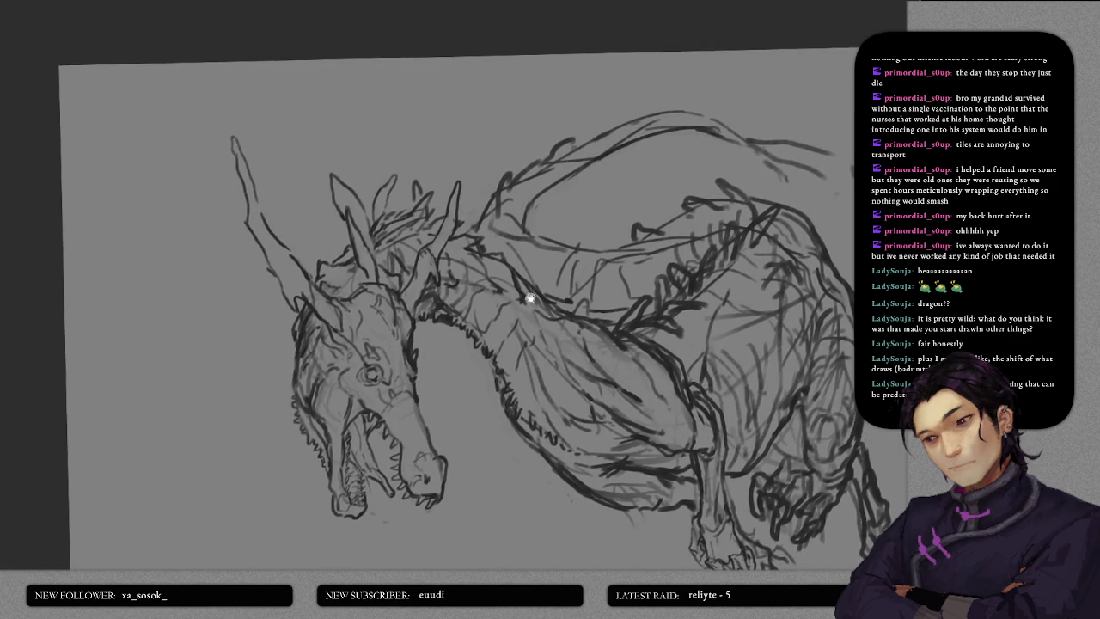
scroll(531, 299, down, 2)
scroll(516, 309, left, 2)
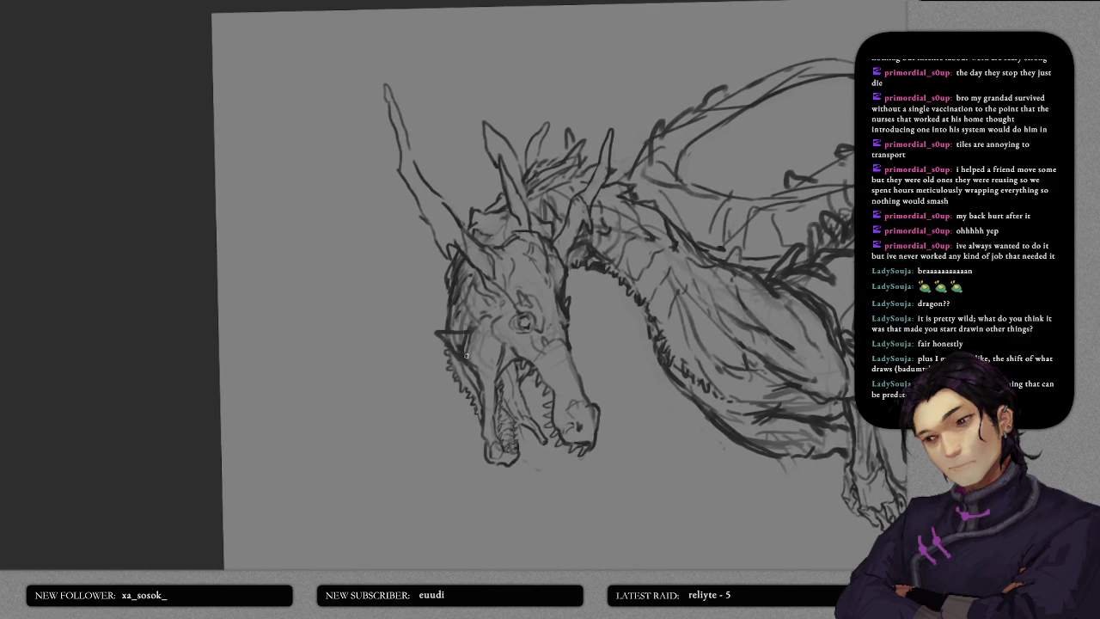
mouse_move(436, 332)
mouse_down()
mouse_move(472, 345)
mouse_move(450, 346)
mouse_up()
key(ctrl+z)
key(ctrl+z)
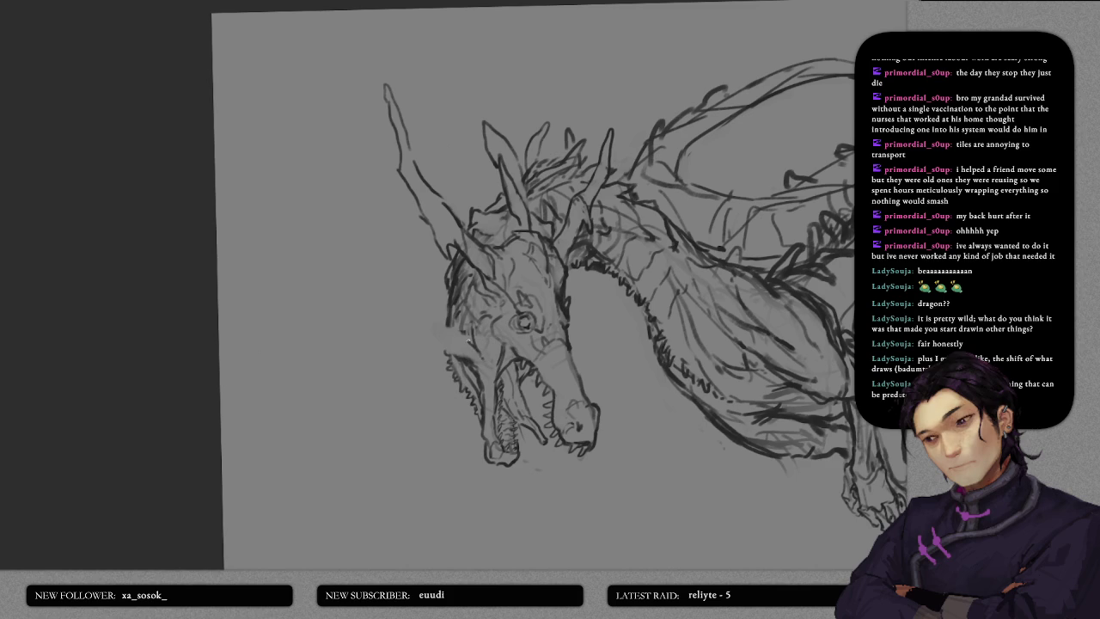
- Add a cheek stroke, a lower-jaw line and a spike on the head's left edge
drag(472, 358, 467, 335)
mouse_move(433, 321)
mouse_down()
mouse_move(455, 340)
mouse_move(437, 296)
mouse_move(422, 305)
mouse_move(428, 340)
mouse_up()
drag(447, 284, 435, 273)
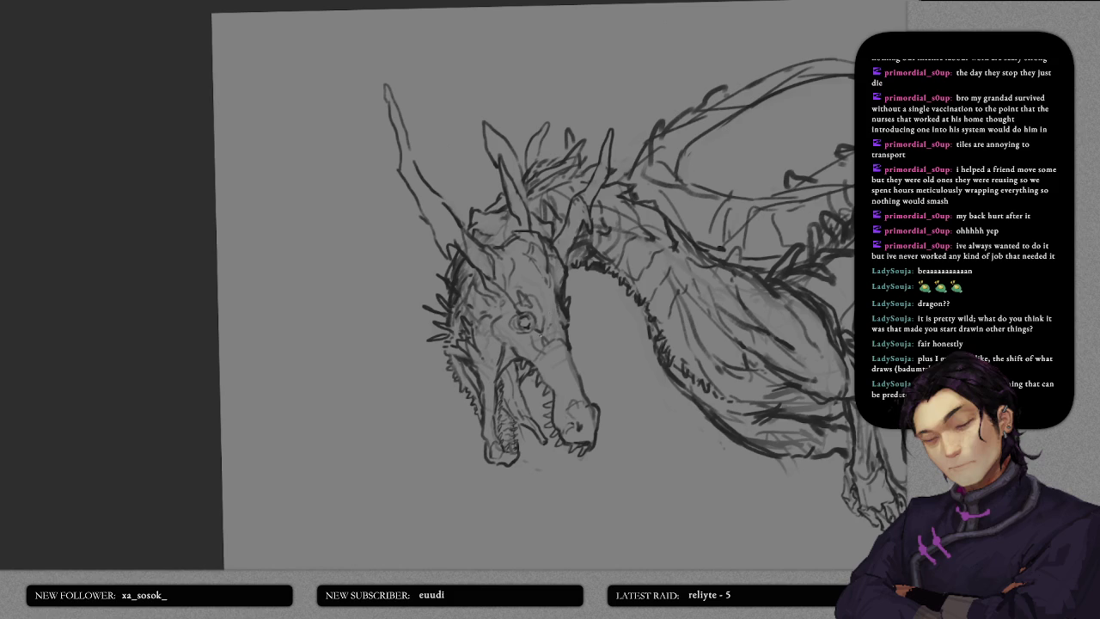
- Draw a line along the lower jaw and another just beneath it
scroll(573, 332, down, 2)
scroll(574, 333, down, 3)
scroll(574, 333, up, 3)
scroll(574, 333, up, 2)
scroll(562, 329, down, 2)
scroll(528, 283, down, 3)
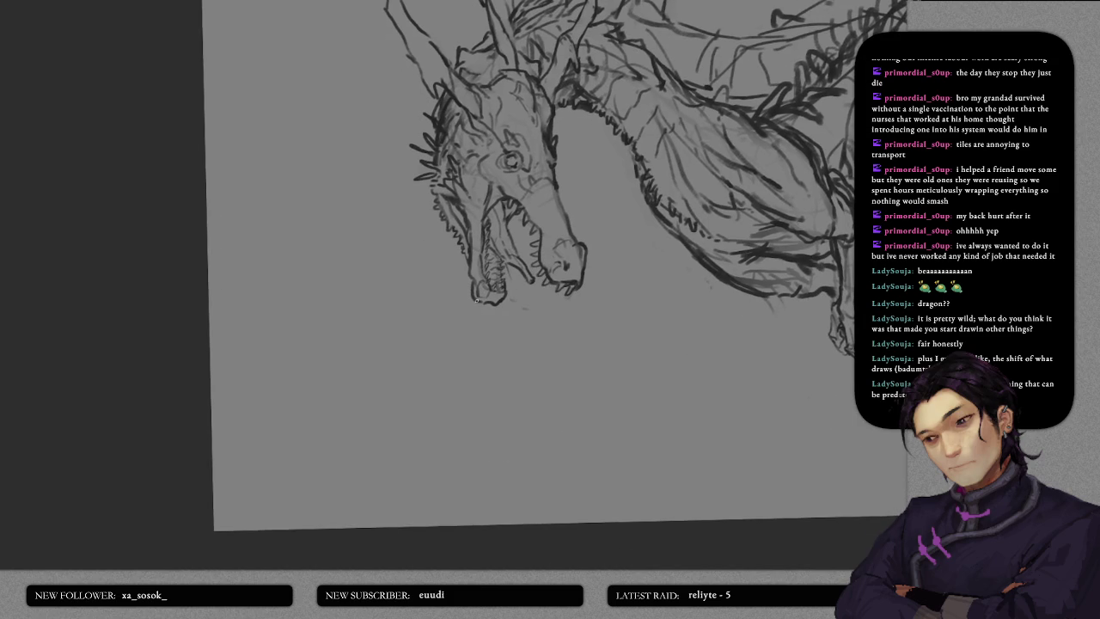
mouse_move(472, 296)
mouse_down()
mouse_move(471, 306)
mouse_move(505, 299)
mouse_up()
mouse_move(458, 299)
mouse_down()
mouse_move(447, 304)
mouse_move(486, 306)
mouse_move(422, 278)
mouse_move(491, 314)
mouse_move(502, 306)
mouse_move(472, 289)
mouse_up()
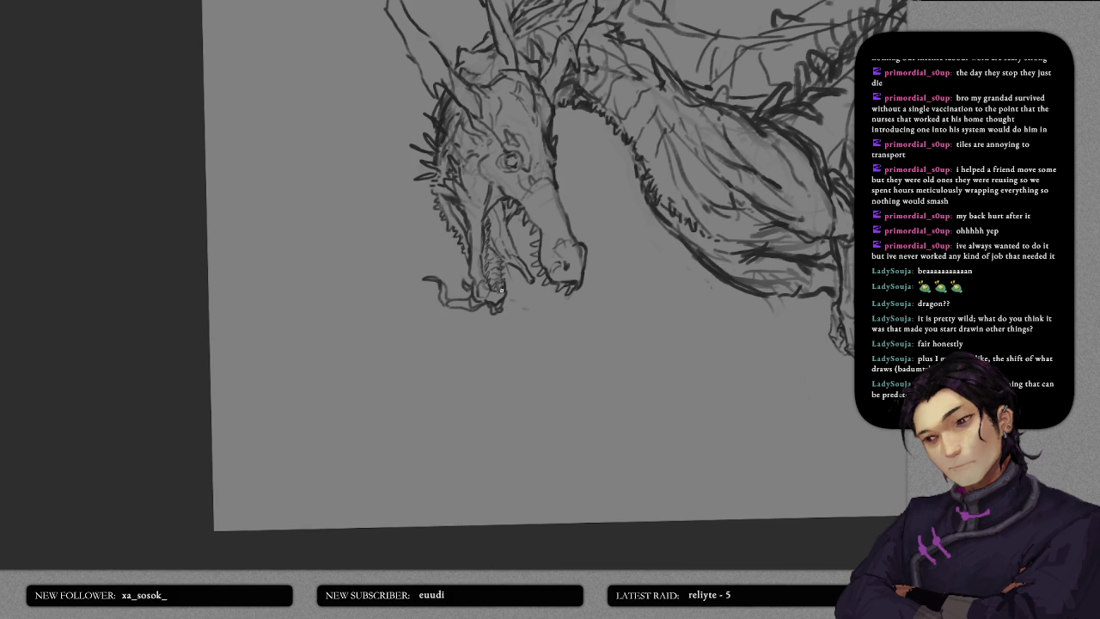
- Touch up the jaw's lower edge with small sketch marks at its front tip
scroll(508, 292, down, 2)
scroll(525, 301, down, 2)
scroll(548, 307, up, 2)
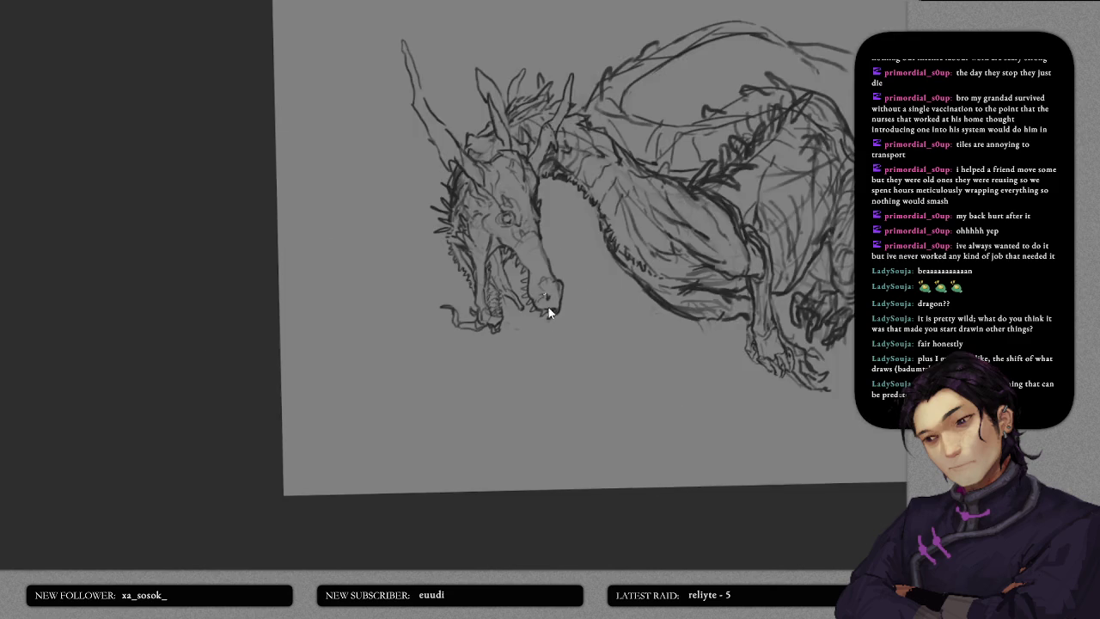
scroll(549, 307, up, 2)
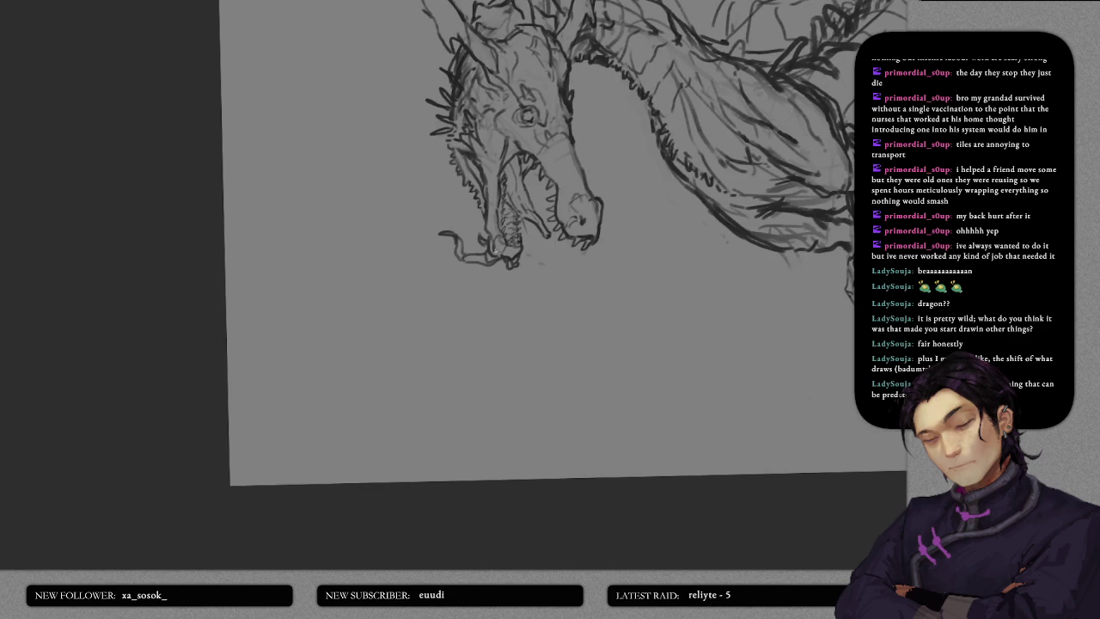
drag(470, 253, 473, 259)
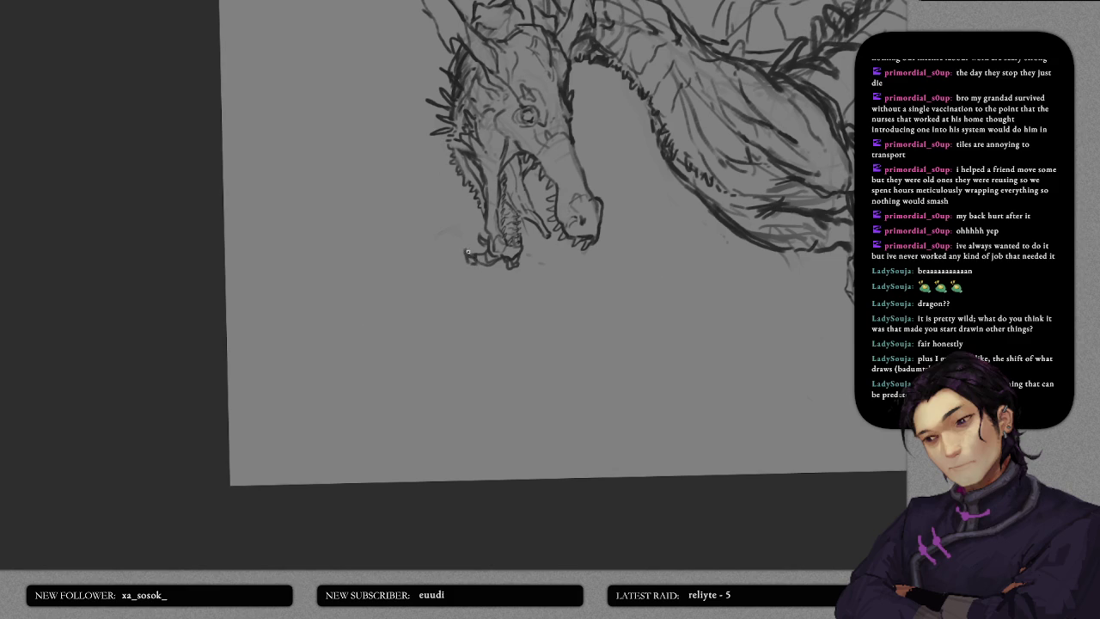
drag(469, 255, 472, 242)
drag(470, 244, 472, 251)
scroll(550, 258, up, 3)
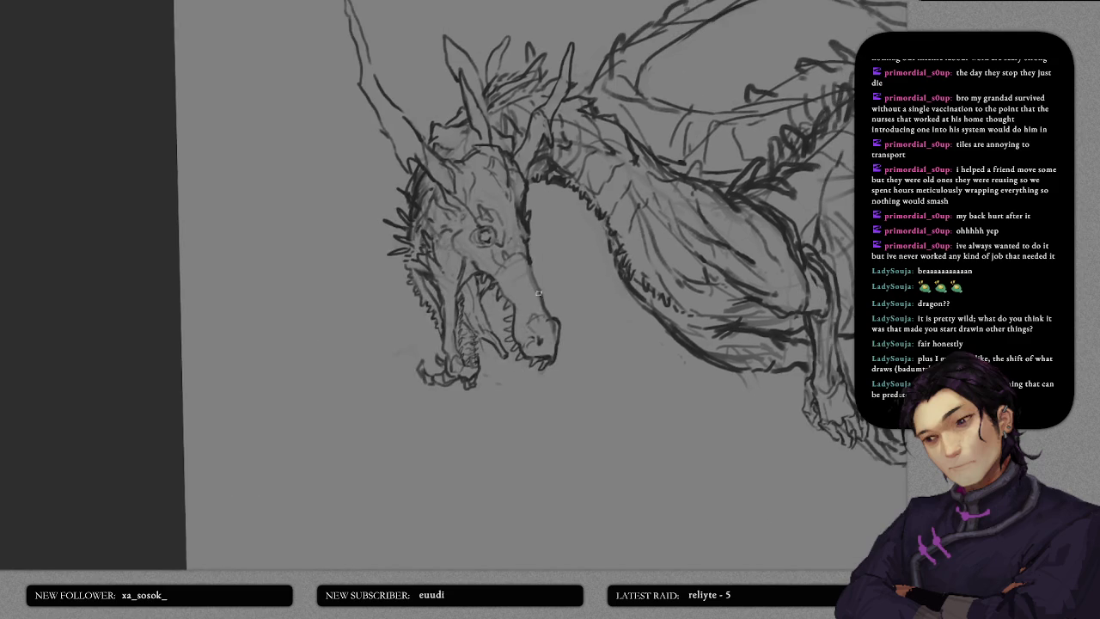
- Add a short stroke to the dragon's head
scroll(507, 336, up, 3)
scroll(478, 248, up, 2)
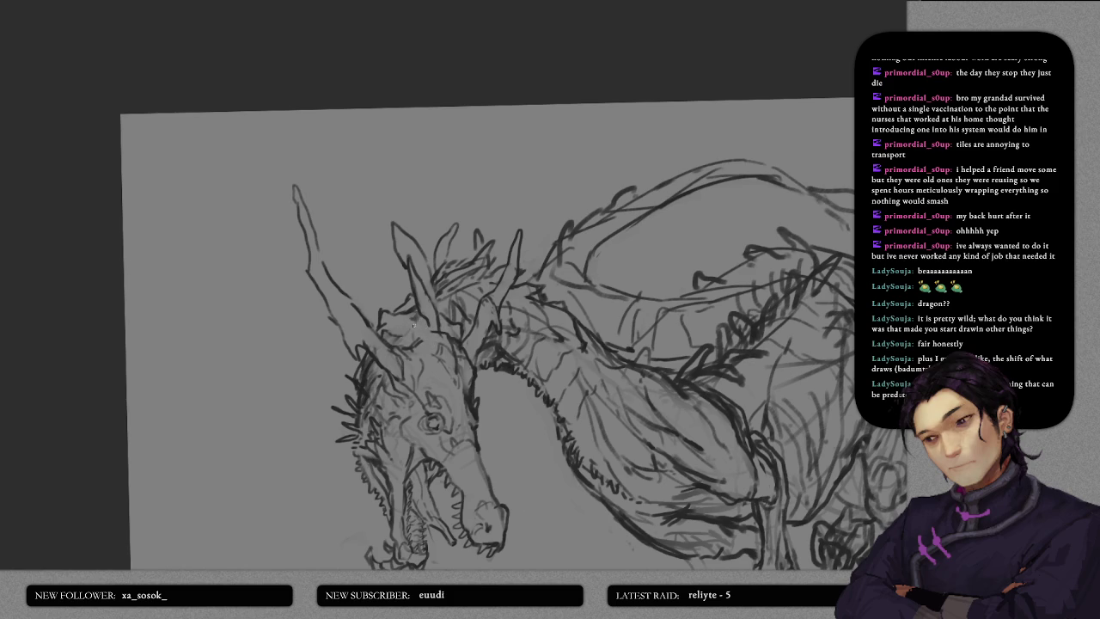
mouse_move(414, 318)
mouse_down()
mouse_move(419, 337)
mouse_move(443, 339)
mouse_up()
- Zoom out and straighten the view to see the whole dragon sketch
mouse_move(405, 400)
mouse_down()
mouse_move(435, 270)
mouse_move(459, 322)
mouse_move(496, 315)
mouse_move(393, 246)
mouse_move(425, 351)
mouse_move(459, 310)
mouse_move(464, 277)
mouse_up()
scroll(465, 276, down, 5)
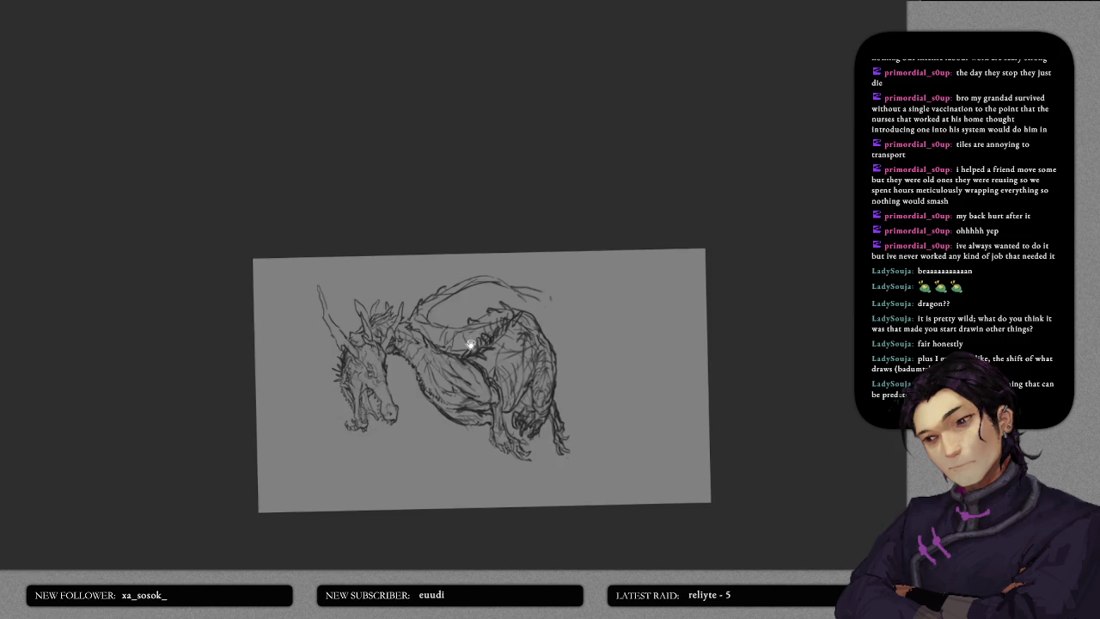
scroll(477, 344, down, 1)
scroll(576, 297, up, 5)
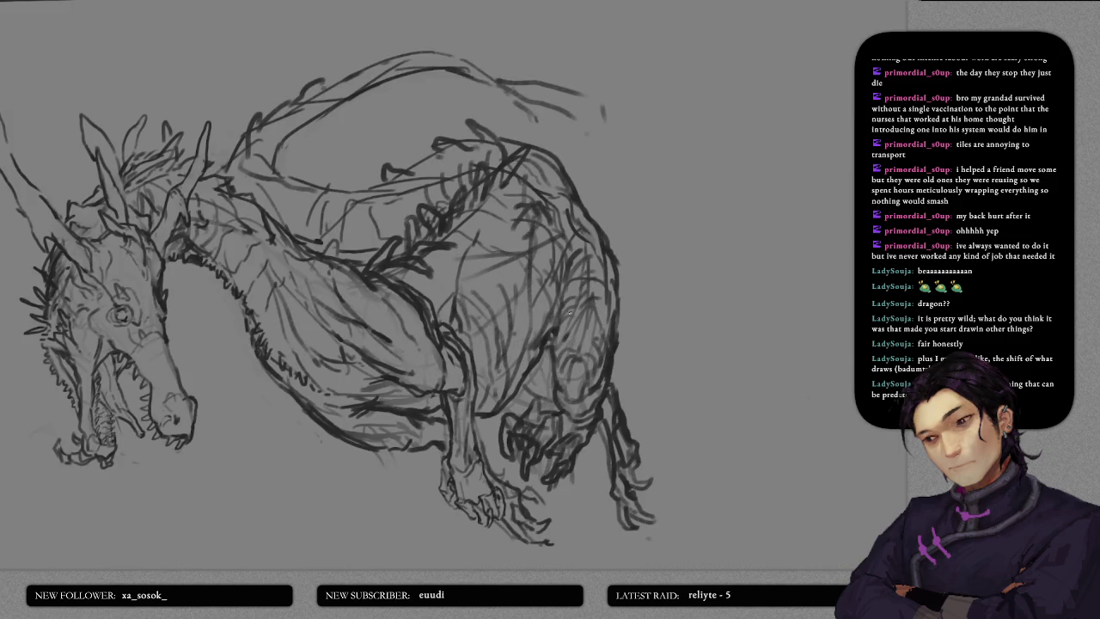
mouse_move(547, 334)
mouse_down()
mouse_move(423, 258)
mouse_move(504, 300)
mouse_up()
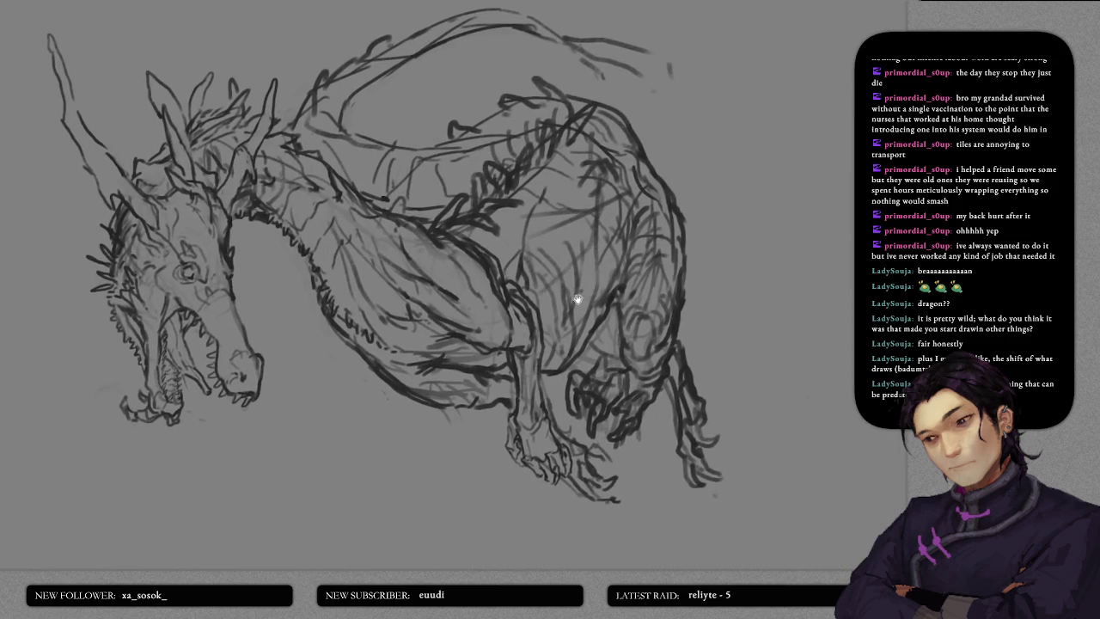
scroll(578, 310, down, 2)
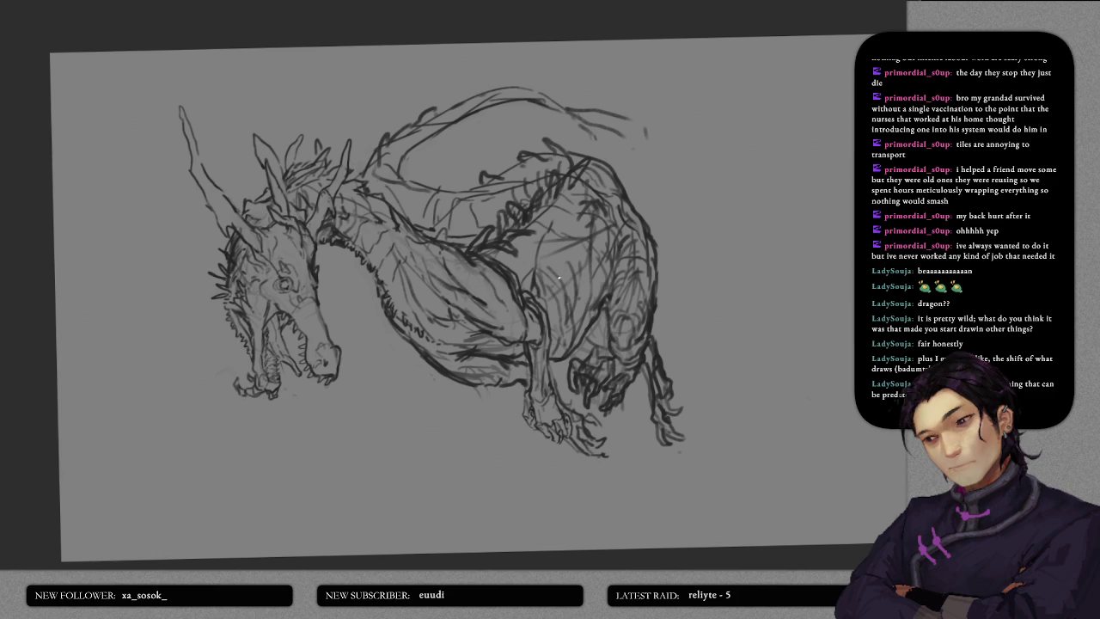
- Nudge the sketch, then lay a soft grey shadow down the head's left side and jaw
mouse_move(560, 278)
mouse_down()
mouse_move(564, 316)
mouse_move(574, 217)
mouse_up()
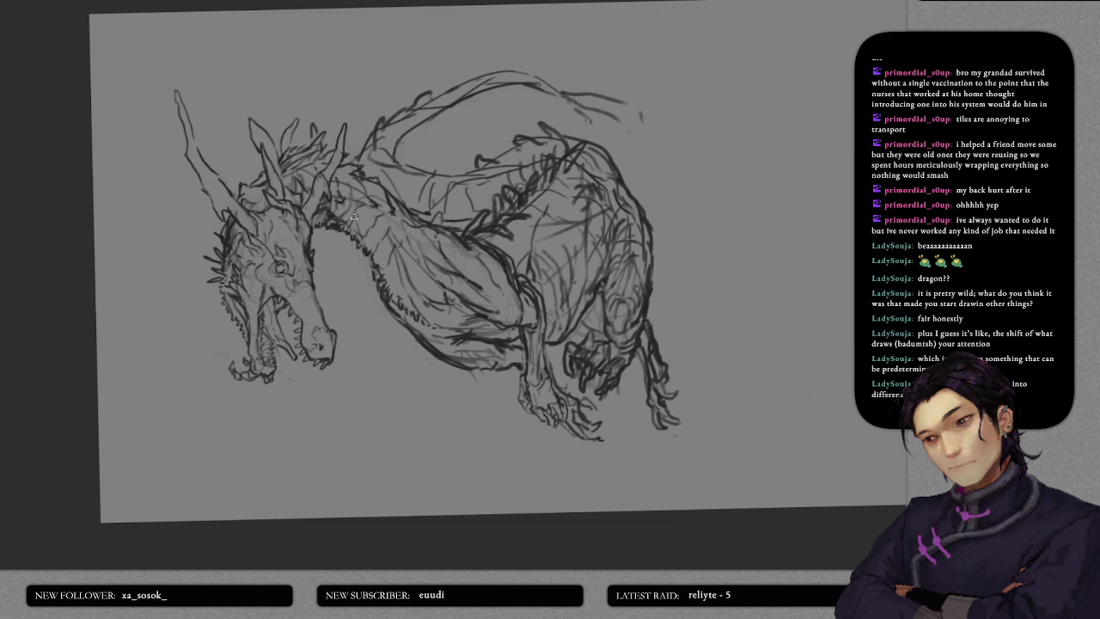
drag(257, 193, 252, 370)
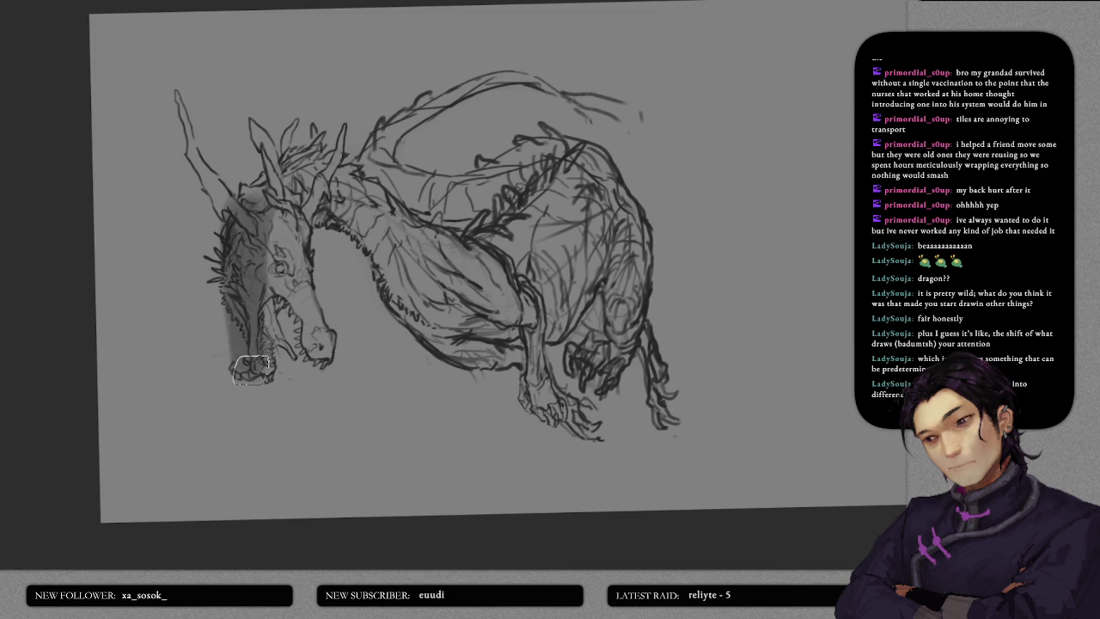
- Shade the head, snout, neck, back, belly and chest with soft dark grey
mouse_move(271, 185)
mouse_down()
mouse_move(269, 351)
mouse_move(298, 345)
mouse_move(311, 294)
mouse_up()
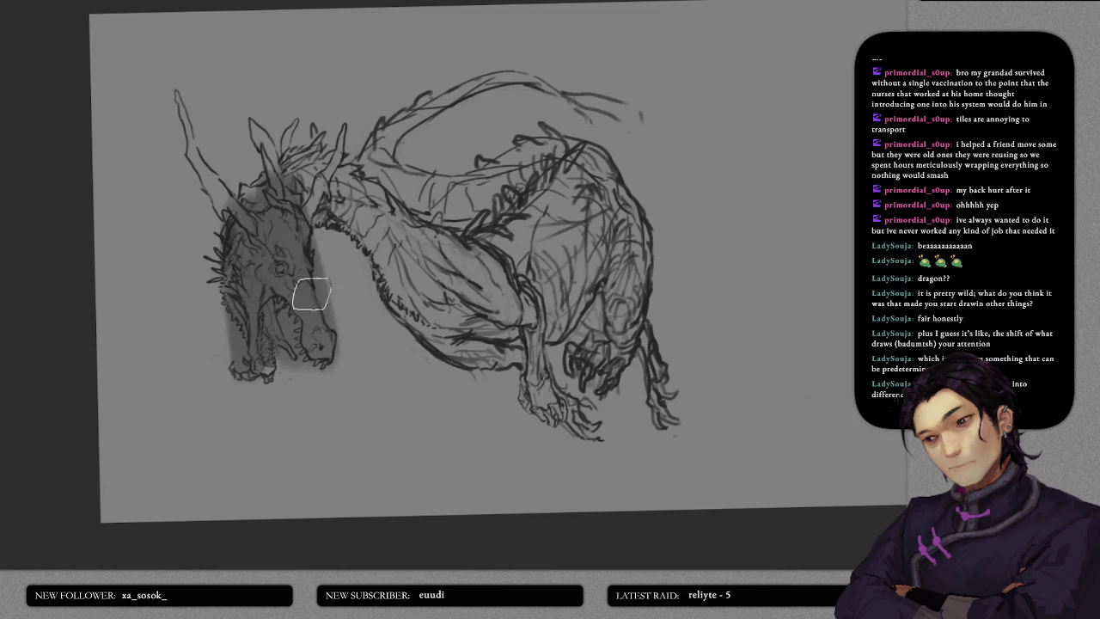
drag(249, 181, 498, 263)
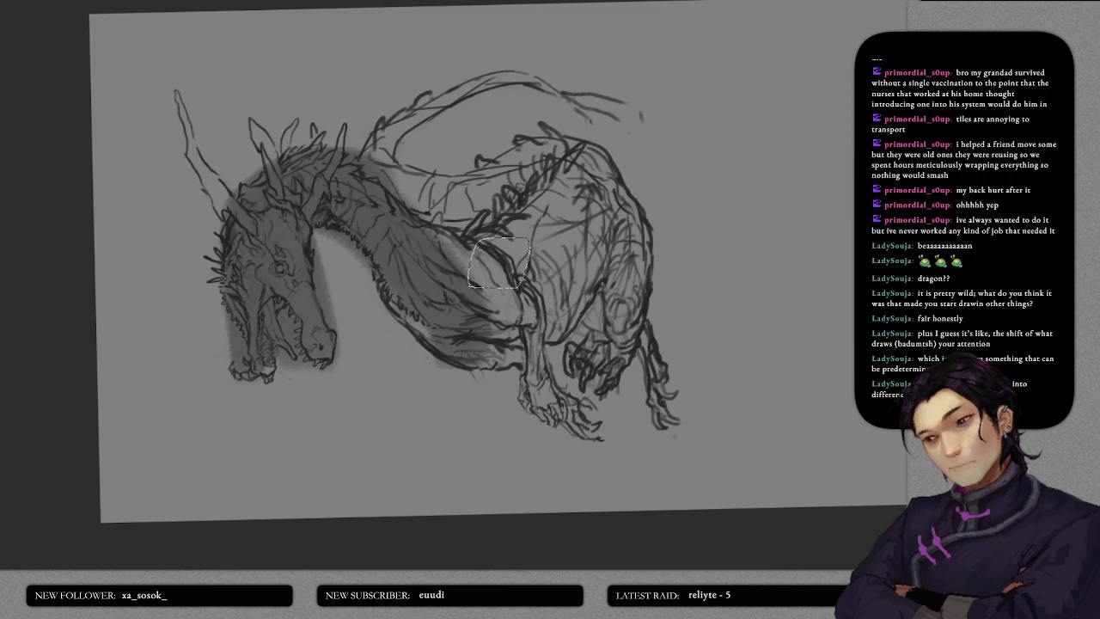
drag(361, 172, 567, 198)
drag(393, 197, 588, 164)
mouse_move(481, 137)
mouse_down()
mouse_move(555, 284)
mouse_move(456, 353)
mouse_up()
mouse_move(550, 267)
mouse_down()
mouse_move(479, 250)
mouse_move(418, 307)
mouse_up()
mouse_move(378, 232)
mouse_down()
mouse_move(482, 369)
mouse_move(447, 258)
mouse_up()
- Shade both horns, the crest spikes, the upper back and the tail out to its tip
drag(175, 95, 238, 232)
drag(199, 169, 241, 208)
mouse_move(274, 154)
mouse_down()
mouse_move(253, 129)
mouse_move(288, 172)
mouse_move(294, 120)
mouse_move(327, 137)
mouse_move(326, 172)
mouse_up()
drag(351, 120, 344, 142)
drag(425, 141, 395, 103)
drag(361, 159, 507, 82)
mouse_move(426, 108)
mouse_down()
mouse_move(520, 74)
mouse_move(653, 136)
mouse_up()
mouse_move(585, 107)
mouse_down()
mouse_move(648, 145)
mouse_move(658, 176)
mouse_up()
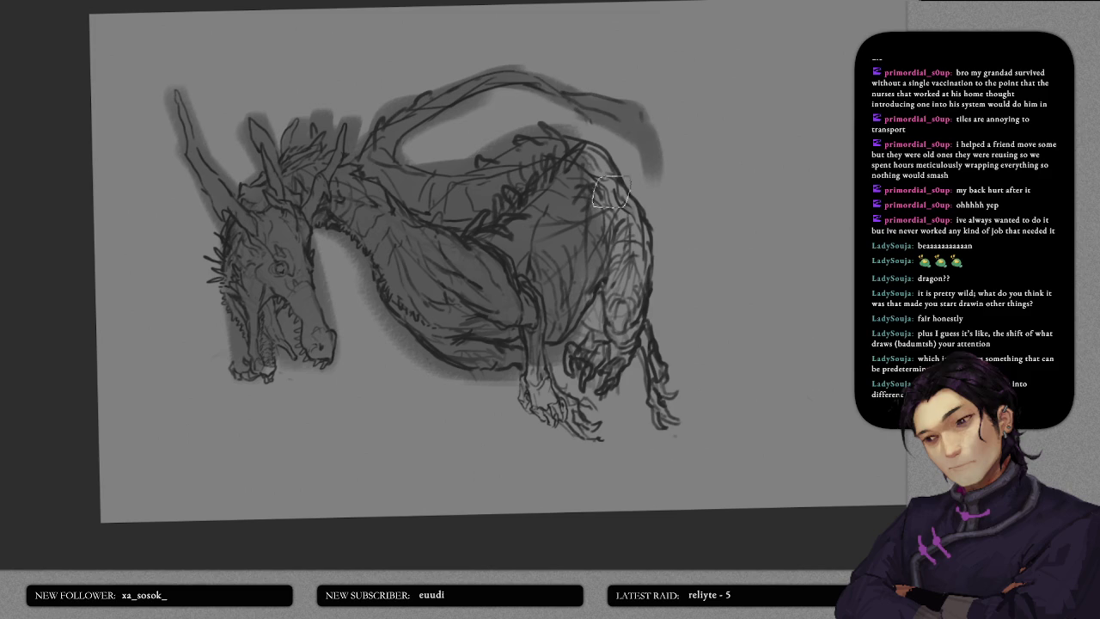
- Shade the rear haunch, back leg, front leg and claws
drag(621, 209, 637, 326)
mouse_move(622, 268)
mouse_down()
mouse_move(606, 391)
mouse_move(559, 387)
mouse_up()
mouse_move(580, 301)
mouse_down()
mouse_move(529, 366)
mouse_move(551, 426)
mouse_up()
drag(533, 361, 601, 442)
drag(576, 395, 602, 421)
mouse_move(636, 343)
mouse_down()
mouse_move(634, 379)
mouse_move(641, 258)
mouse_move(664, 426)
mouse_move(688, 421)
mouse_up()
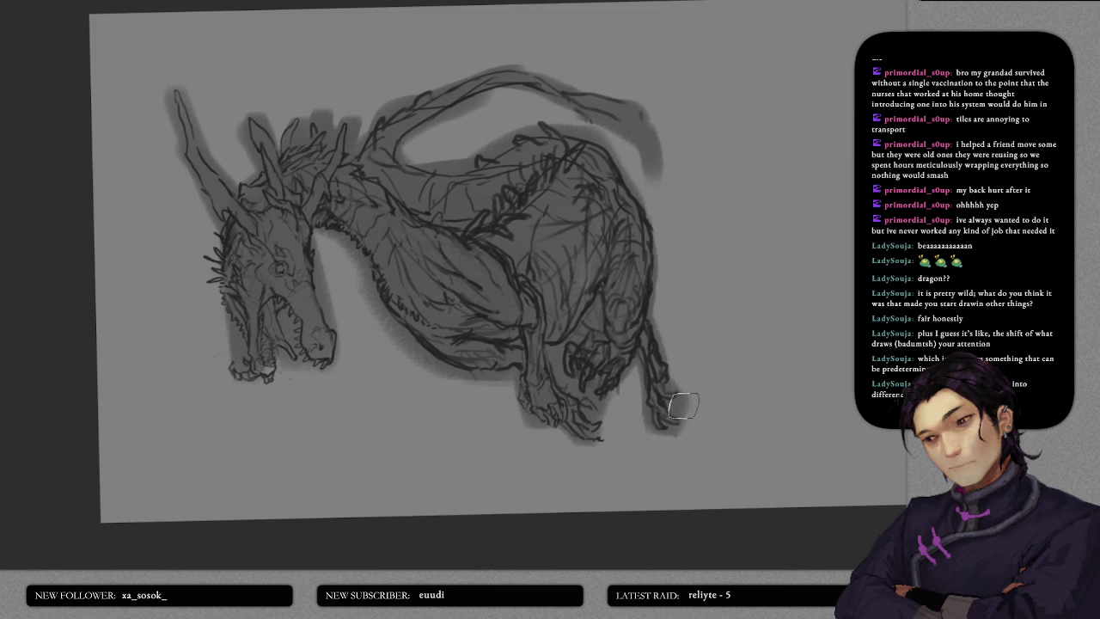
- Add shading under the jaw and neck spines, along the long left horn, and darken the tail
drag(283, 365, 227, 387)
drag(215, 250, 225, 271)
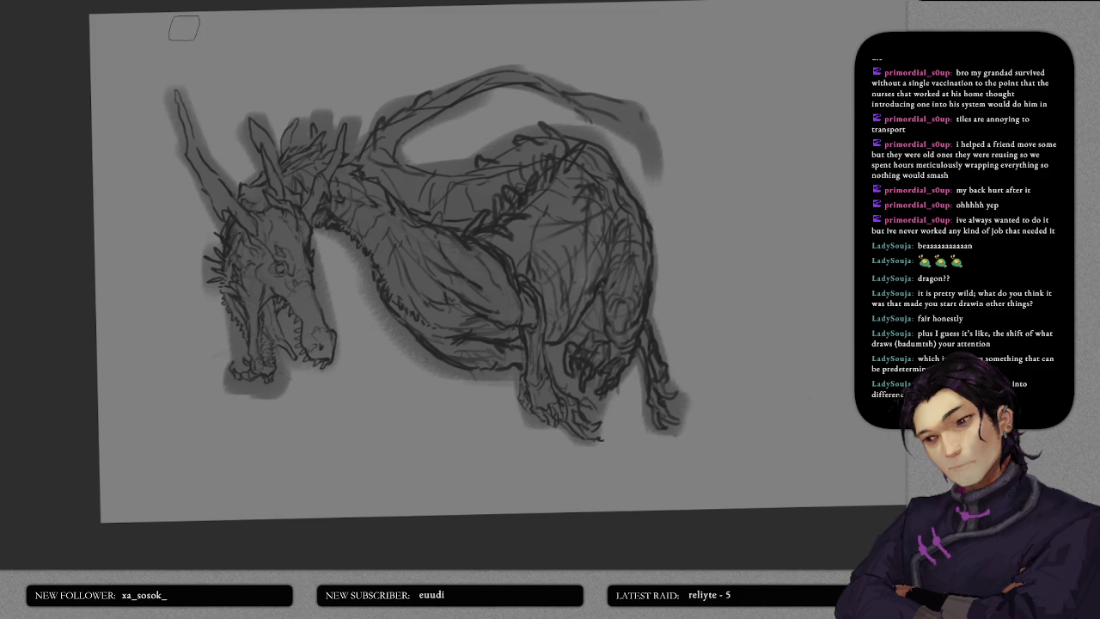
mouse_move(247, 222)
mouse_down()
mouse_move(253, 184)
mouse_move(192, 135)
mouse_move(177, 106)
mouse_up()
drag(245, 124, 258, 182)
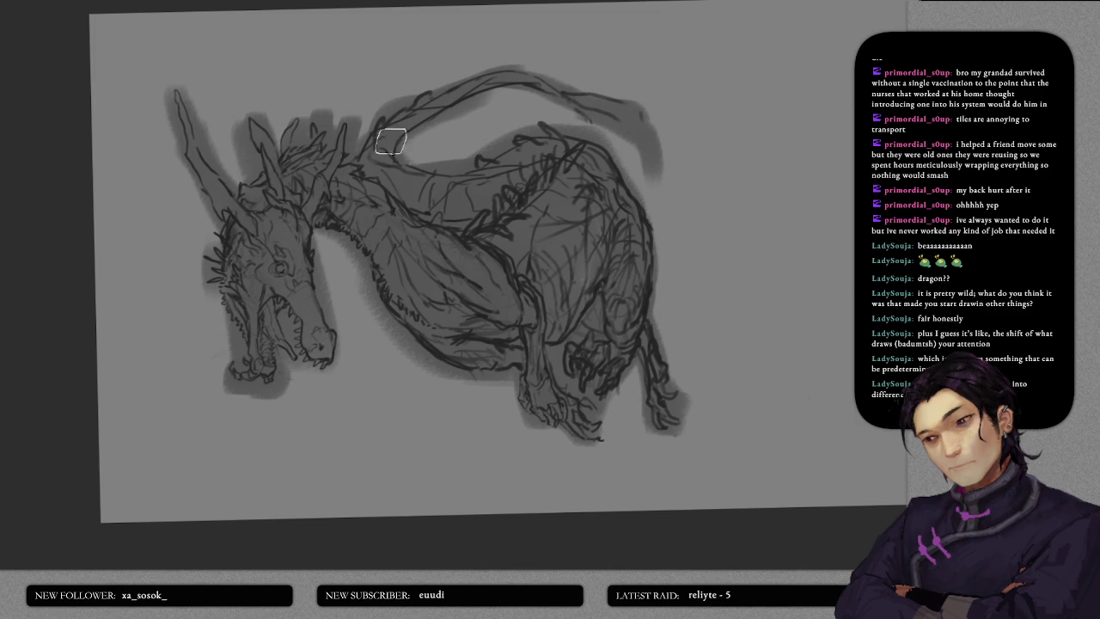
drag(515, 80, 619, 122)
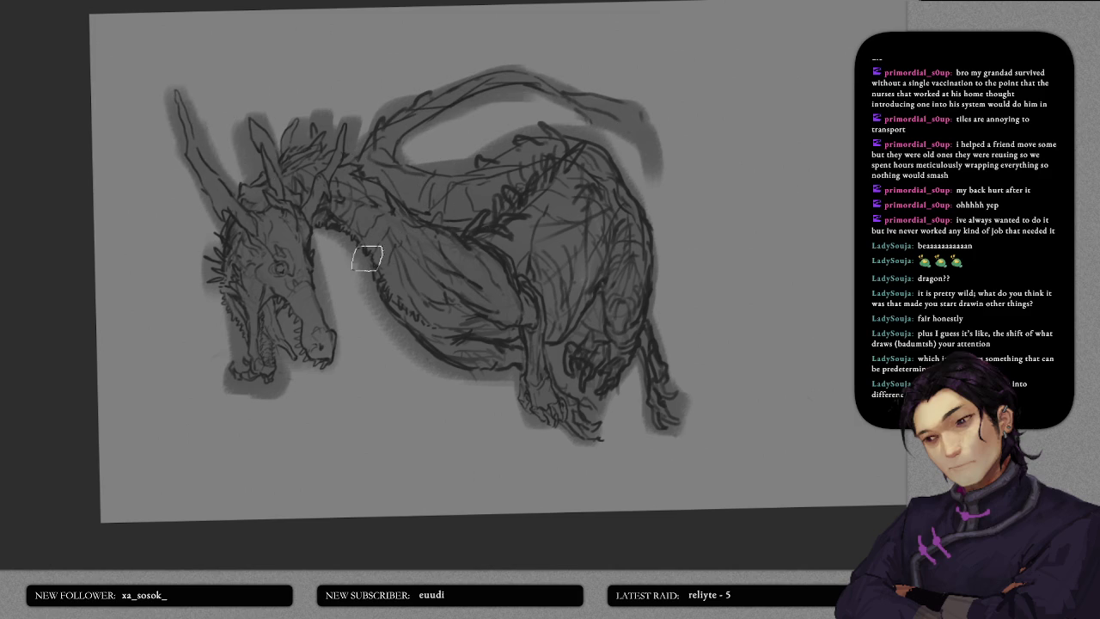
- Zoom in and paint light grey into the gap beneath the neck and along its underside
scroll(352, 249, up, 2)
scroll(327, 243, up, 3)
scroll(314, 241, down, 3)
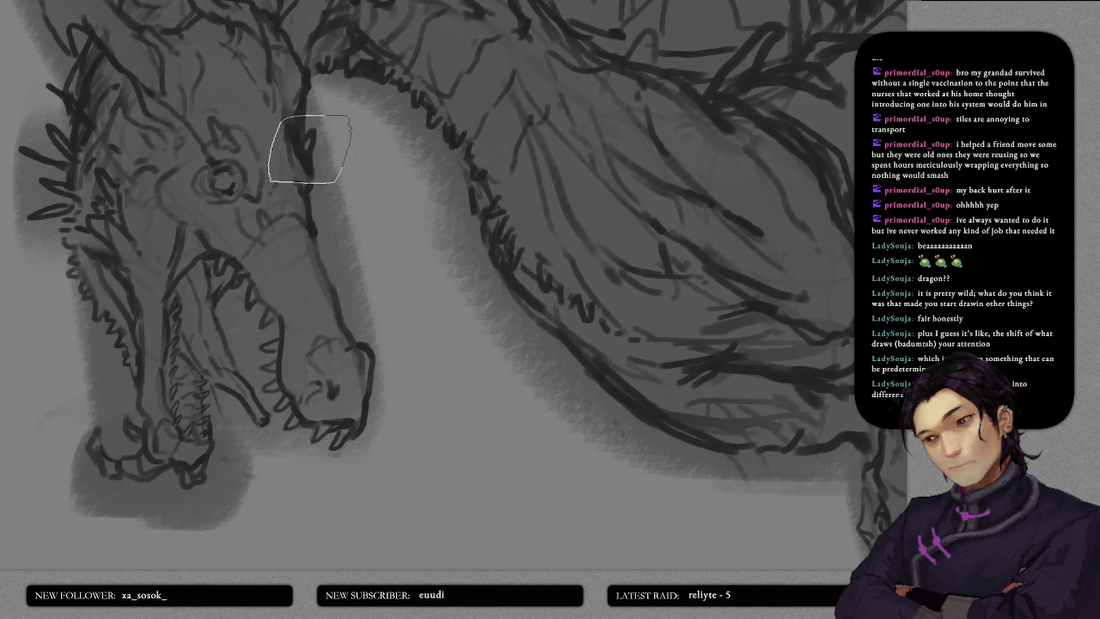
mouse_move(323, 158)
mouse_down()
mouse_move(319, 201)
mouse_move(338, 263)
mouse_move(339, 208)
mouse_move(344, 258)
mouse_up()
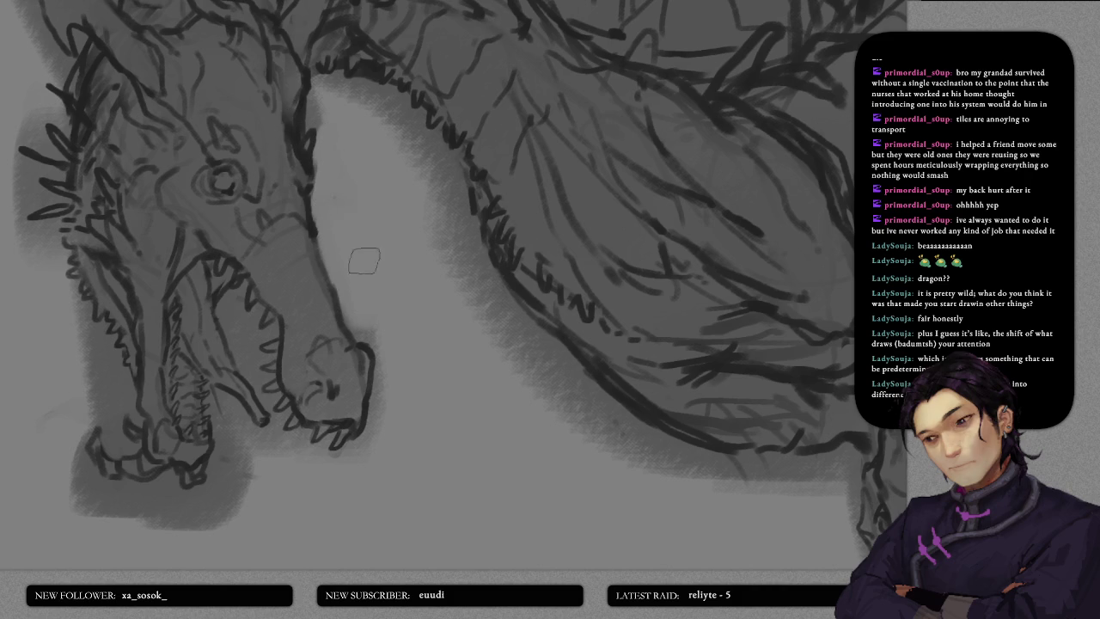
scroll(348, 245, up, 2)
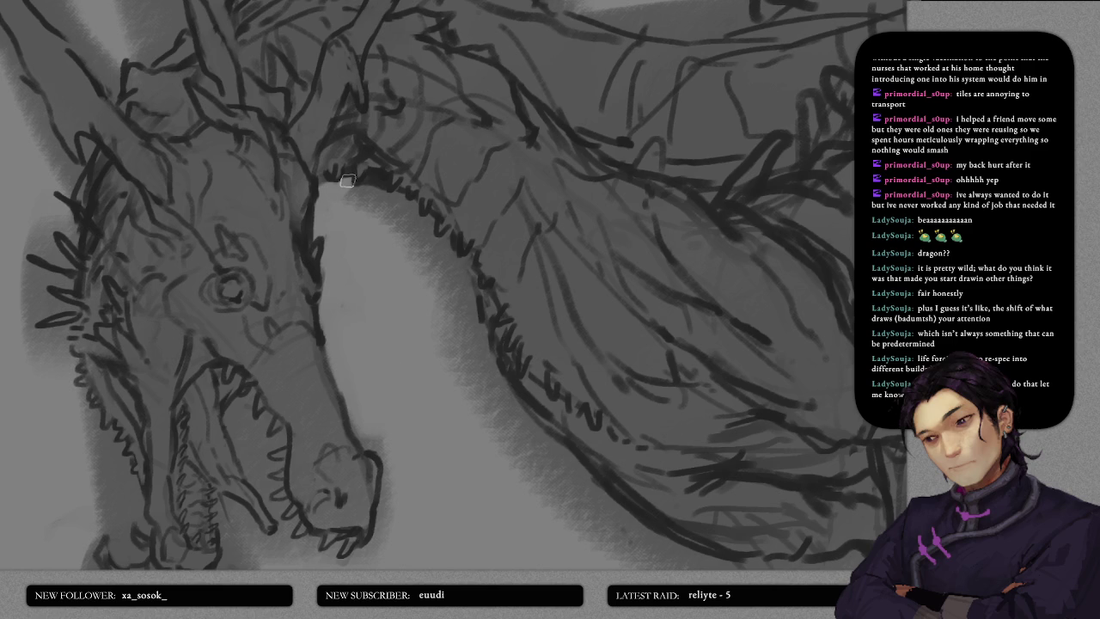
mouse_move(348, 205)
mouse_down()
mouse_move(378, 198)
mouse_move(393, 221)
mouse_move(403, 217)
mouse_up()
scroll(398, 189, down, 2)
mouse_move(393, 164)
mouse_down()
mouse_move(409, 136)
mouse_move(413, 172)
mouse_move(430, 152)
mouse_move(421, 177)
mouse_up()
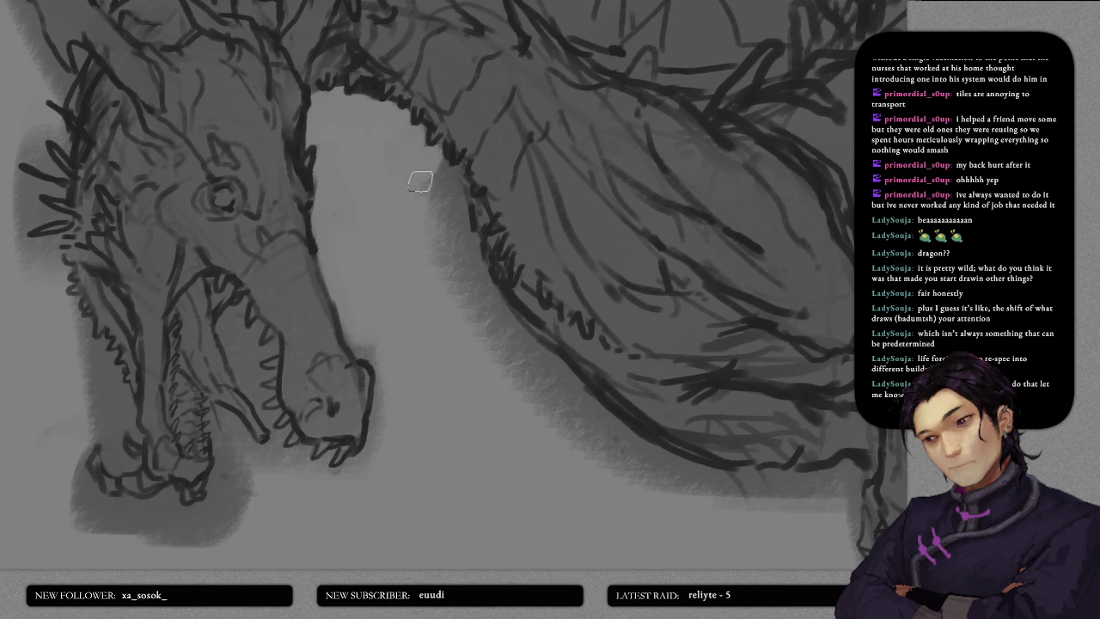
scroll(420, 177, down, 2)
mouse_move(424, 123)
mouse_down()
mouse_move(430, 100)
mouse_move(450, 108)
mouse_move(438, 167)
mouse_move(437, 221)
mouse_move(447, 152)
mouse_move(447, 229)
mouse_up()
scroll(447, 229, down, 1)
drag(439, 177, 430, 246)
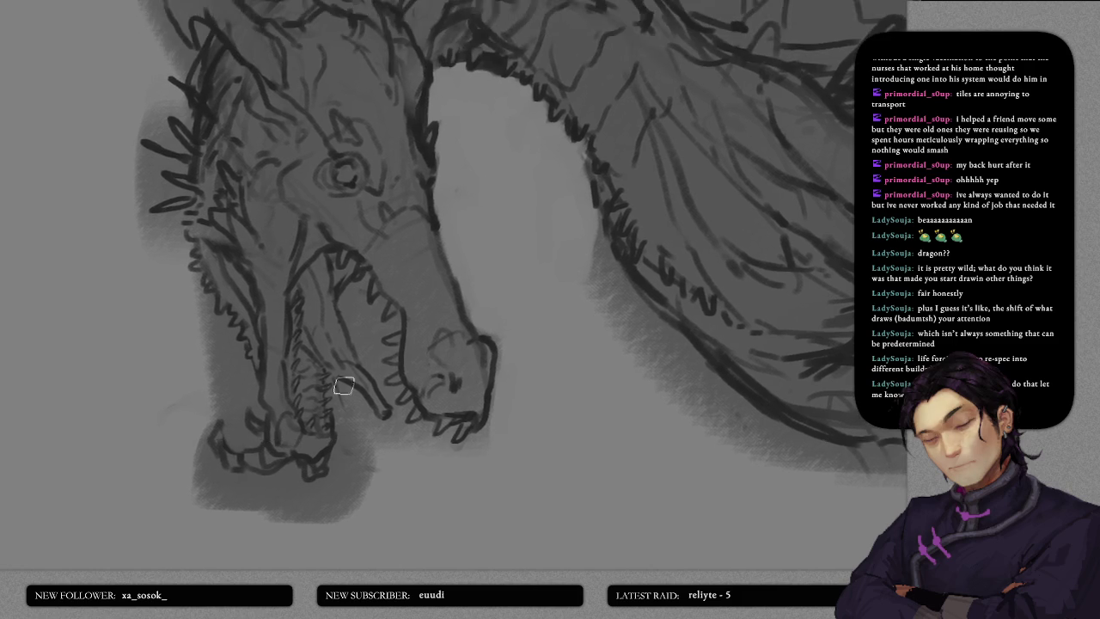
- Extend the shadow under the jaw leftward and redraw the lower jaw tip
drag(344, 386, 388, 312)
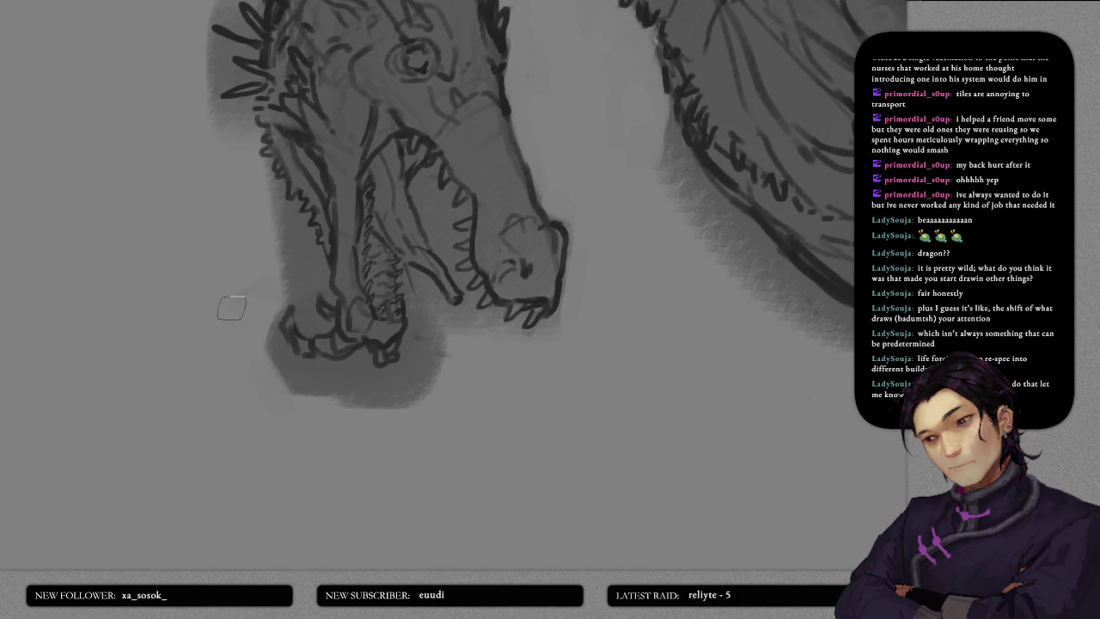
mouse_move(243, 289)
mouse_down()
mouse_move(261, 300)
mouse_move(275, 287)
mouse_move(270, 364)
mouse_move(289, 393)
mouse_move(321, 417)
mouse_move(340, 386)
mouse_move(341, 398)
mouse_move(310, 403)
mouse_move(311, 413)
mouse_up()
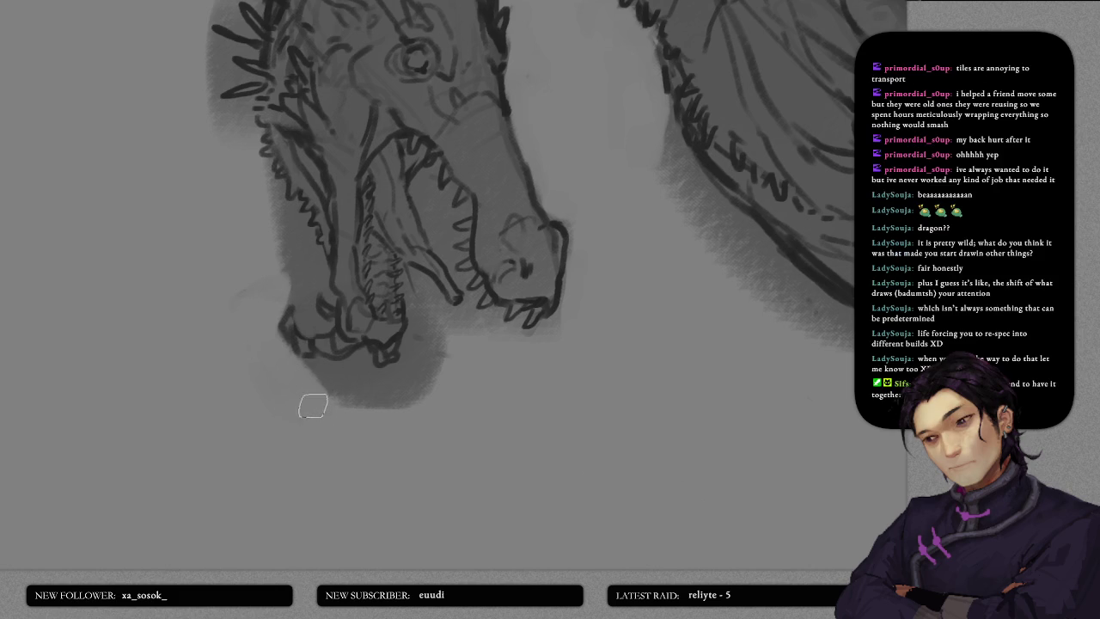
mouse_move(275, 333)
mouse_down()
mouse_move(331, 375)
mouse_move(363, 369)
mouse_move(349, 422)
mouse_move(370, 393)
mouse_move(354, 407)
mouse_move(332, 387)
mouse_move(387, 386)
mouse_move(373, 378)
mouse_move(396, 376)
mouse_move(409, 338)
mouse_up()
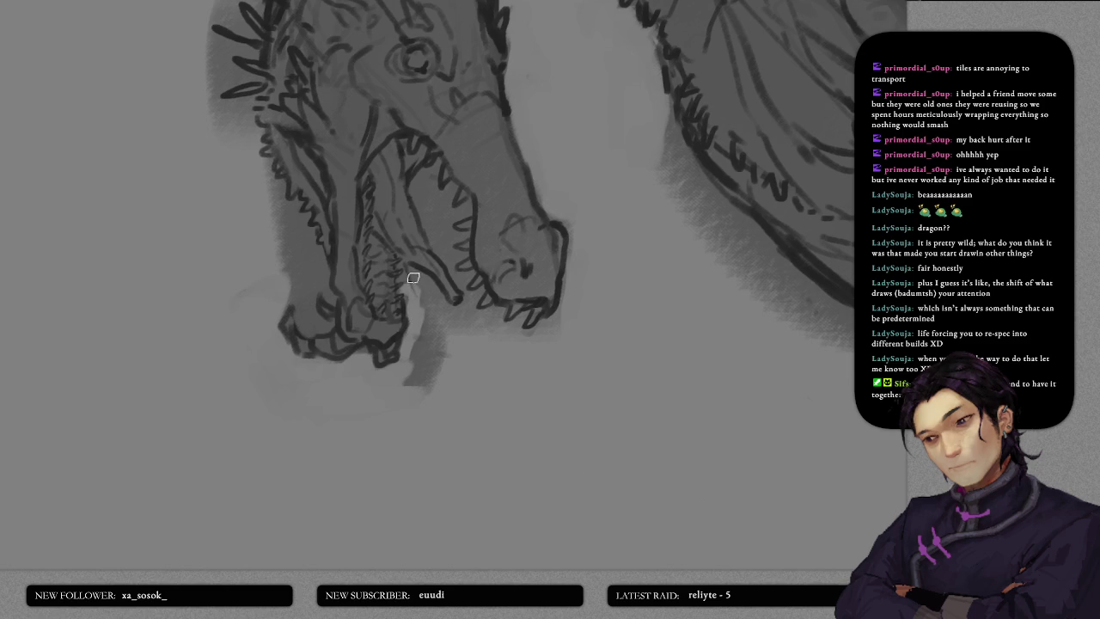
- Lighten the shading along the lower jaw and inside the mouth
drag(412, 273, 438, 307)
scroll(438, 299, up, 3)
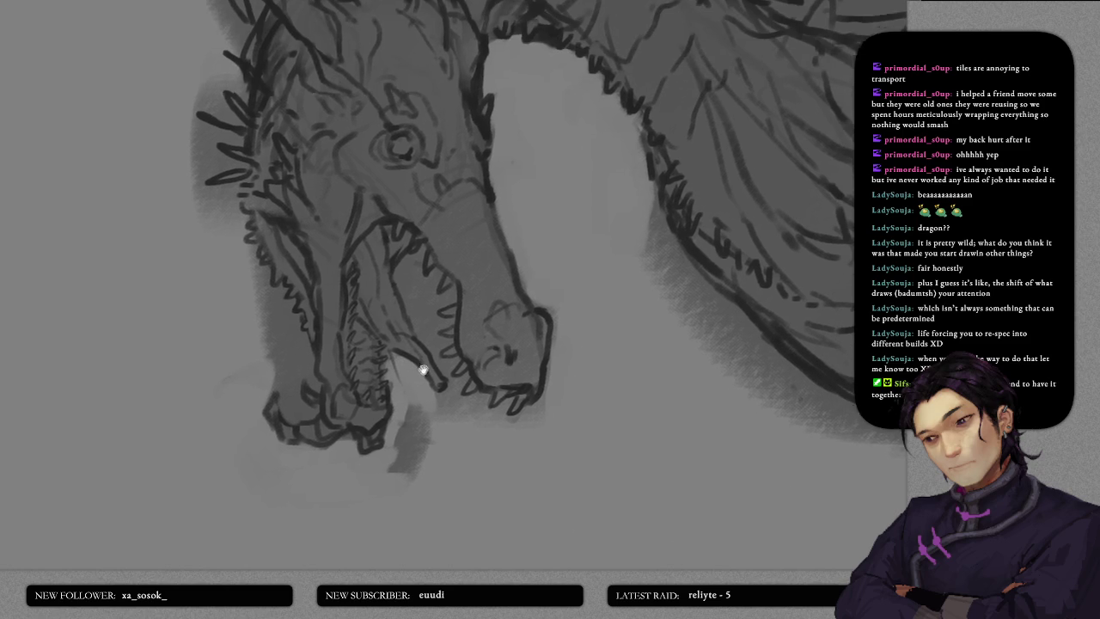
scroll(405, 274, up, 1)
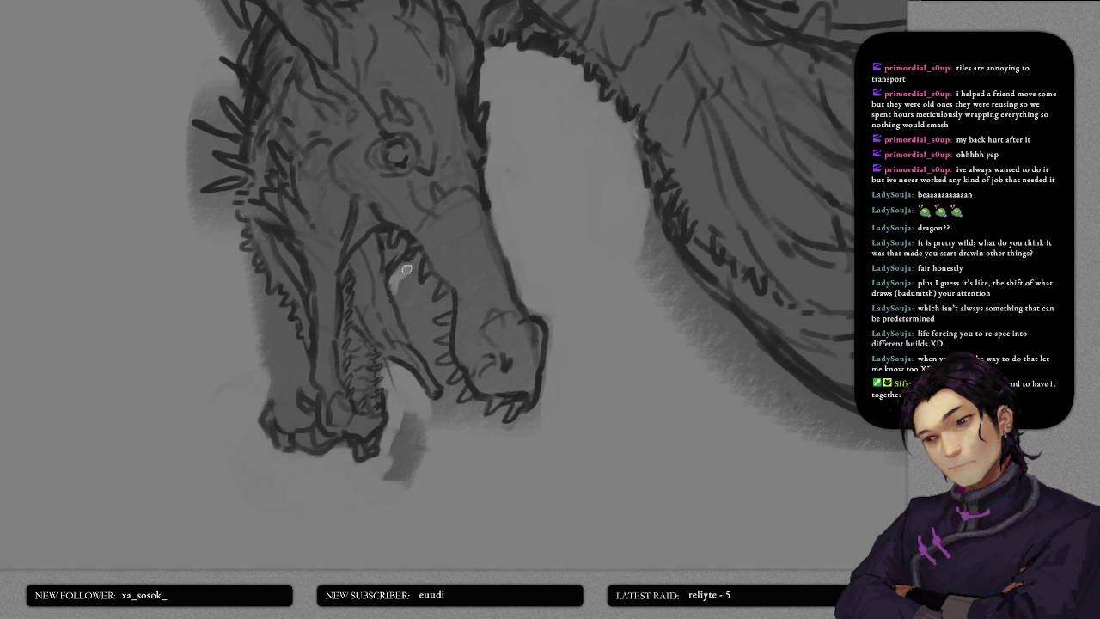
drag(402, 294, 409, 311)
drag(411, 273, 416, 297)
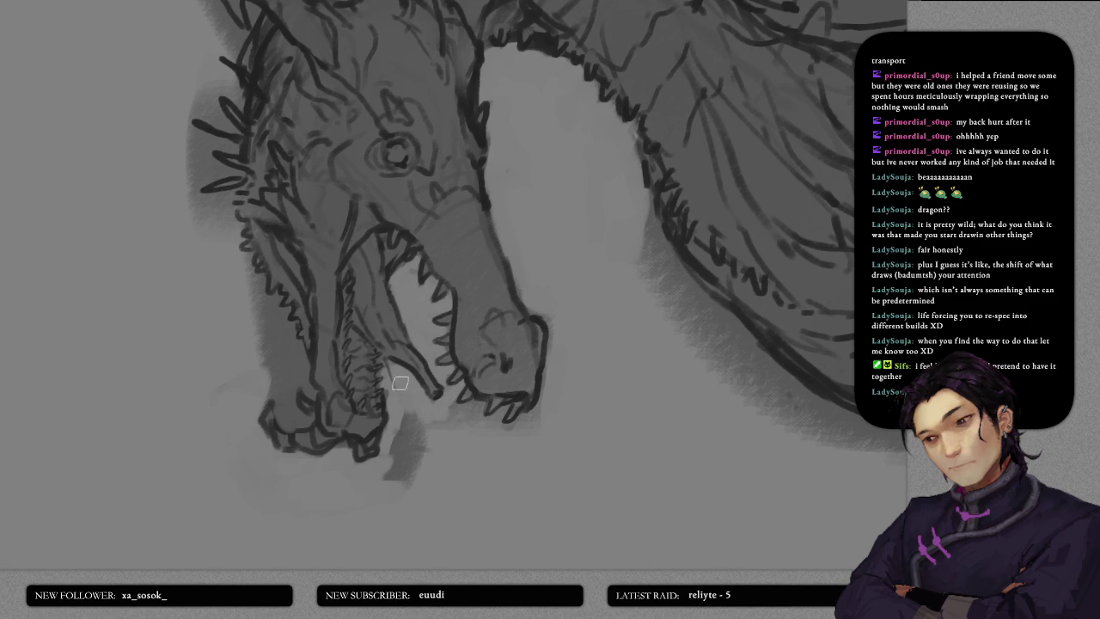
- Paint light grey over the dark smudge and patch beside the lower jaw edge
drag(432, 437, 385, 346)
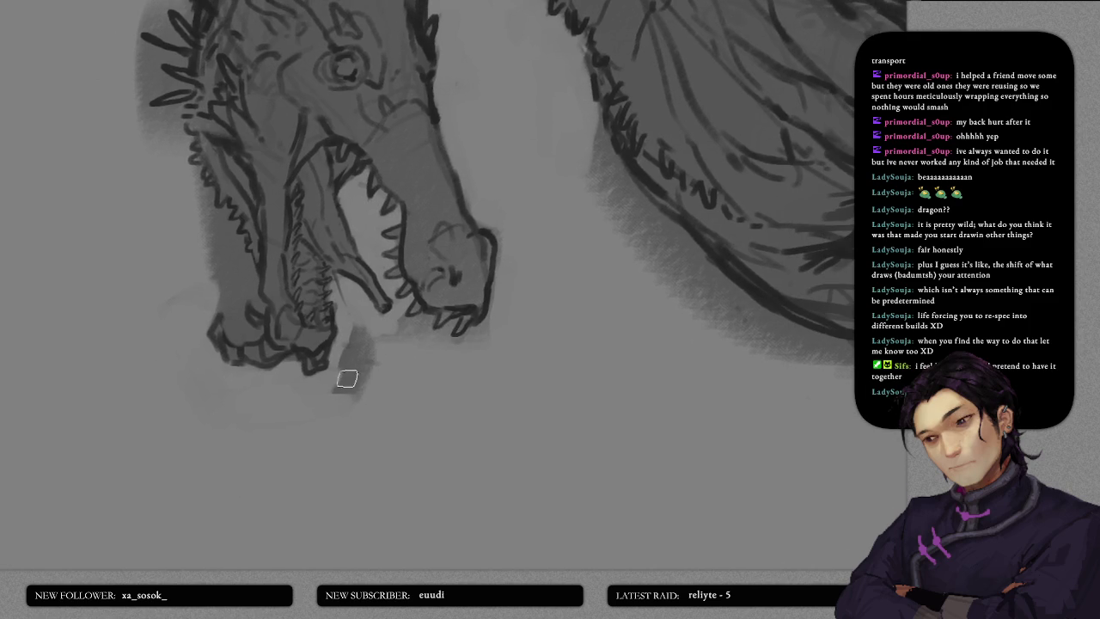
mouse_move(358, 387)
mouse_down()
mouse_move(338, 396)
mouse_move(364, 331)
mouse_up()
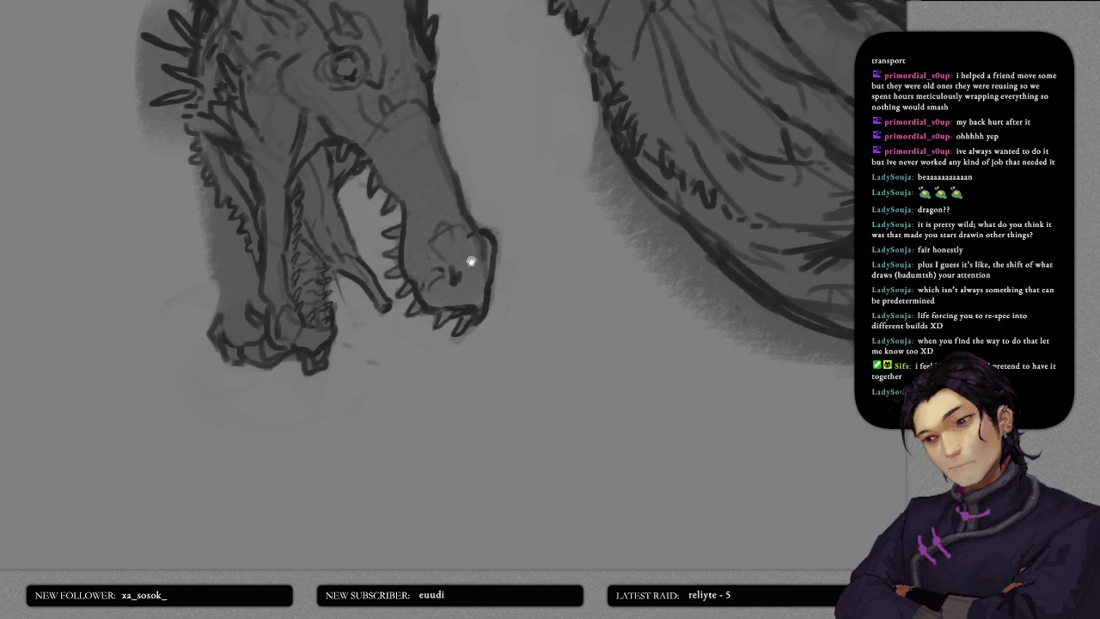
scroll(467, 257, up, 3)
scroll(442, 361, left, 3)
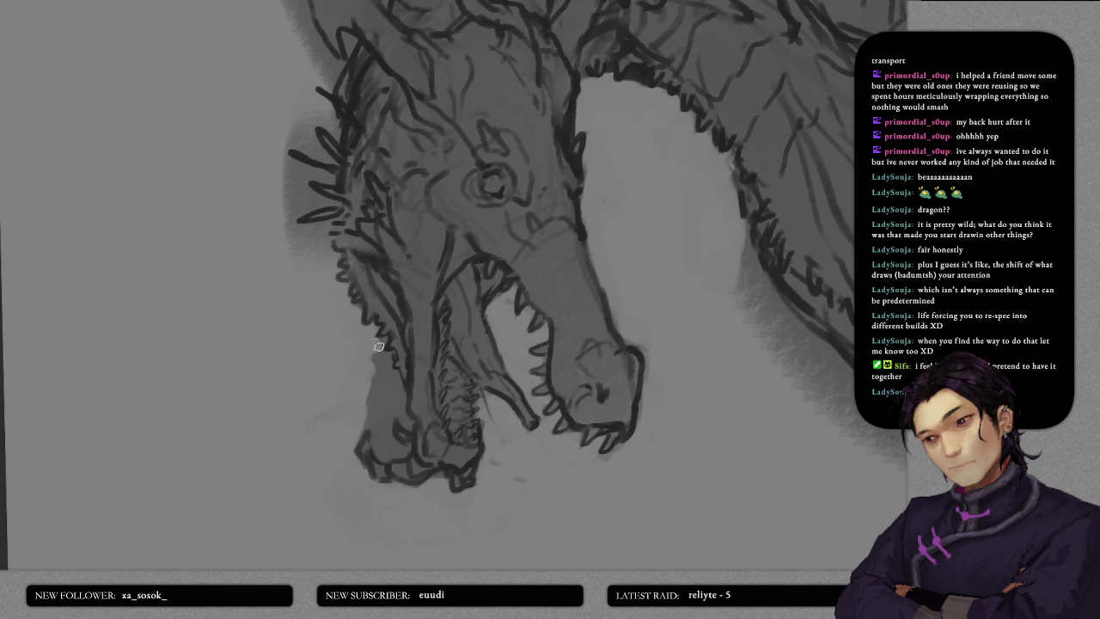
drag(369, 355, 399, 403)
drag(381, 434, 385, 458)
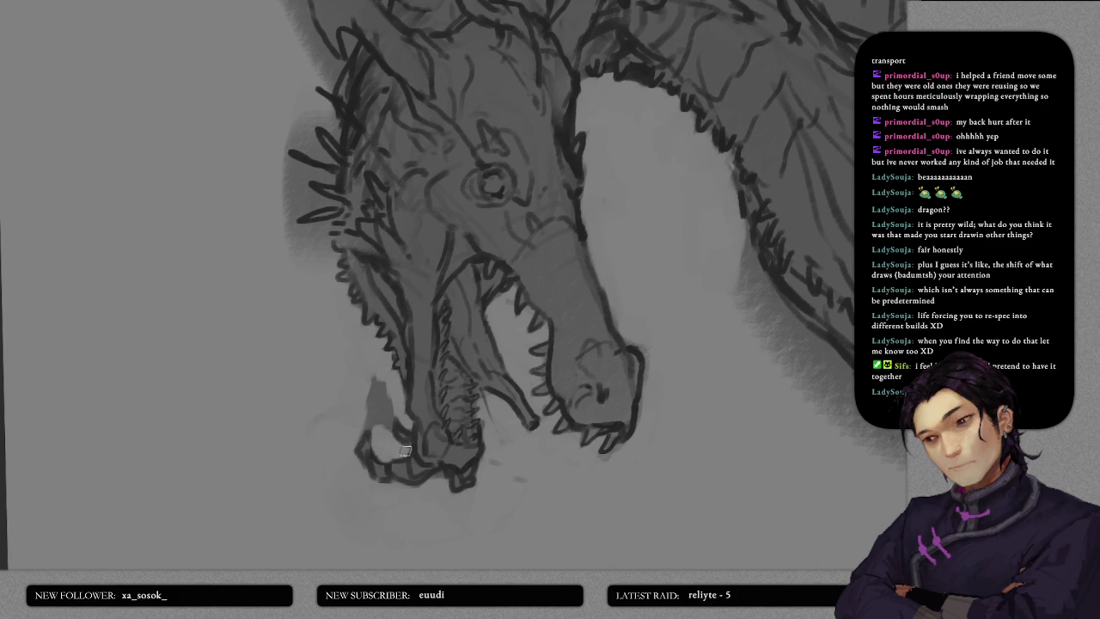
mouse_move(368, 412)
mouse_down()
mouse_move(374, 421)
mouse_move(373, 395)
mouse_up()
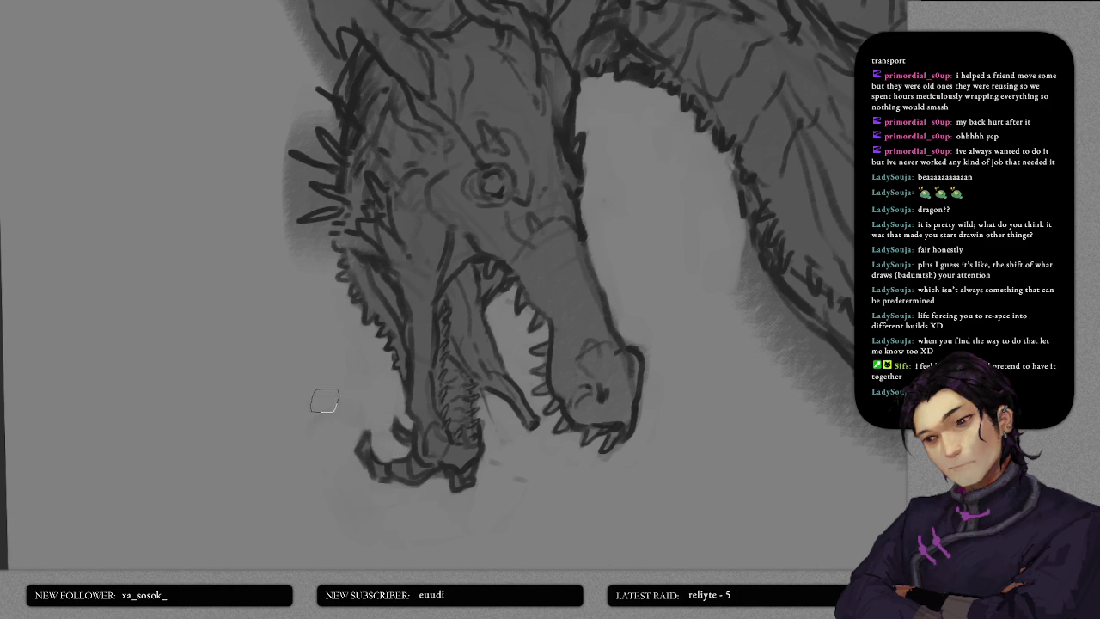
scroll(342, 392, up, 3)
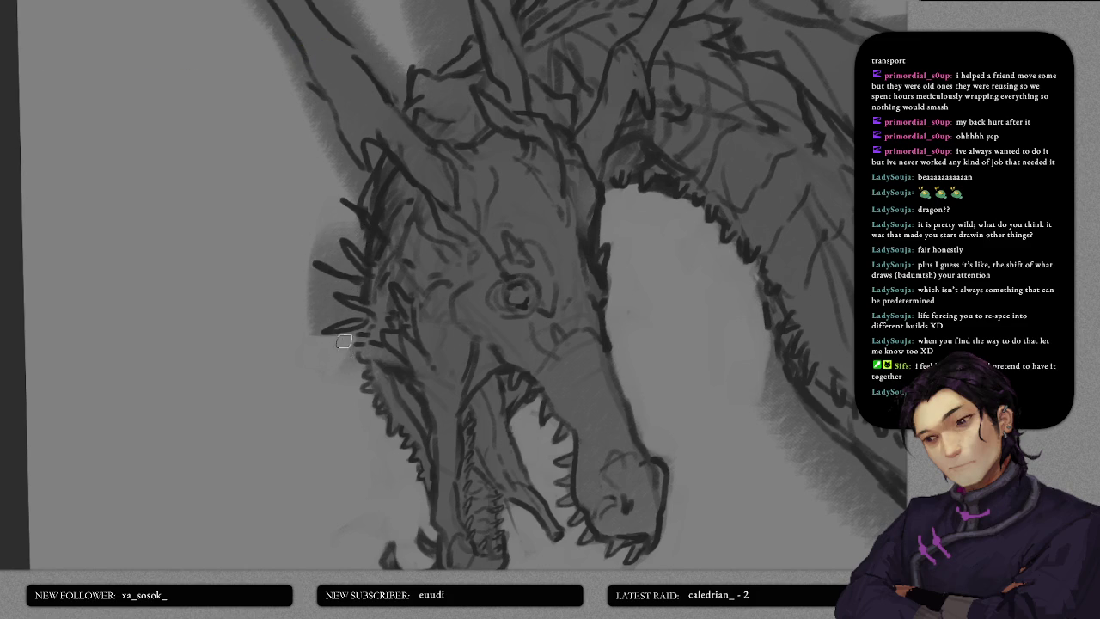
- Enlarge the brush and paint light grey right of the tall spike and along its left edge
scroll(342, 367, up, 2)
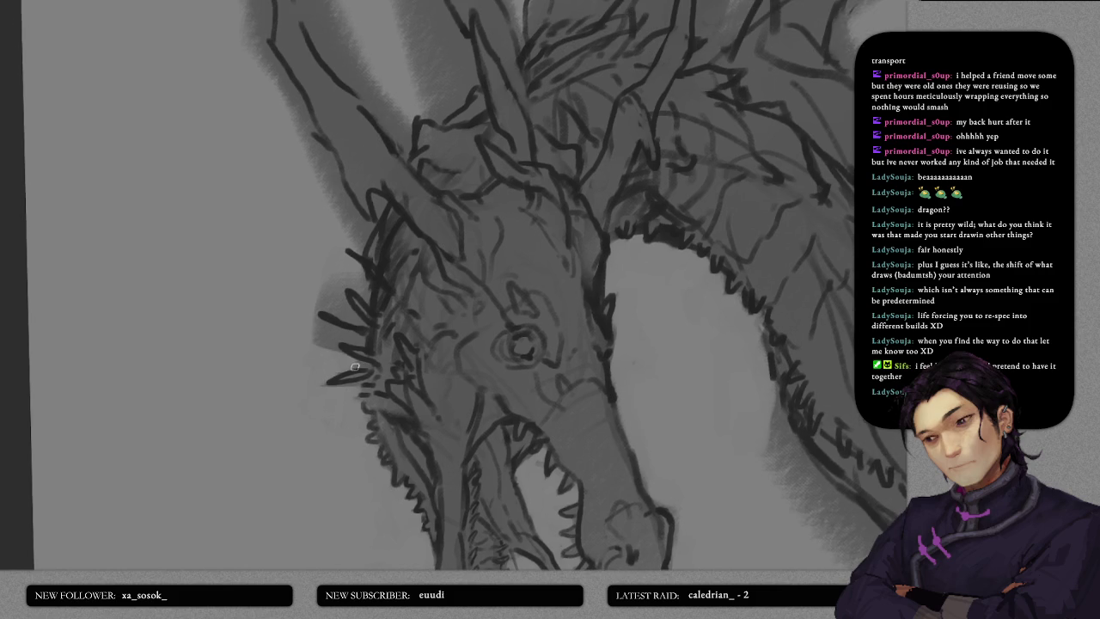
key(])
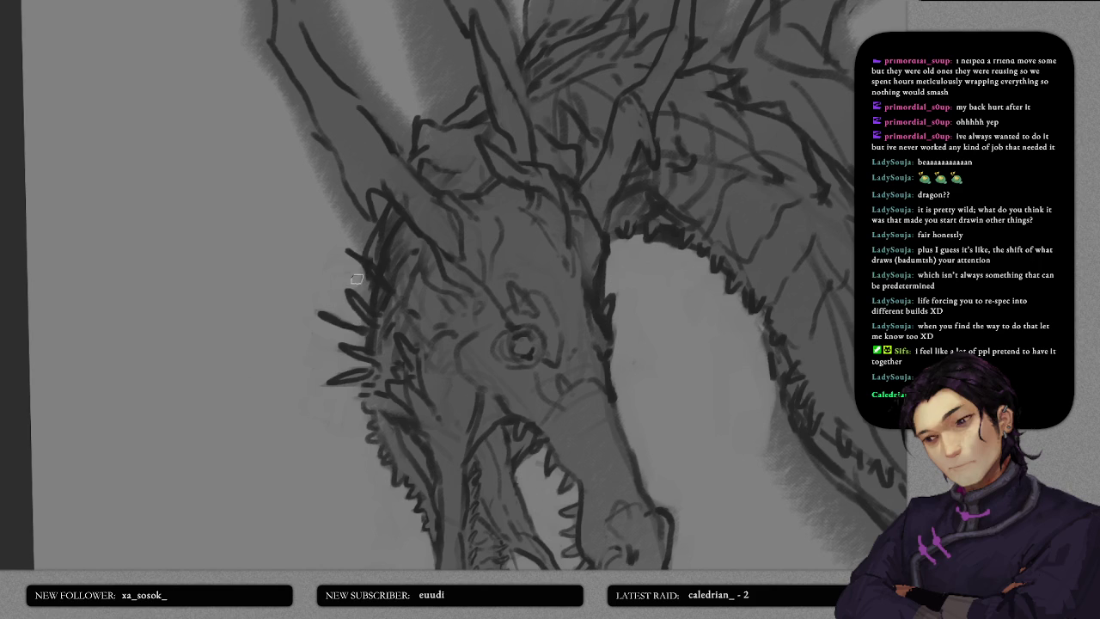
scroll(364, 291, up, 3)
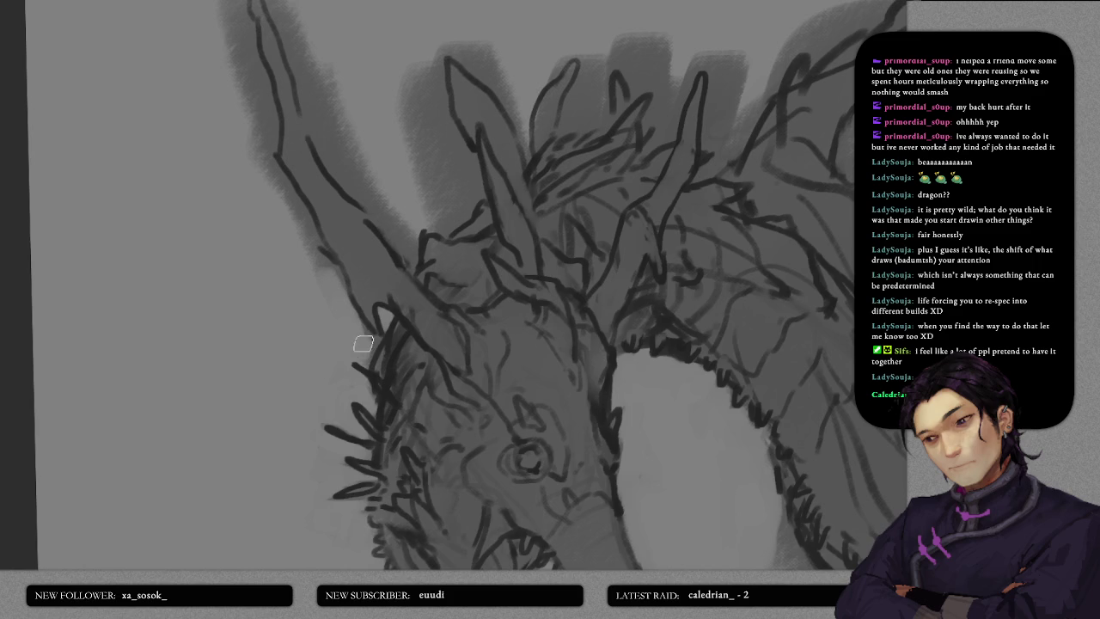
scroll(339, 287, up, 3)
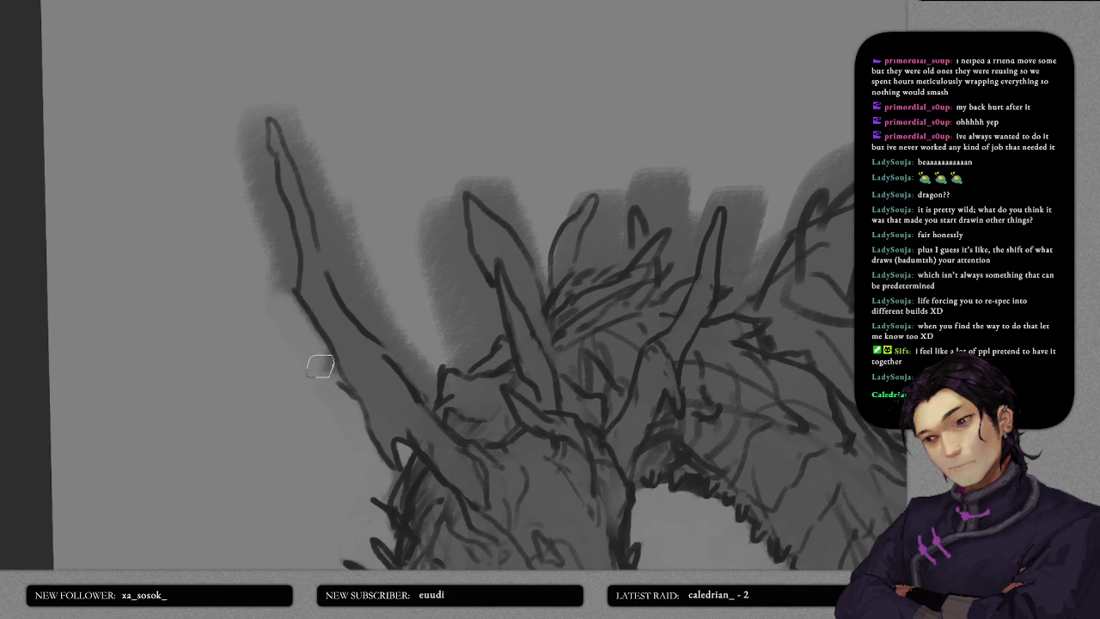
scroll(296, 338, up, 1)
scroll(296, 338, up, 3)
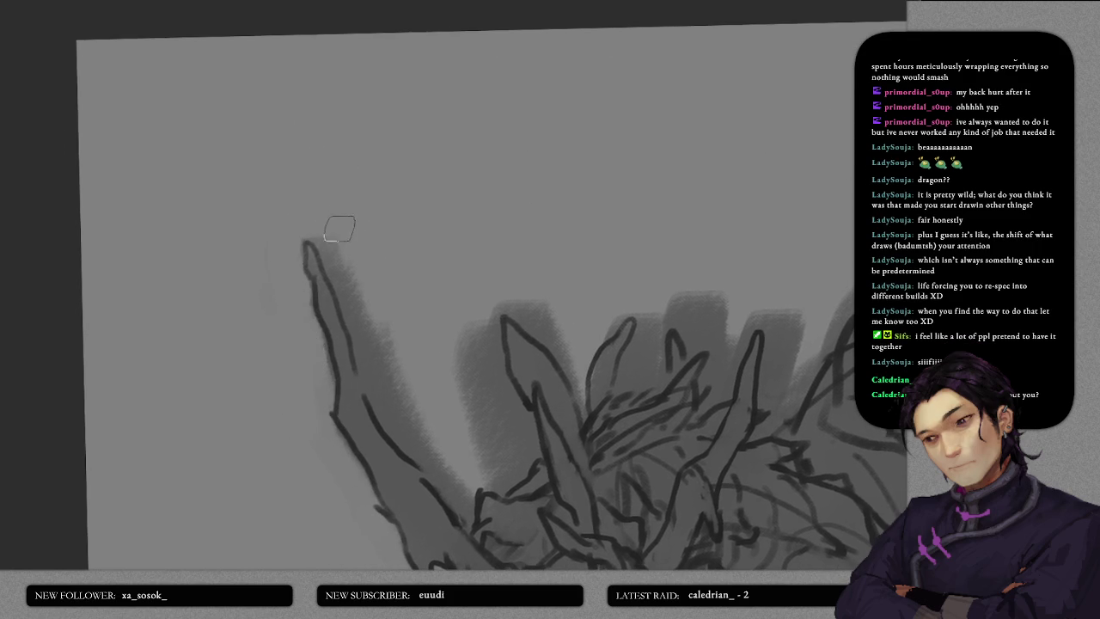
mouse_move(320, 233)
mouse_down()
mouse_move(396, 369)
mouse_move(352, 237)
mouse_up()
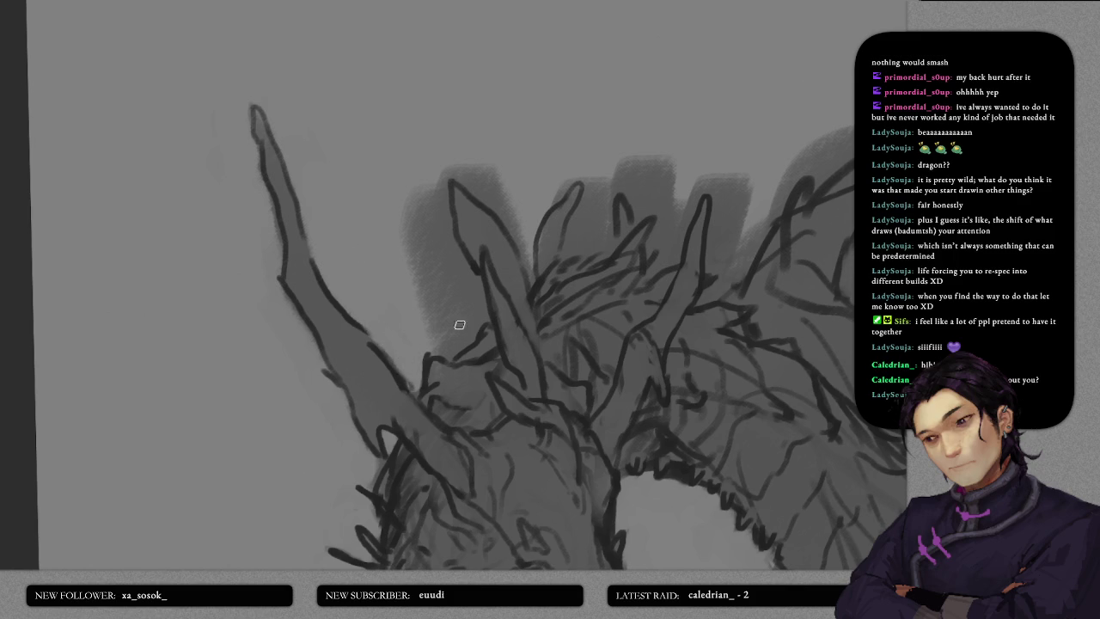
mouse_move(455, 351)
mouse_down()
mouse_move(478, 316)
mouse_move(472, 277)
mouse_move(435, 317)
mouse_move(447, 332)
mouse_move(462, 322)
mouse_move(444, 319)
mouse_move(430, 253)
mouse_move(470, 300)
mouse_move(467, 313)
mouse_move(408, 206)
mouse_move(422, 186)
mouse_move(434, 249)
mouse_move(404, 202)
mouse_up()
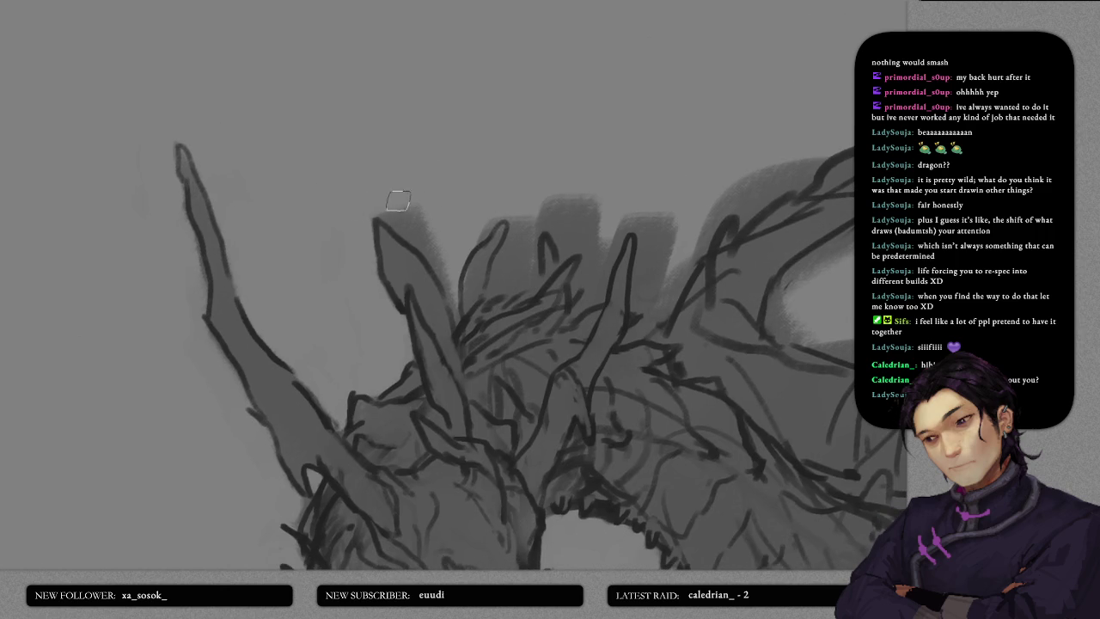
mouse_move(417, 201)
mouse_down()
mouse_move(461, 271)
mouse_move(502, 277)
mouse_move(344, 209)
mouse_move(365, 300)
mouse_up()
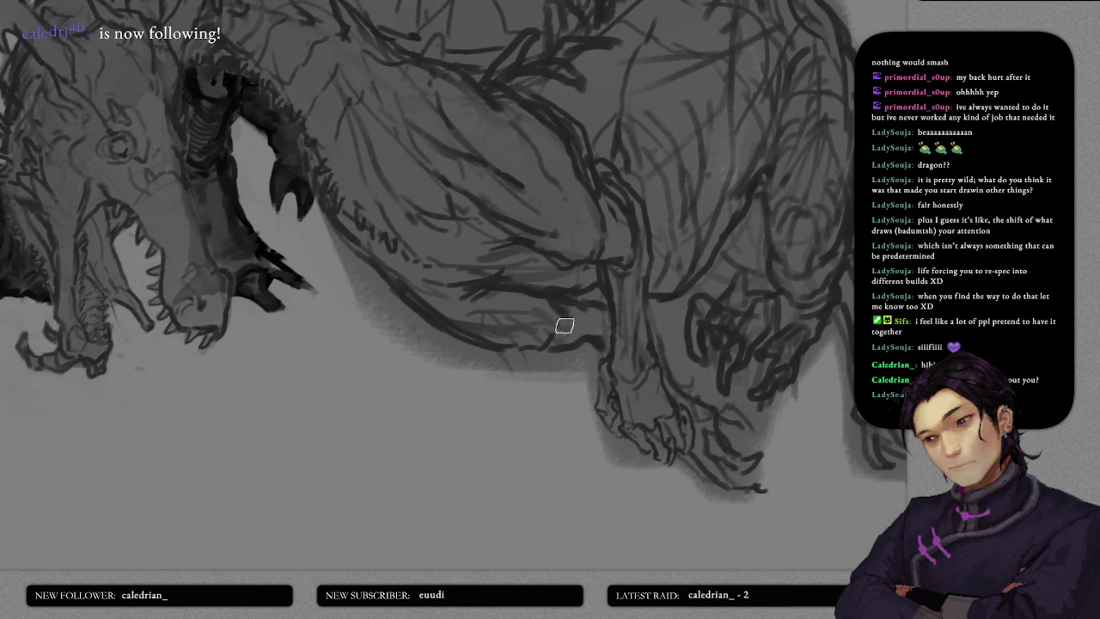
- Fit the whole drawing in view and move the dragon right, away from the dark beast
key(ctrl+0)
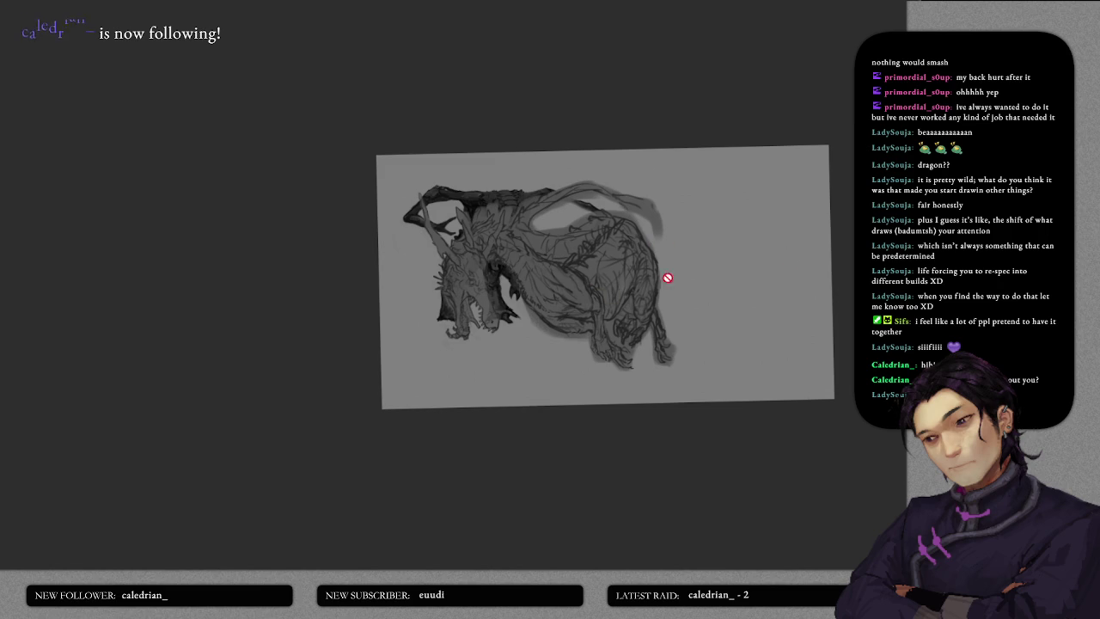
mouse_move(591, 277)
mouse_down()
mouse_move(718, 284)
mouse_move(750, 270)
mouse_up()
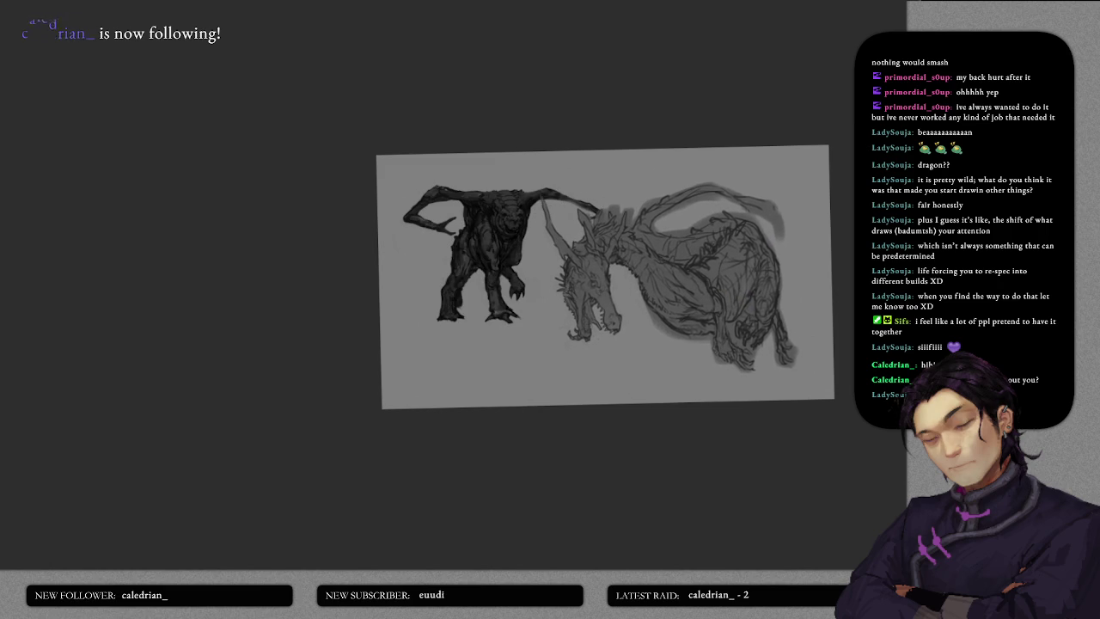
drag(523, 256, 497, 251)
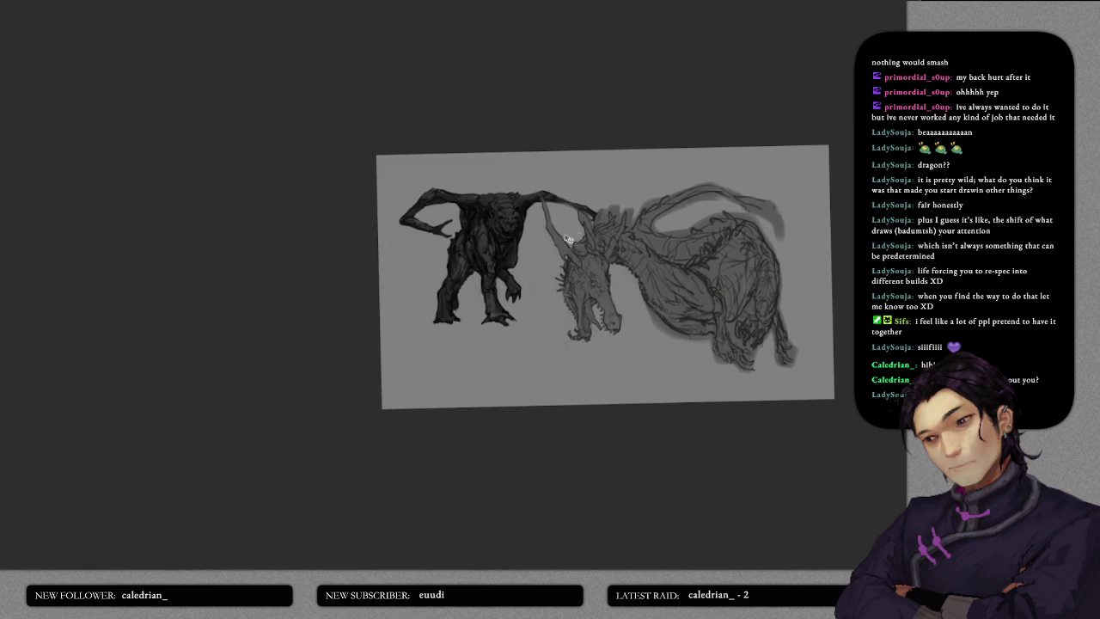
- Scale the dark beast down and lower it, then zoom in on the dragon's head
key(ctrl+t)
drag(610, 181, 559, 215)
drag(475, 257, 472, 326)
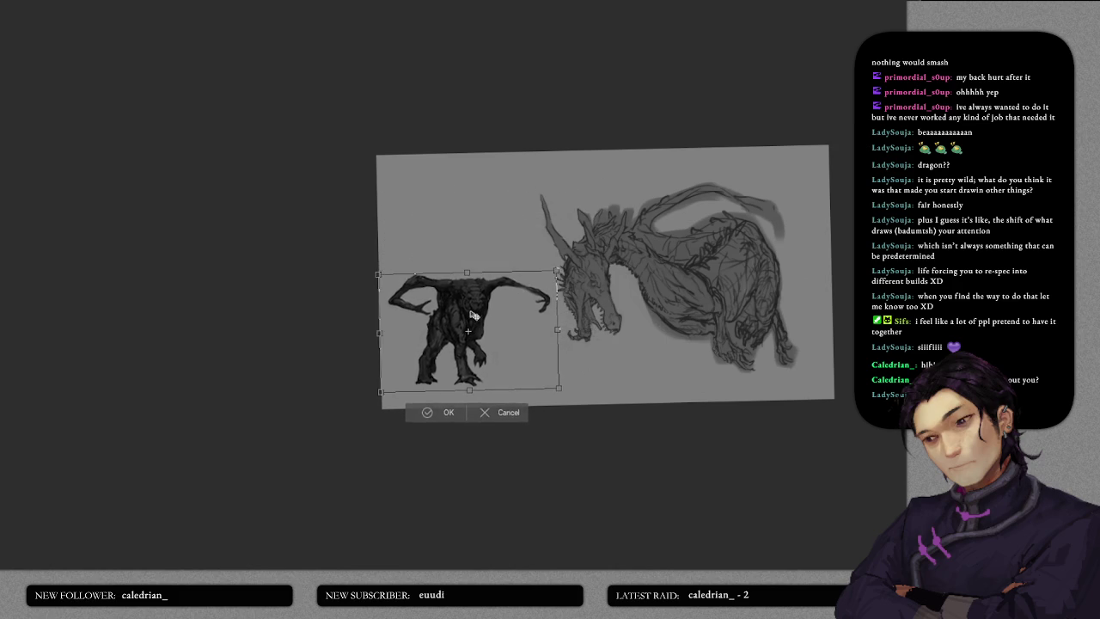
click(430, 423)
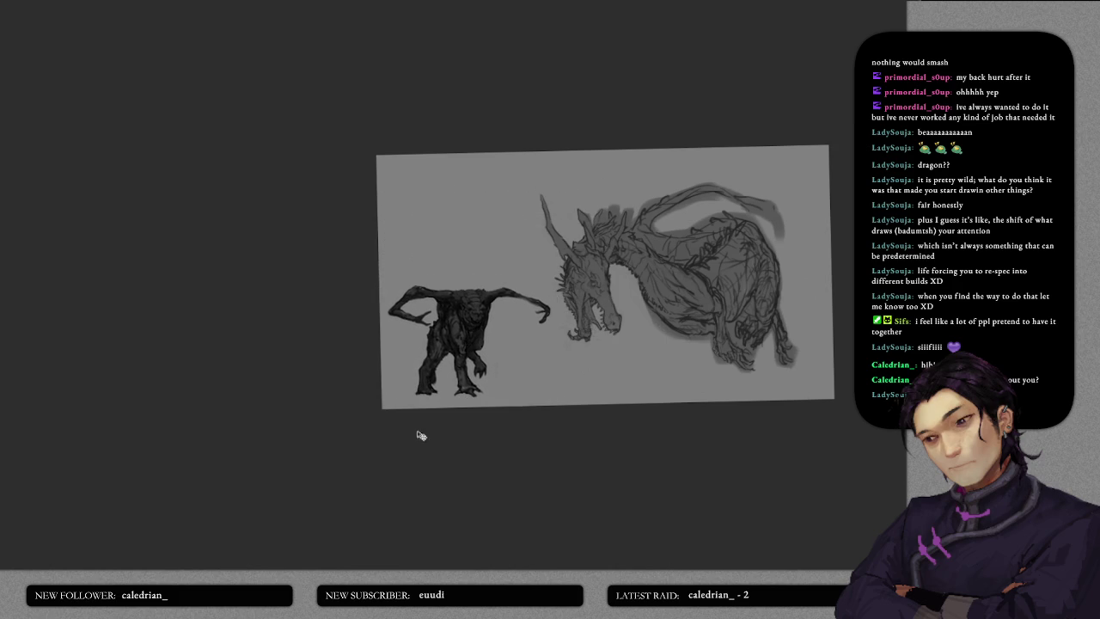
scroll(700, 338, up, 5)
scroll(705, 315, up, 2)
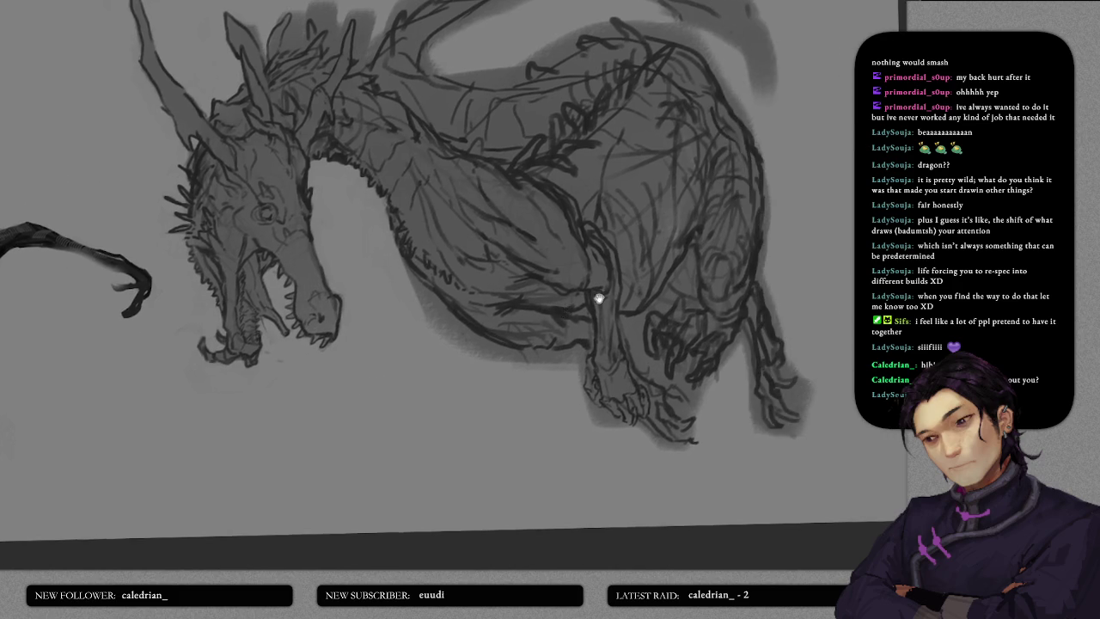
drag(597, 300, 592, 344)
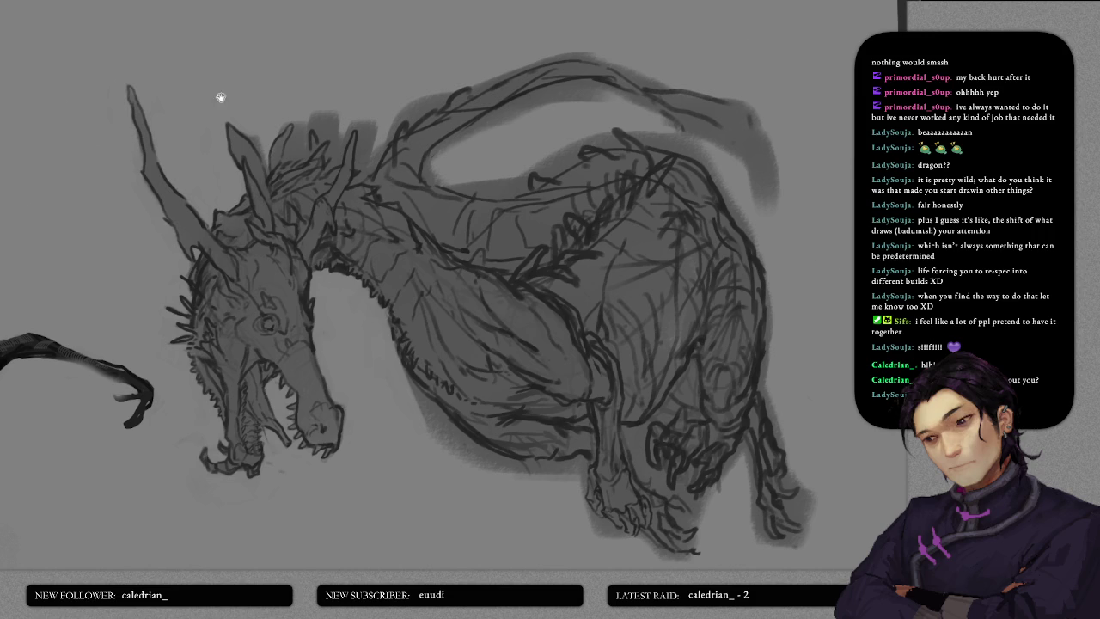
drag(221, 98, 316, 189)
scroll(327, 211, up, 5)
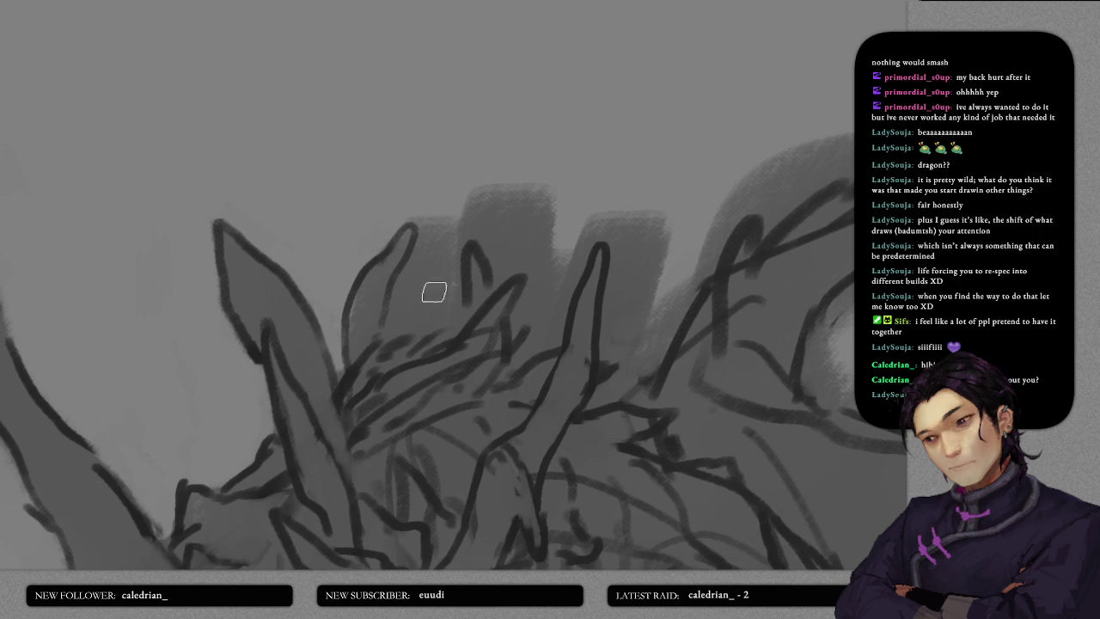
- Highlight the inner horn toward its tip and lighten the dark shadow between and below the horns
drag(390, 335, 400, 296)
mouse_move(418, 259)
mouse_down()
mouse_move(425, 243)
mouse_move(416, 305)
mouse_up()
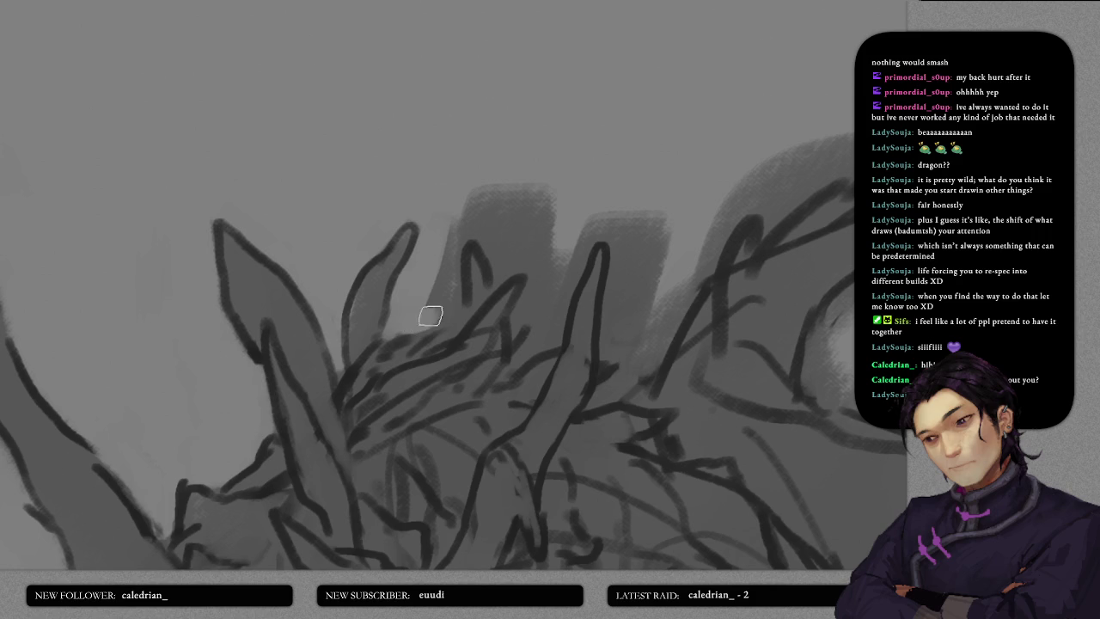
mouse_move(430, 316)
mouse_down()
mouse_move(455, 217)
mouse_move(466, 226)
mouse_move(550, 186)
mouse_up()
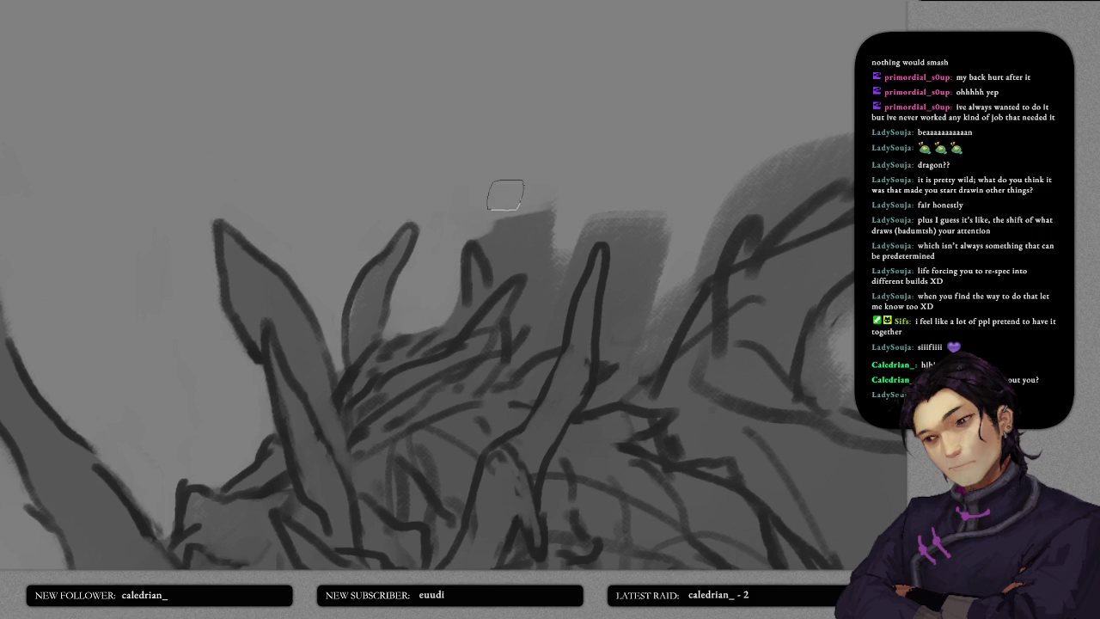
mouse_move(487, 238)
mouse_down()
mouse_move(494, 254)
mouse_move(535, 256)
mouse_move(504, 253)
mouse_move(525, 243)
mouse_move(511, 227)
mouse_move(565, 211)
mouse_move(506, 264)
mouse_move(533, 255)
mouse_move(509, 238)
mouse_move(538, 239)
mouse_move(545, 263)
mouse_move(543, 232)
mouse_move(519, 314)
mouse_up()
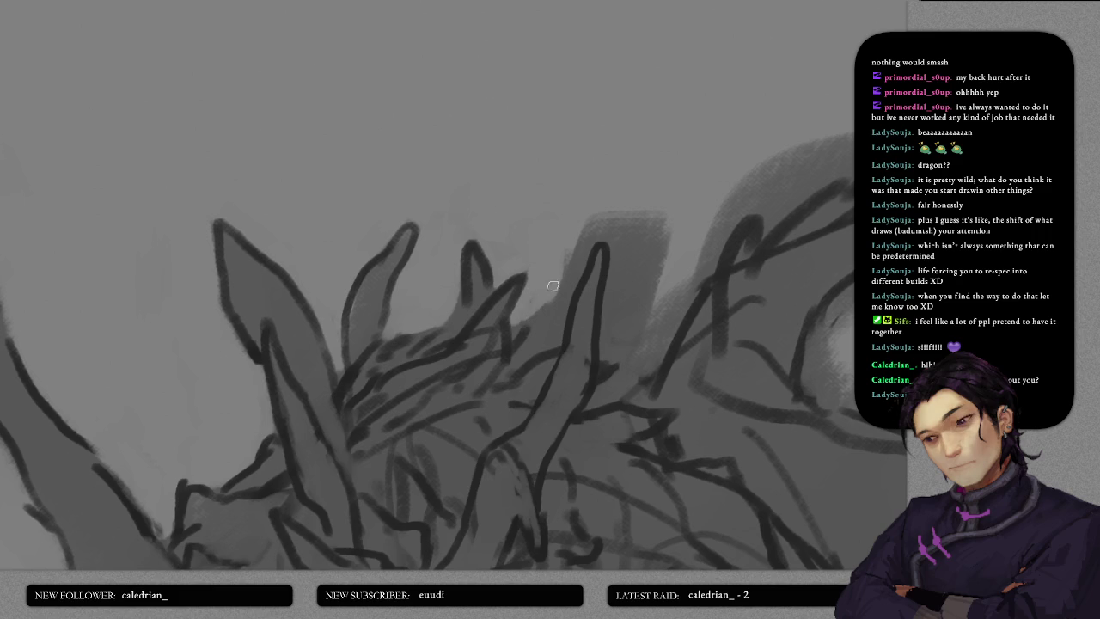
mouse_move(538, 322)
mouse_down()
mouse_move(521, 364)
mouse_move(562, 277)
mouse_move(545, 342)
mouse_move(588, 225)
mouse_move(509, 212)
mouse_move(452, 184)
mouse_move(508, 192)
mouse_move(482, 316)
mouse_move(511, 315)
mouse_move(508, 260)
mouse_move(510, 305)
mouse_move(464, 371)
mouse_move(489, 358)
mouse_move(611, 162)
mouse_move(442, 285)
mouse_move(434, 296)
mouse_move(444, 302)
mouse_move(438, 295)
mouse_up()
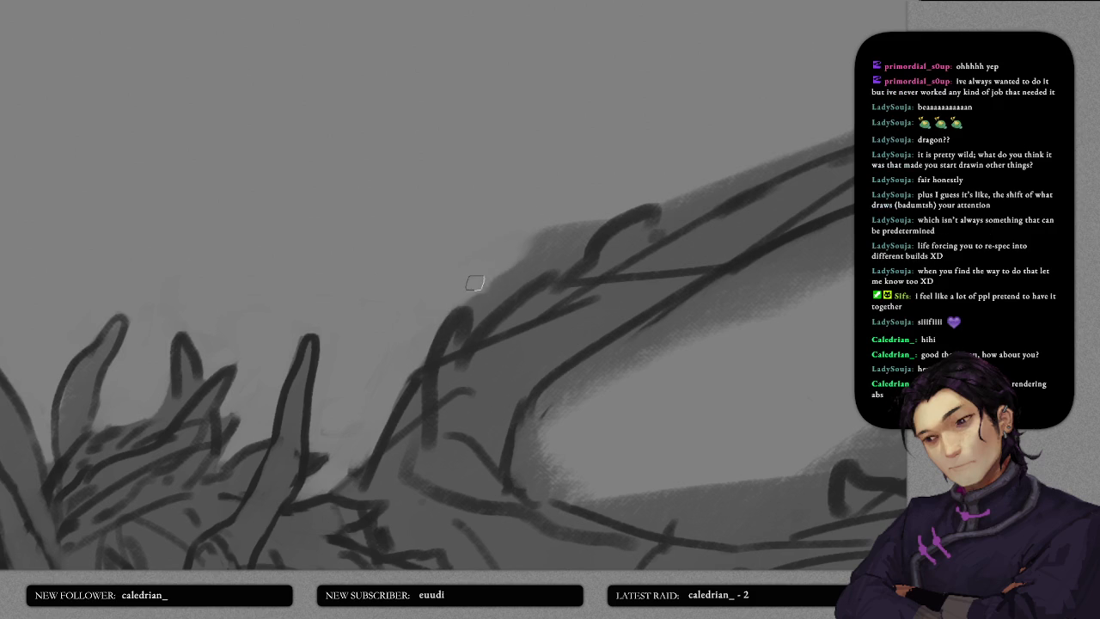
- Lighten the grey shadow behind the head and along the neck's upper edge
mouse_move(479, 298)
mouse_down()
mouse_move(499, 300)
mouse_move(559, 249)
mouse_move(489, 283)
mouse_move(587, 213)
mouse_move(563, 246)
mouse_up()
scroll(563, 246, down, 3)
scroll(580, 202, down, 3)
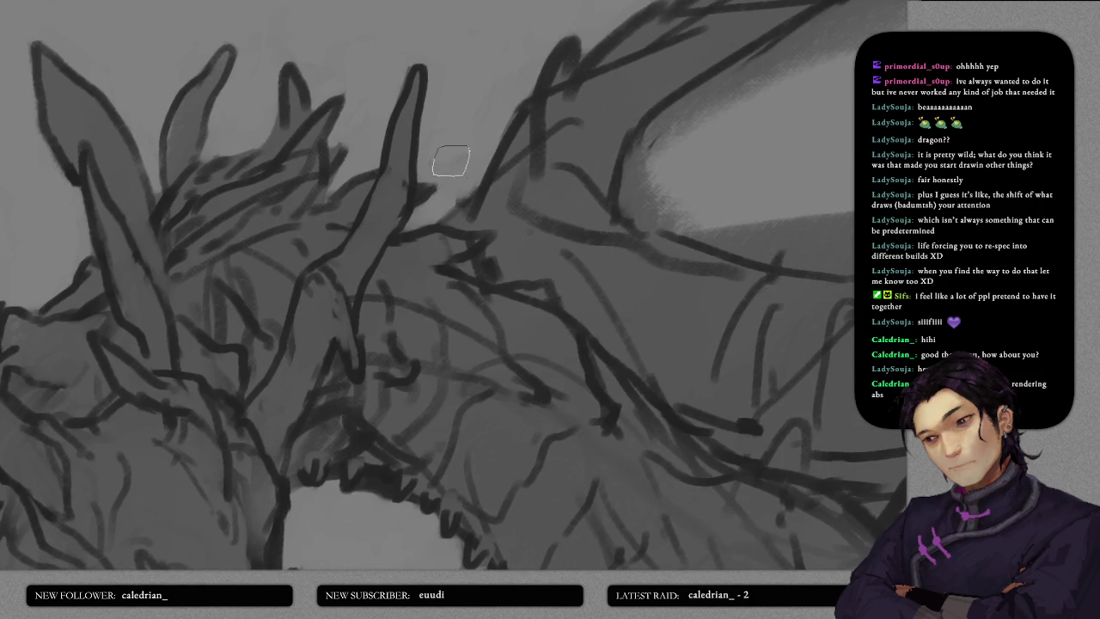
scroll(443, 159, up, 3)
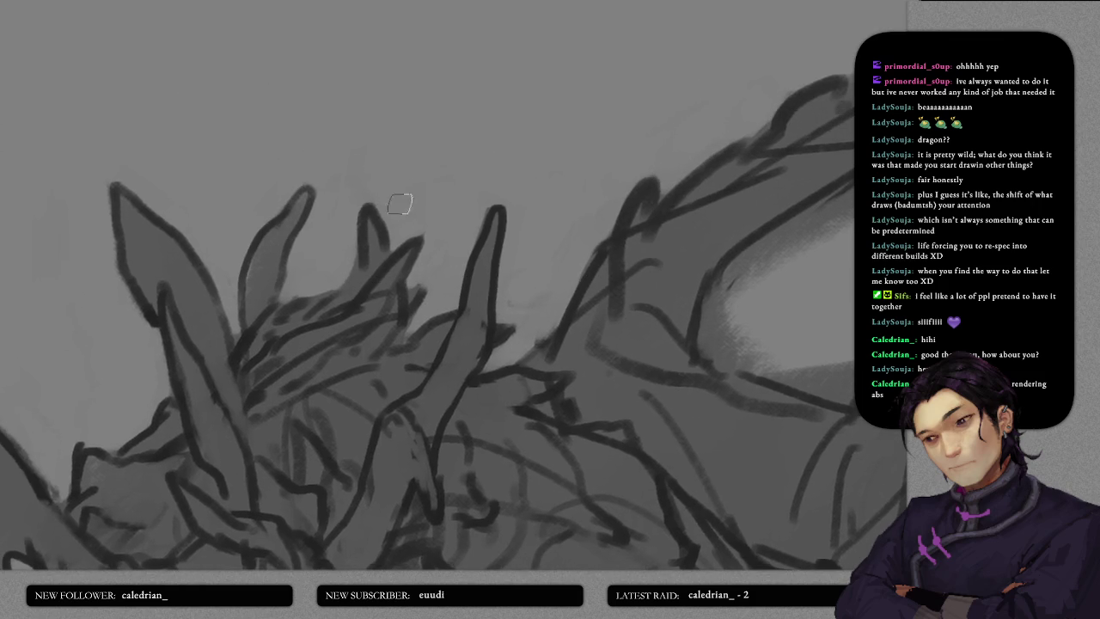
scroll(400, 204, down, 3)
mouse_move(516, 240)
mouse_down()
mouse_move(528, 221)
mouse_move(649, 179)
mouse_up()
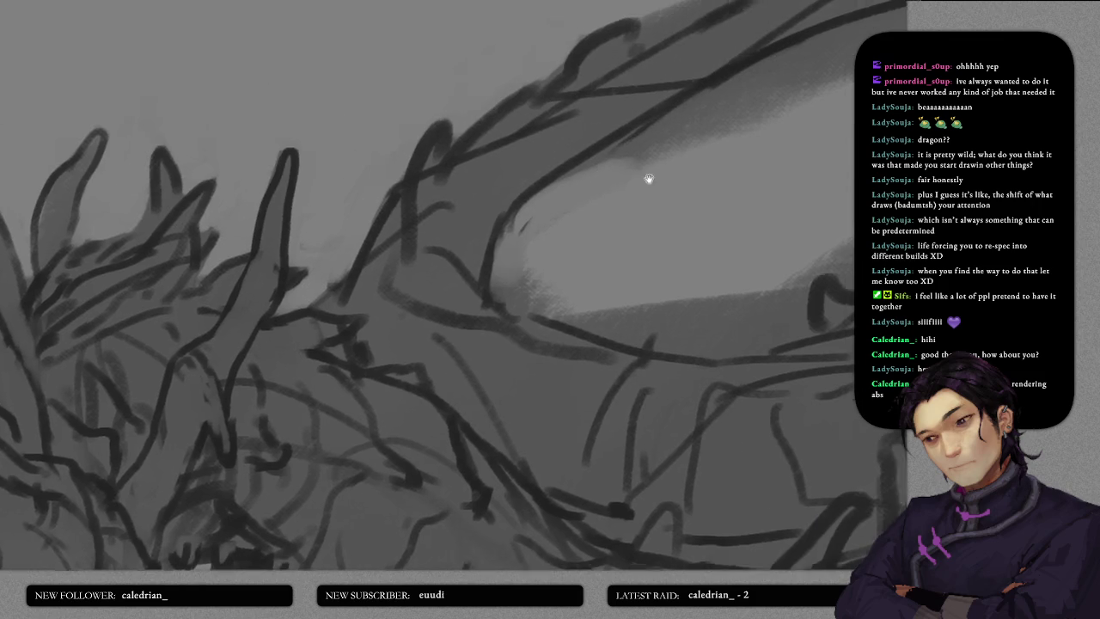
scroll(649, 179, up, 3)
mouse_move(447, 265)
mouse_down()
mouse_move(550, 283)
mouse_move(619, 238)
mouse_up()
scroll(480, 295, up, 1)
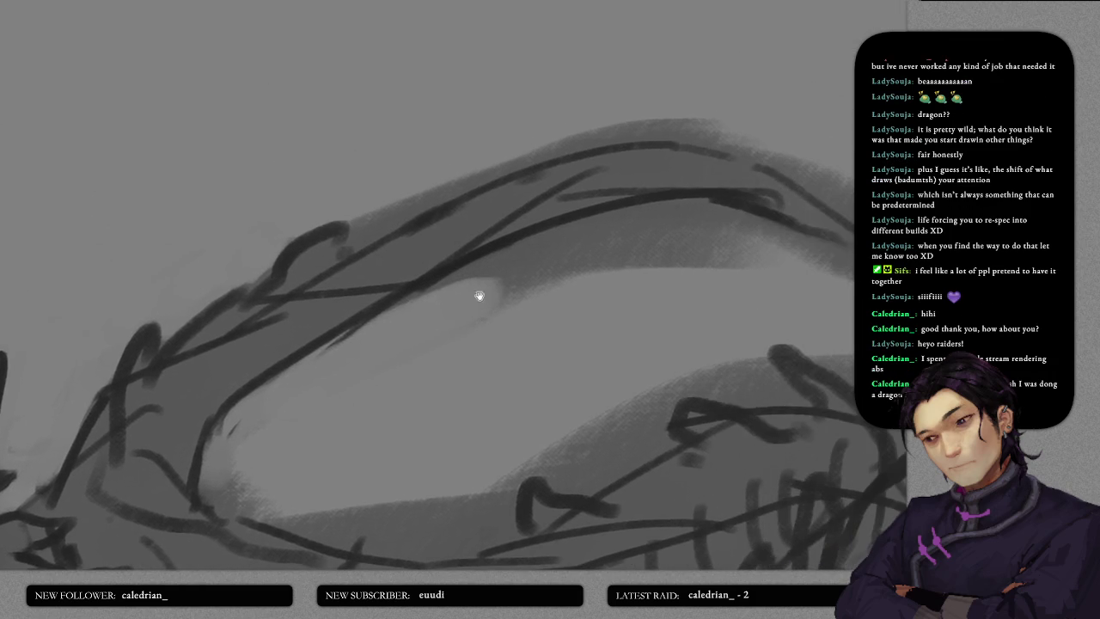
drag(514, 292, 522, 263)
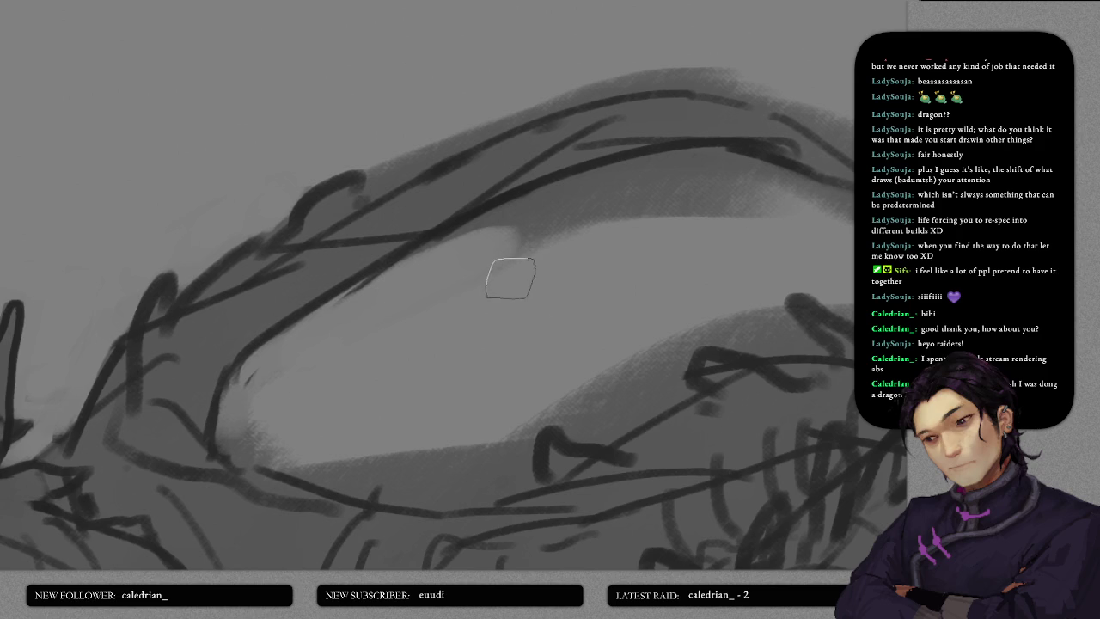
drag(491, 252, 625, 220)
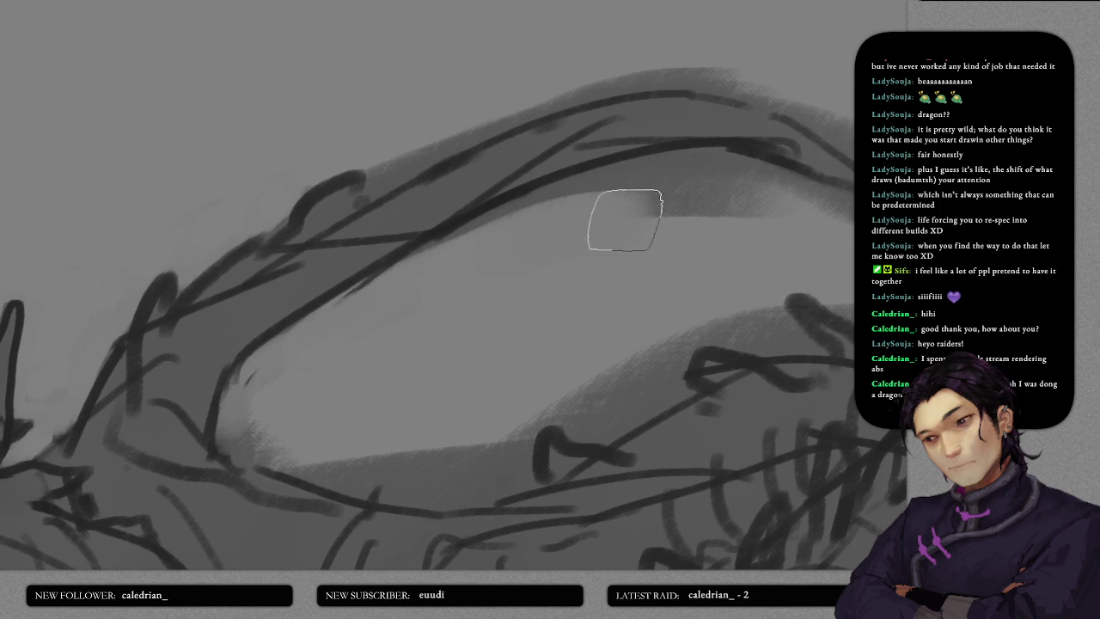
mouse_move(473, 240)
mouse_down()
mouse_move(597, 219)
mouse_move(553, 241)
mouse_up()
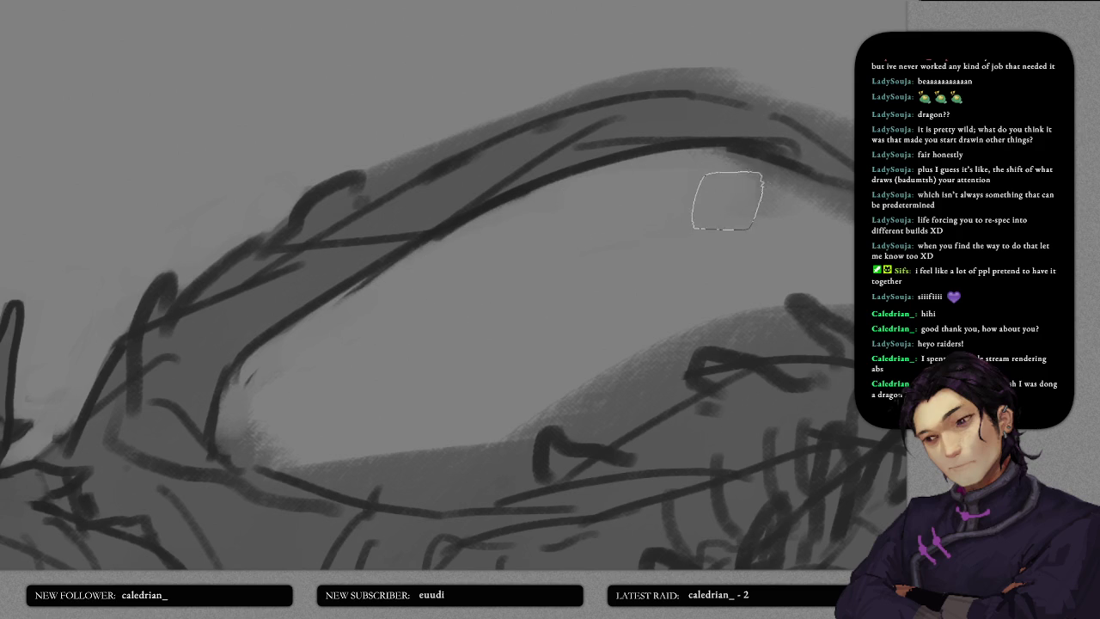
- Paint pale strokes along the band's upper edge and right side, finishing with a larger brush
drag(459, 312, 318, 258)
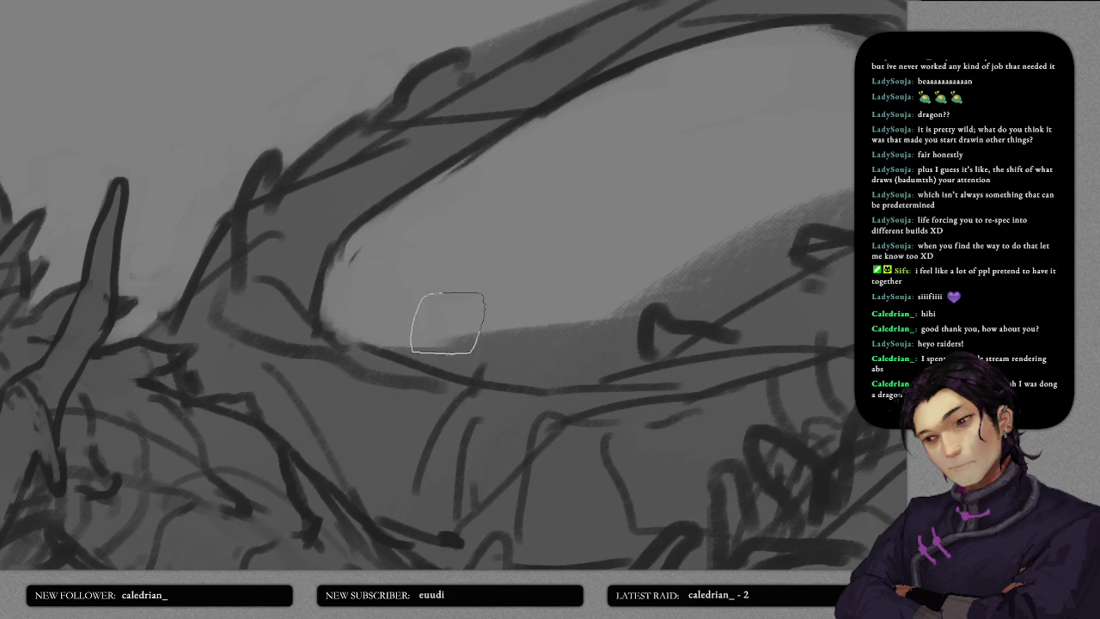
drag(523, 339, 394, 269)
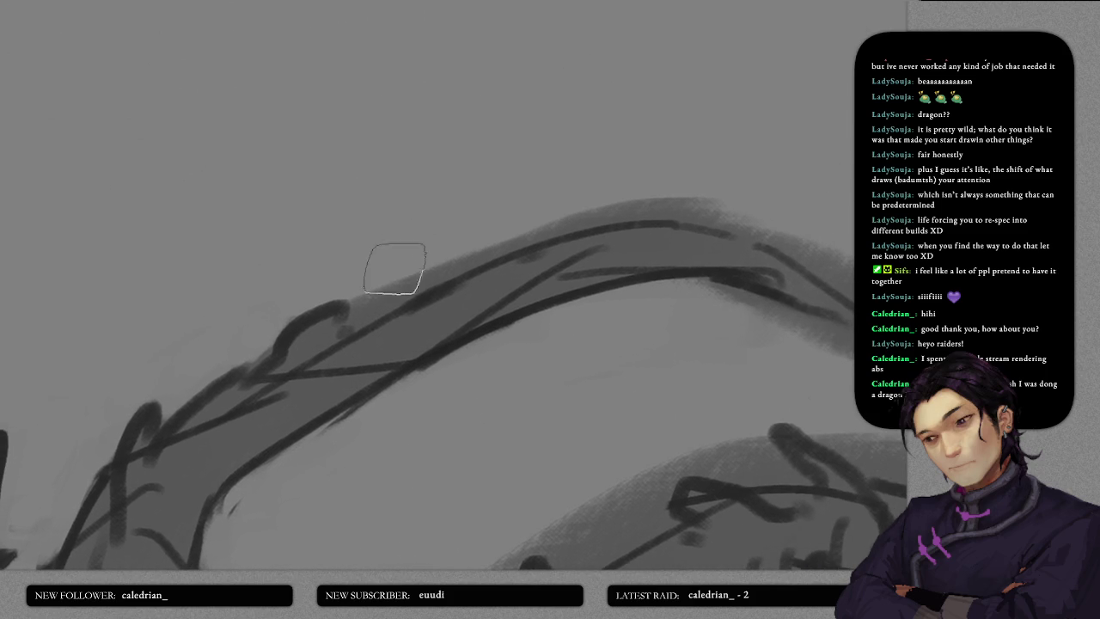
drag(381, 310, 511, 249)
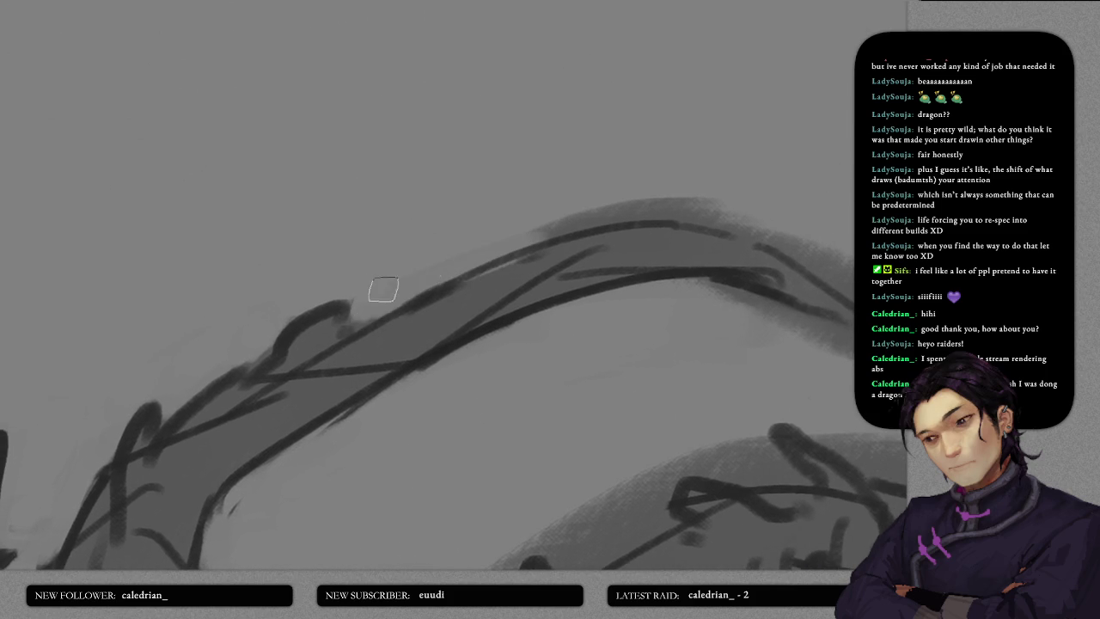
mouse_move(622, 221)
mouse_down()
mouse_move(418, 310)
mouse_move(407, 230)
mouse_move(493, 255)
mouse_move(587, 307)
mouse_move(562, 285)
mouse_move(677, 324)
mouse_up()
drag(453, 313, 427, 238)
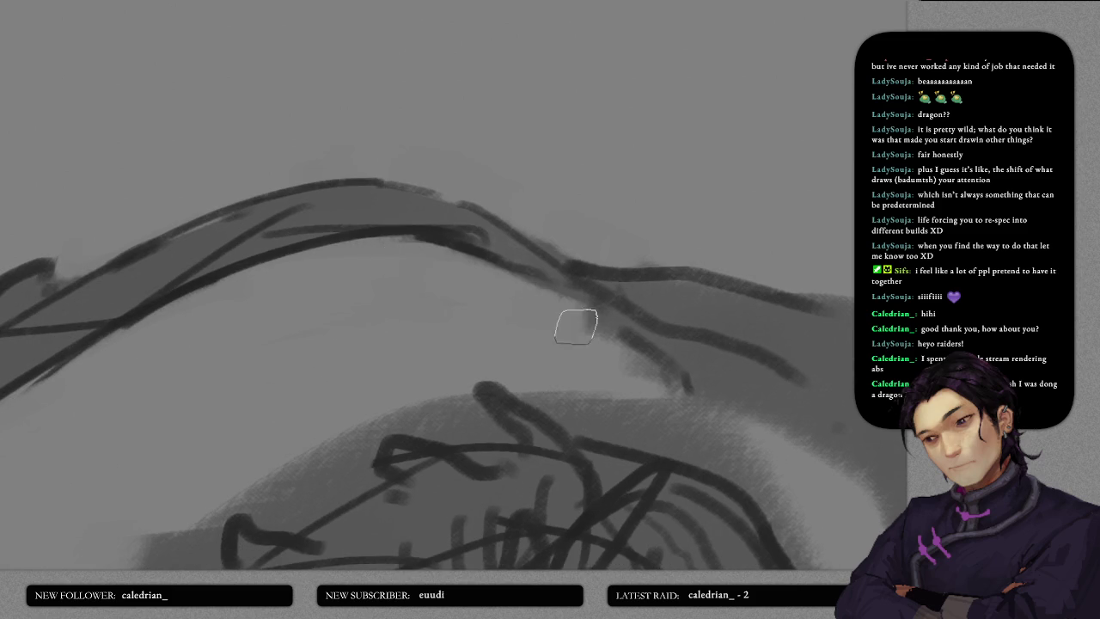
mouse_move(618, 361)
mouse_down()
mouse_move(475, 216)
mouse_move(455, 229)
mouse_move(702, 311)
mouse_up()
drag(582, 242, 731, 294)
drag(613, 231, 732, 283)
drag(499, 236, 649, 264)
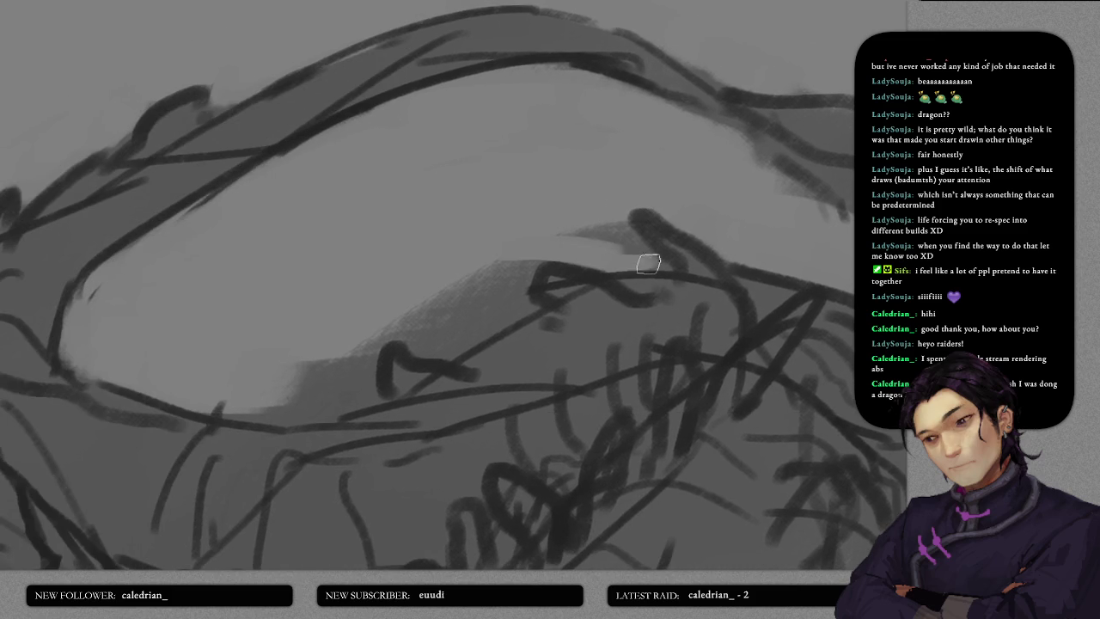
mouse_move(582, 240)
mouse_down()
mouse_move(621, 238)
mouse_move(581, 242)
mouse_up()
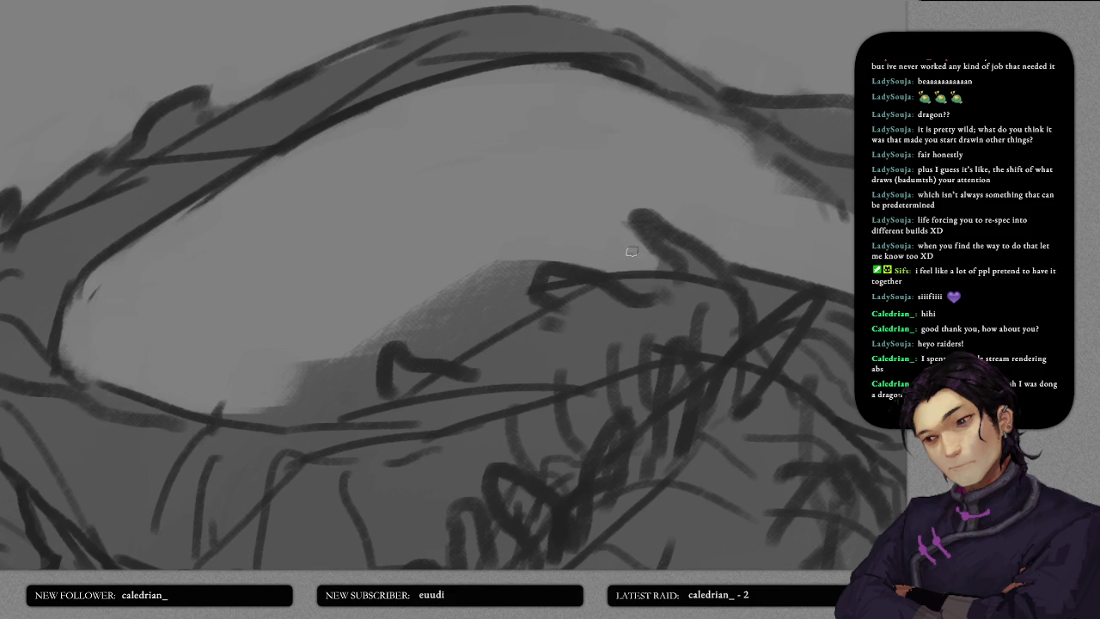
key(bracketright)
key(bracketright)
key(bracketright)
key(bracketright)
key(bracketright)
key(bracketright)
key(bracketright)
mouse_move(422, 293)
mouse_down()
mouse_move(467, 312)
mouse_move(485, 295)
mouse_move(441, 238)
mouse_up()
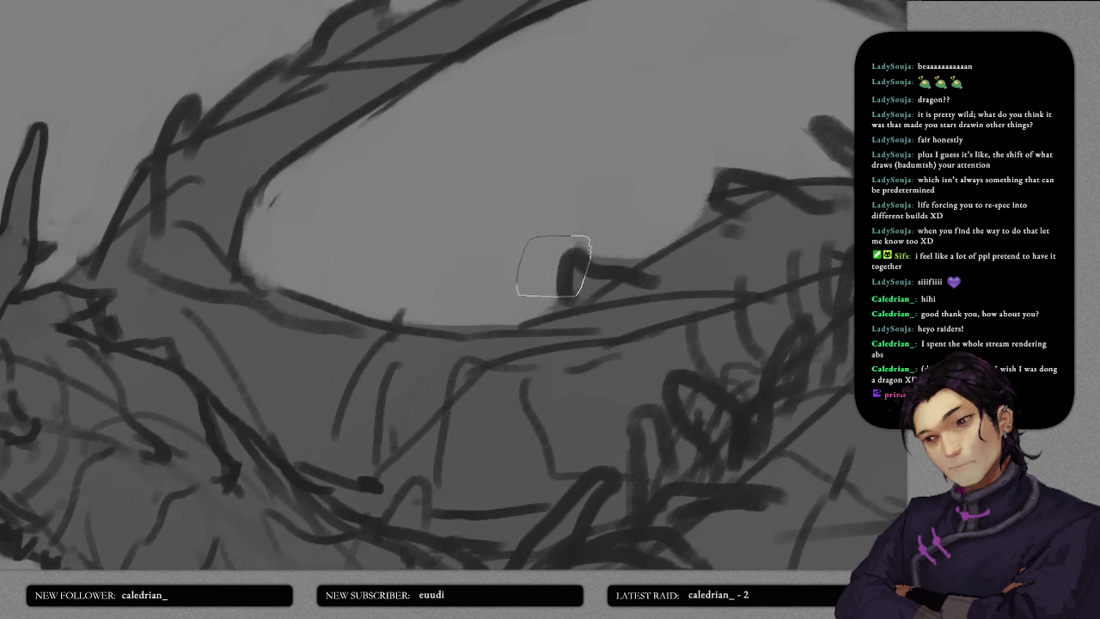
- Zoom out to the legs and add a faint light stroke beside the front leg's shadow
scroll(552, 273, down, 2)
scroll(725, 258, down, 2)
scroll(607, 280, up, 2)
scroll(472, 151, up, 2)
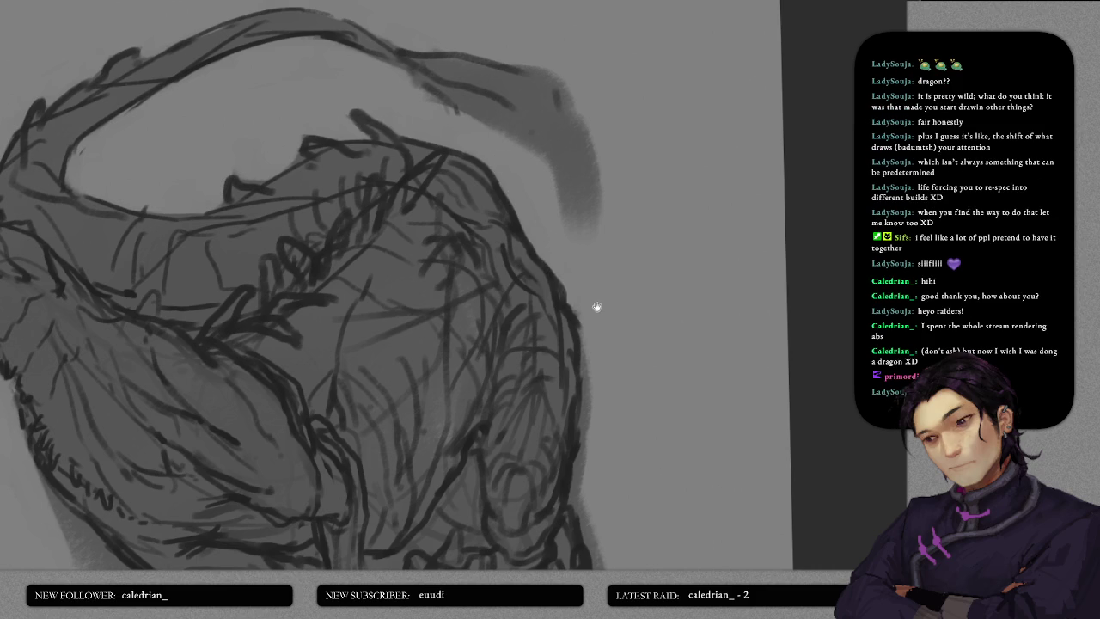
scroll(597, 307, down, 2)
scroll(545, 229, down, 2)
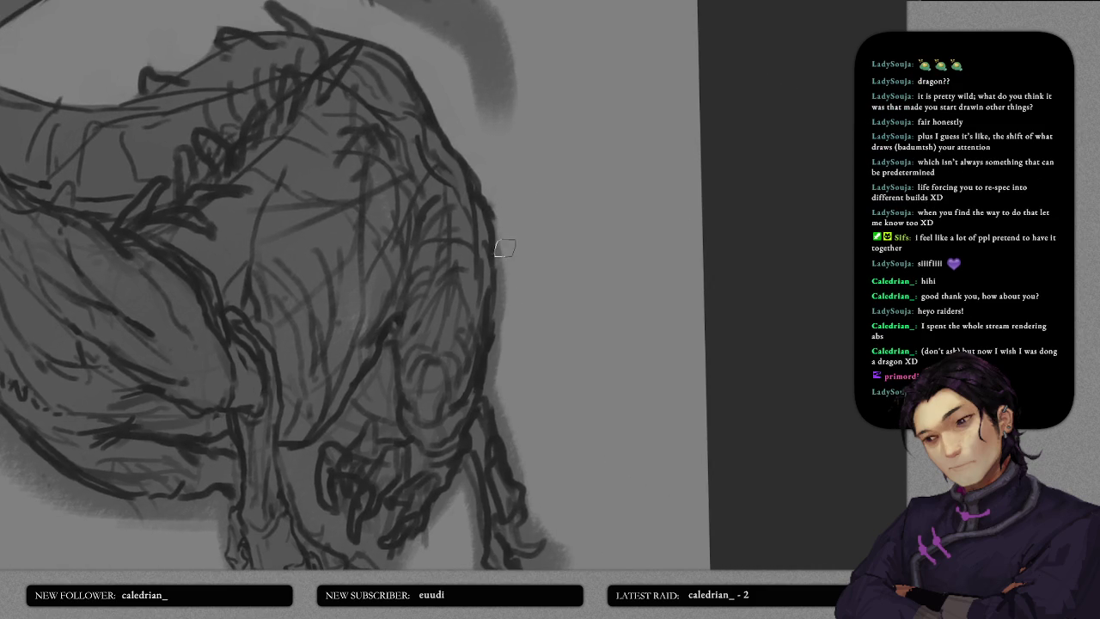
scroll(504, 474, down, 3)
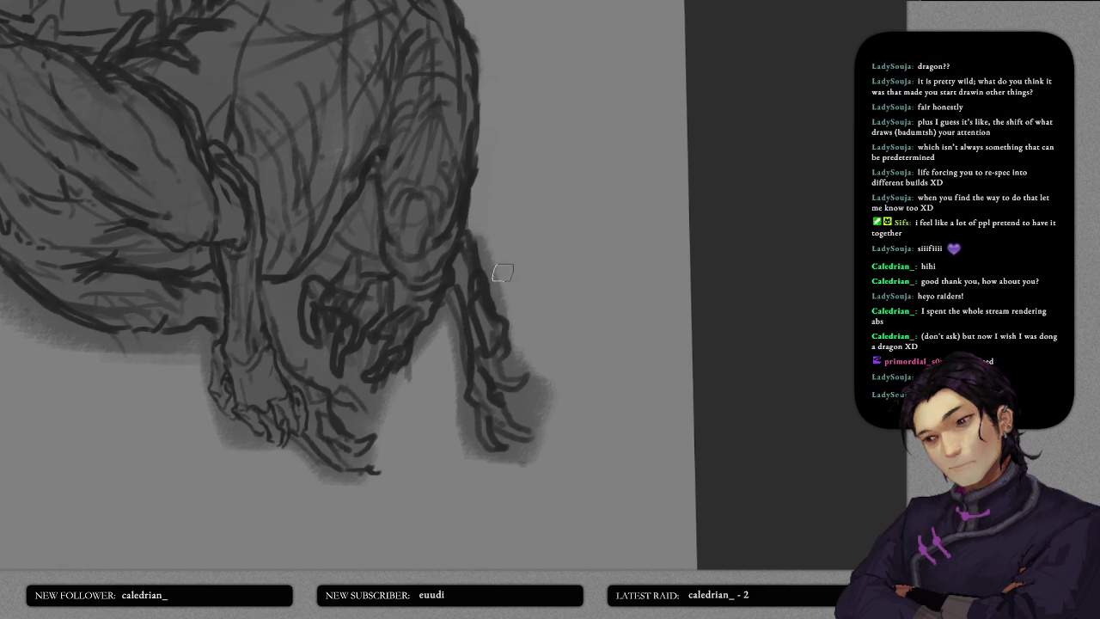
drag(490, 235, 505, 300)
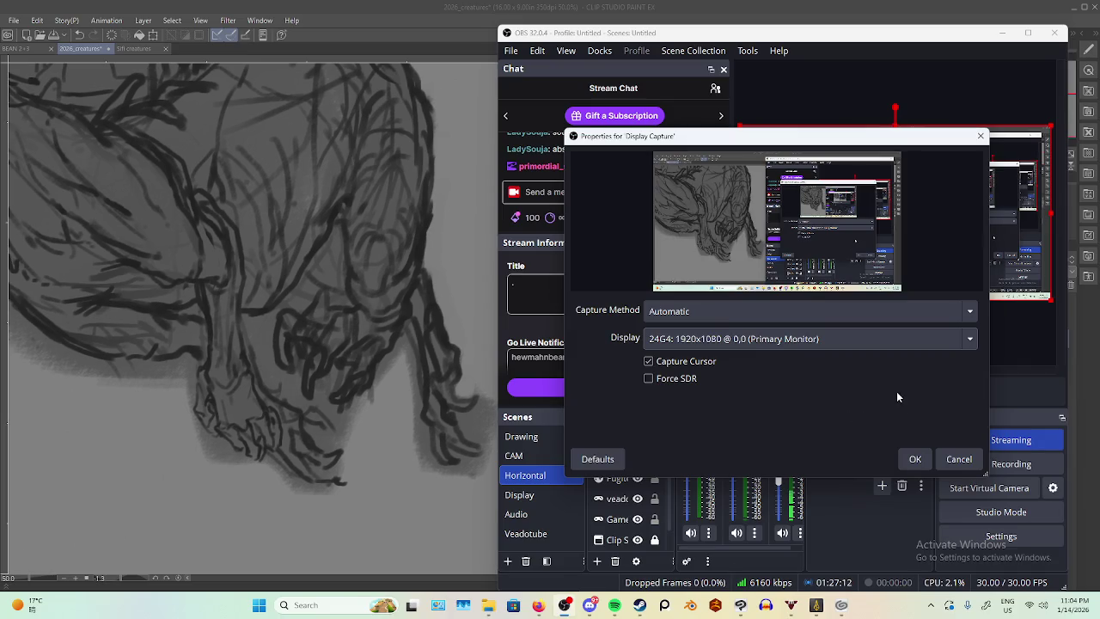
- Close Display Capture properties, move that source two places down in Sources, and leave OBS
click(916, 459)
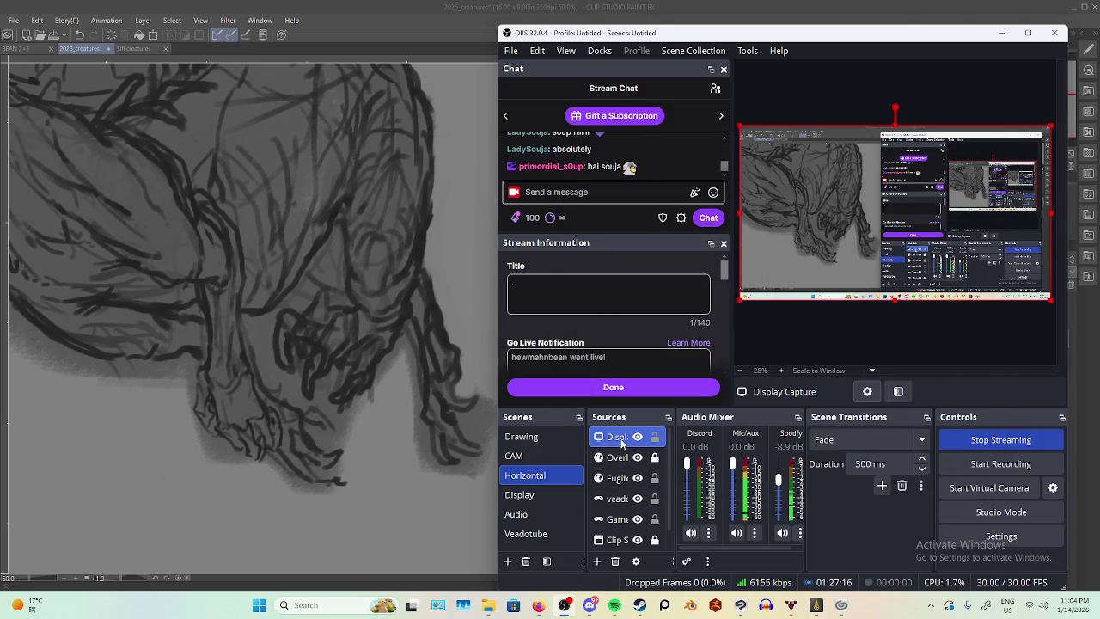
mouse_move(621, 442)
mouse_down()
mouse_move(625, 487)
mouse_move(636, 478)
mouse_up()
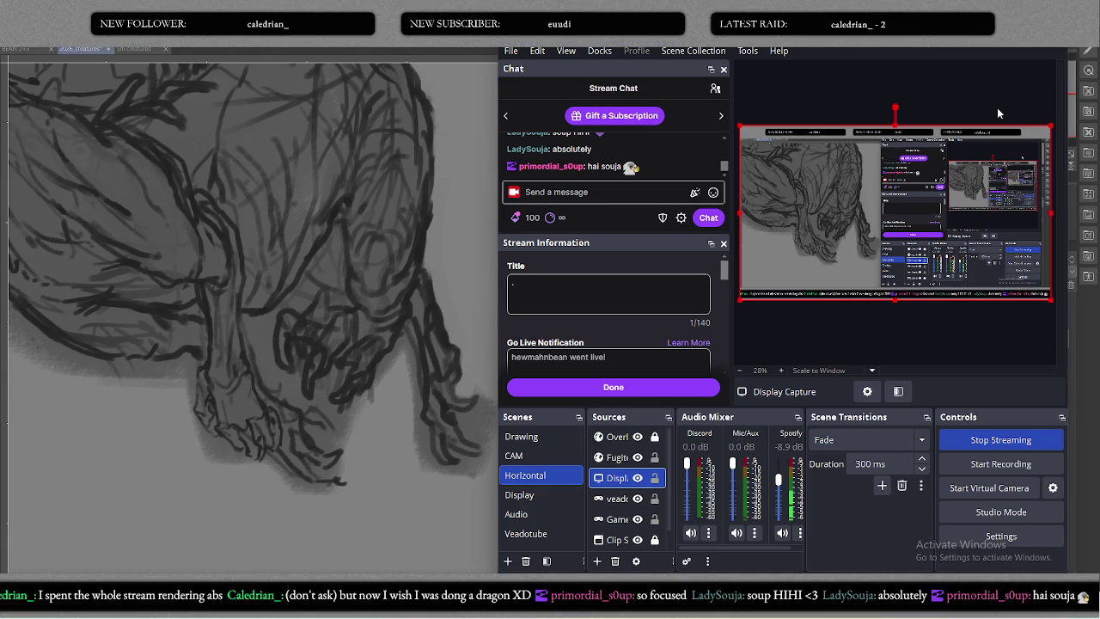
key(alt+Tab)
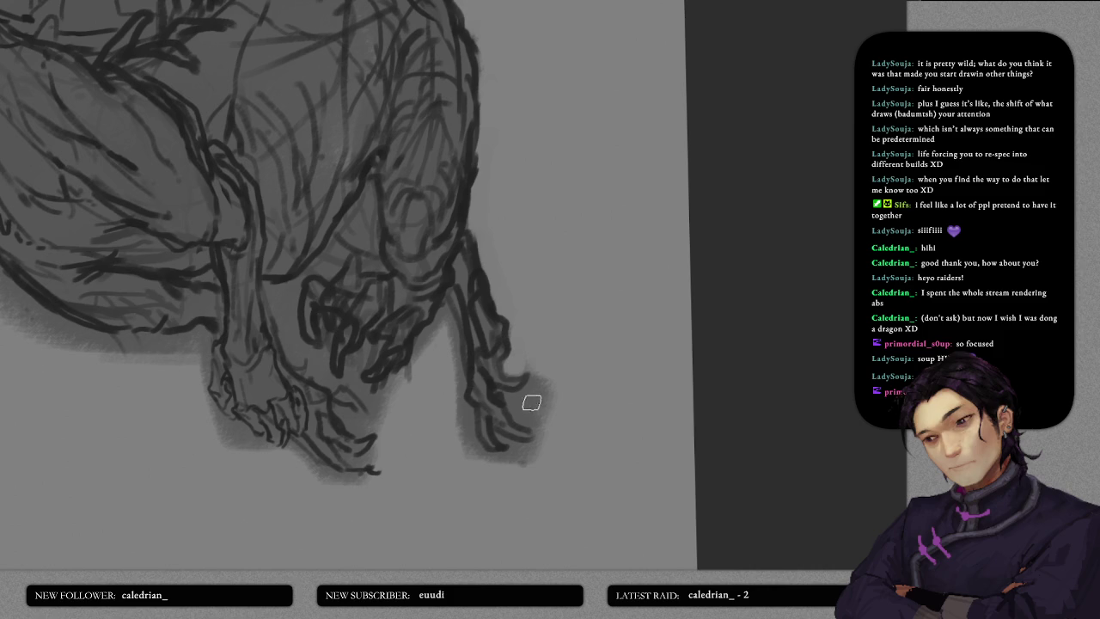
- Lighten the right paw's edge and fill the light gap between the legs with grey
drag(524, 399, 556, 398)
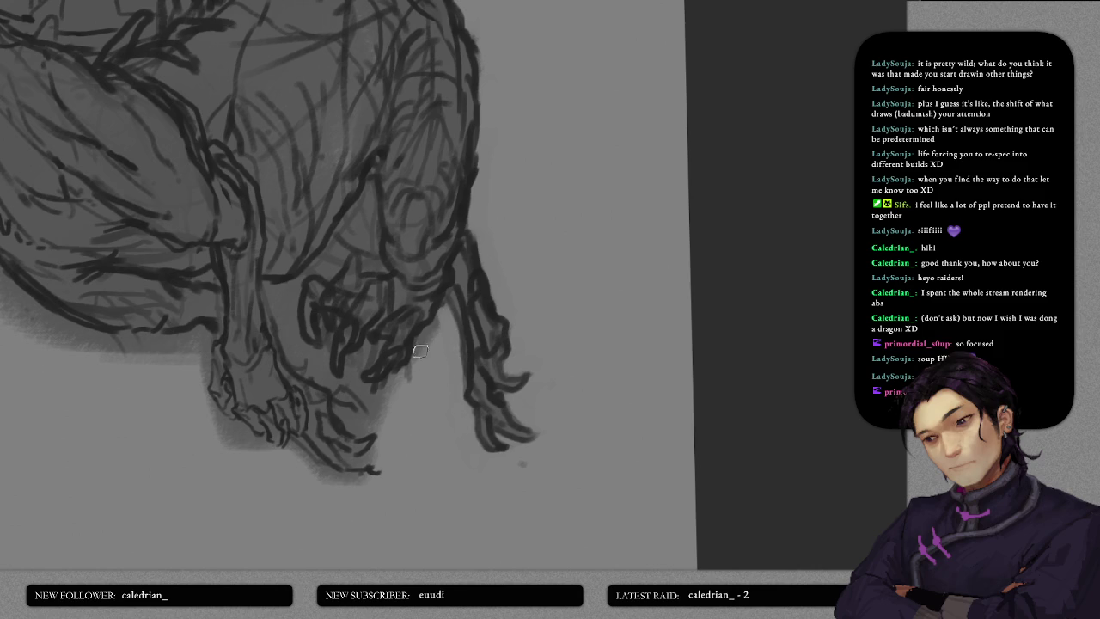
drag(401, 327, 492, 412)
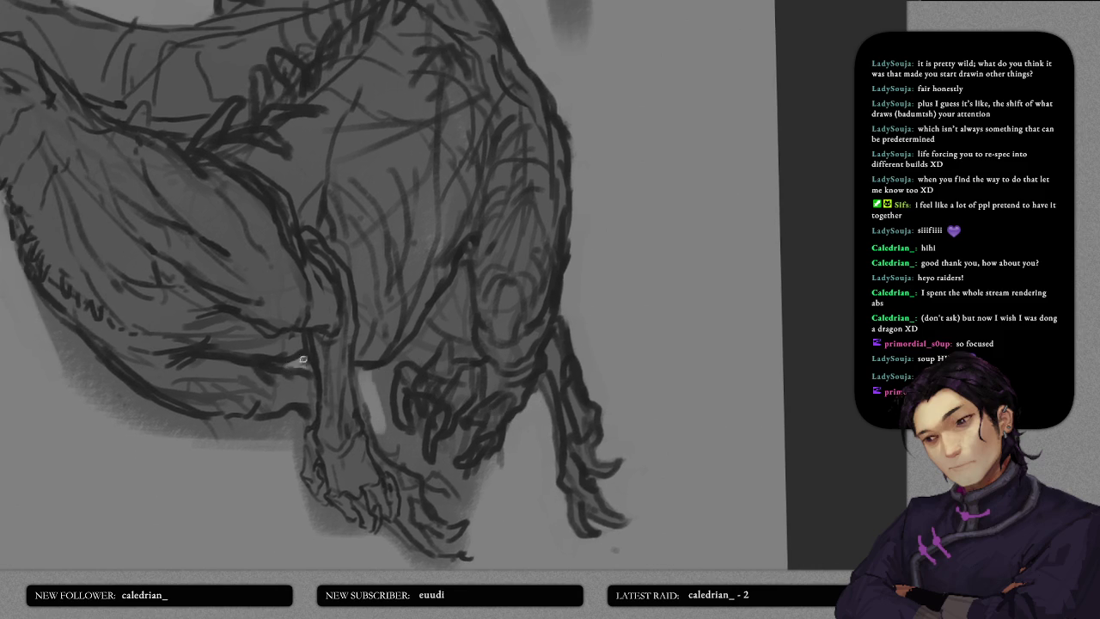
drag(394, 370, 380, 419)
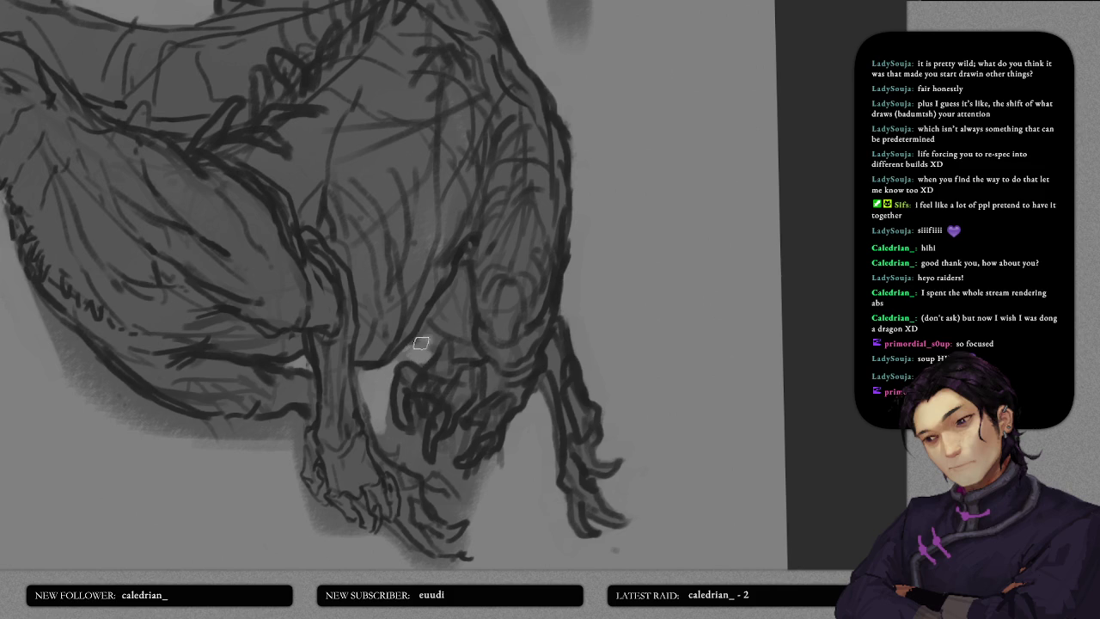
scroll(429, 348, down, 1)
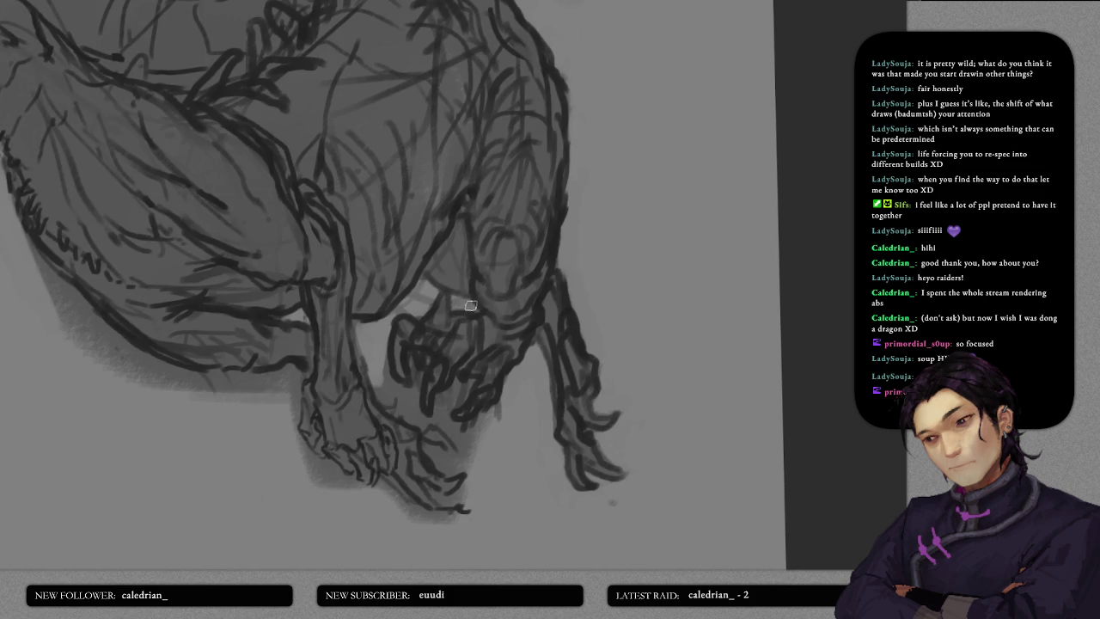
scroll(450, 364, down, 1)
scroll(451, 364, down, 2)
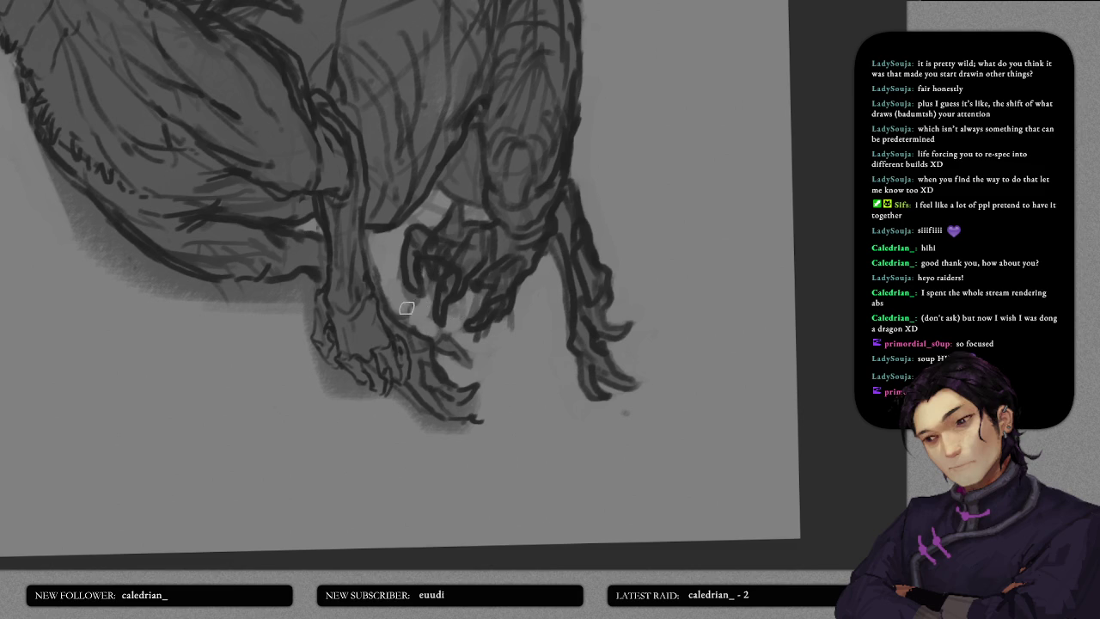
scroll(447, 303, down, 3)
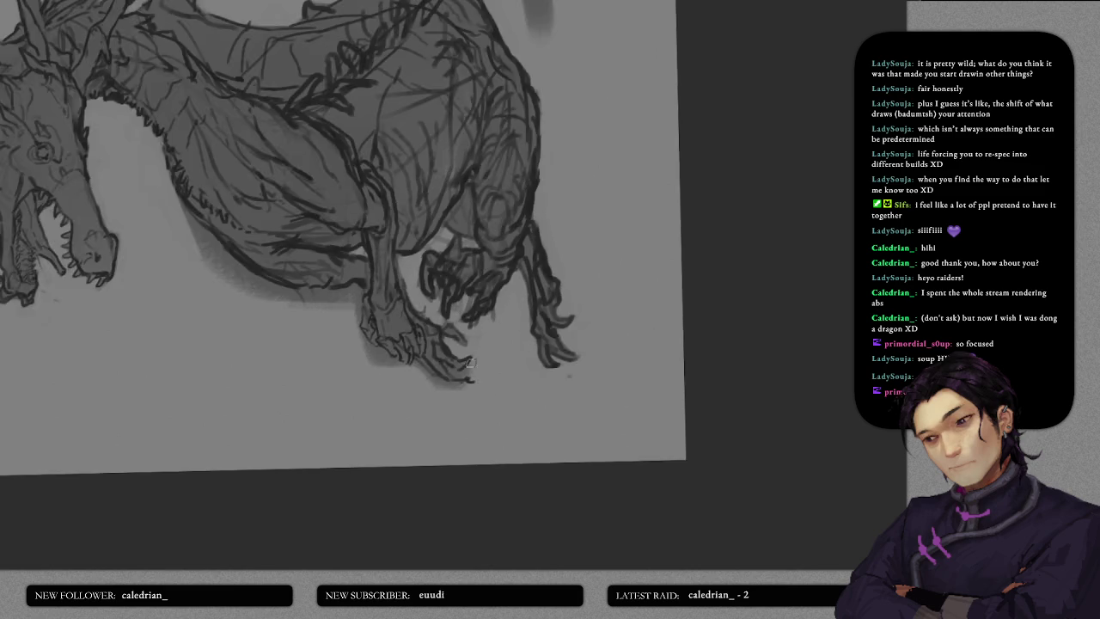
- Darken and repaint the shadow beneath the dragon's hind foot
scroll(402, 325, up, 2)
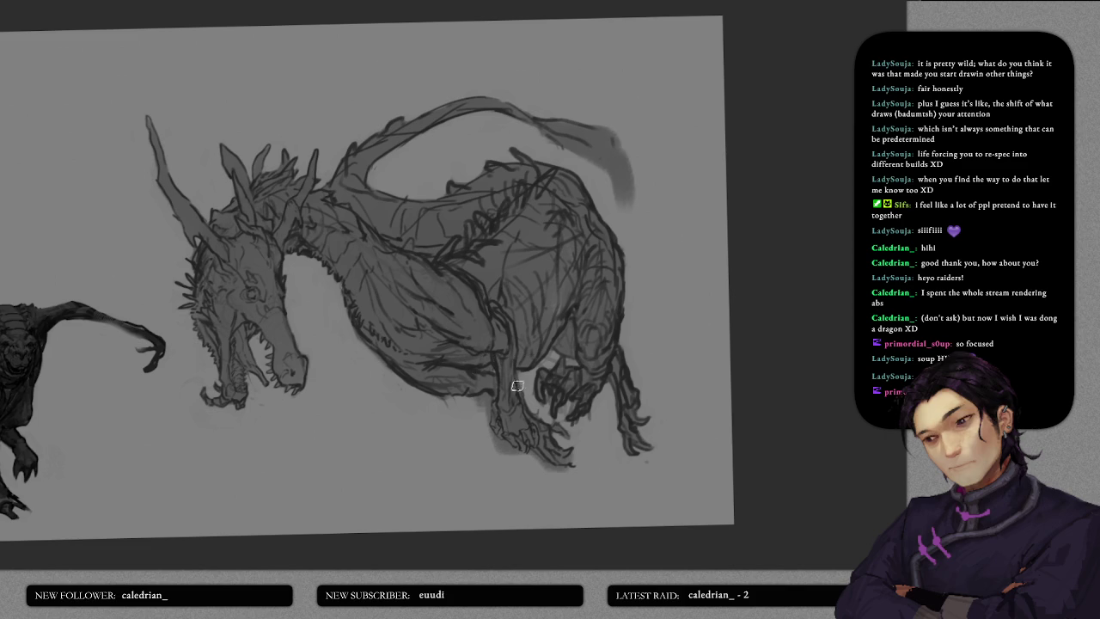
scroll(516, 386, up, 2)
scroll(521, 394, up, 2)
drag(484, 418, 467, 338)
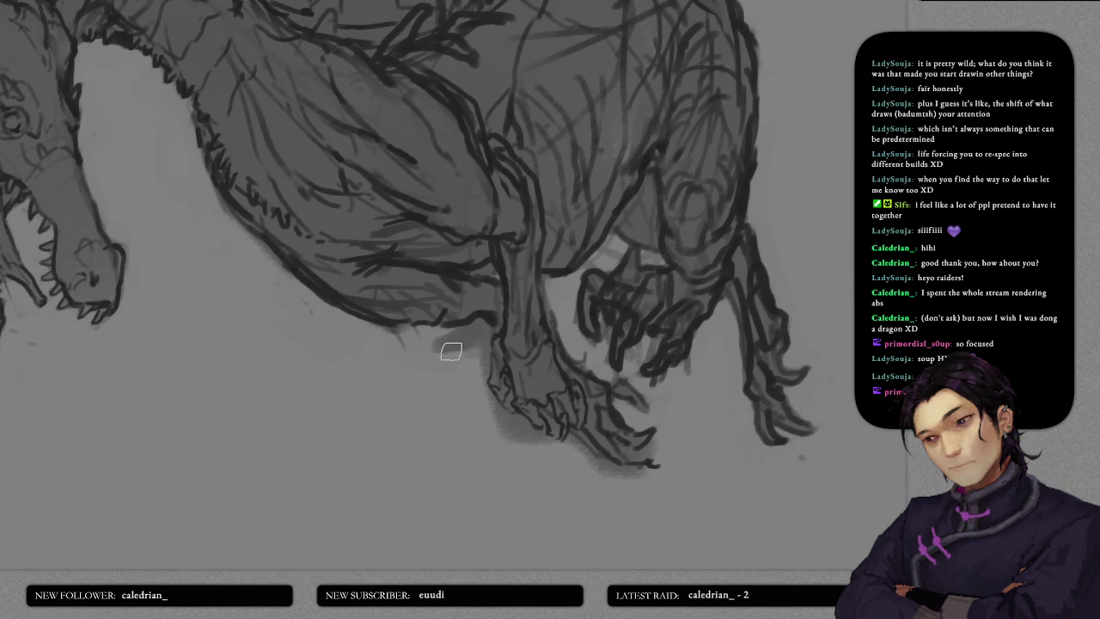
drag(450, 340, 471, 361)
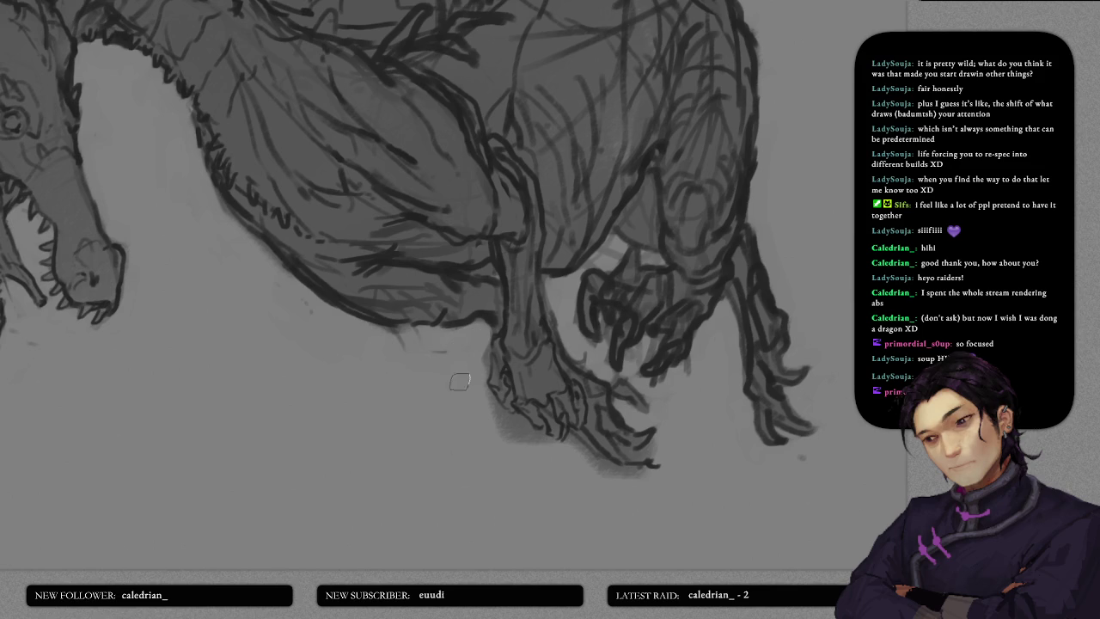
mouse_move(454, 382)
mouse_down()
mouse_move(507, 380)
mouse_move(478, 347)
mouse_up()
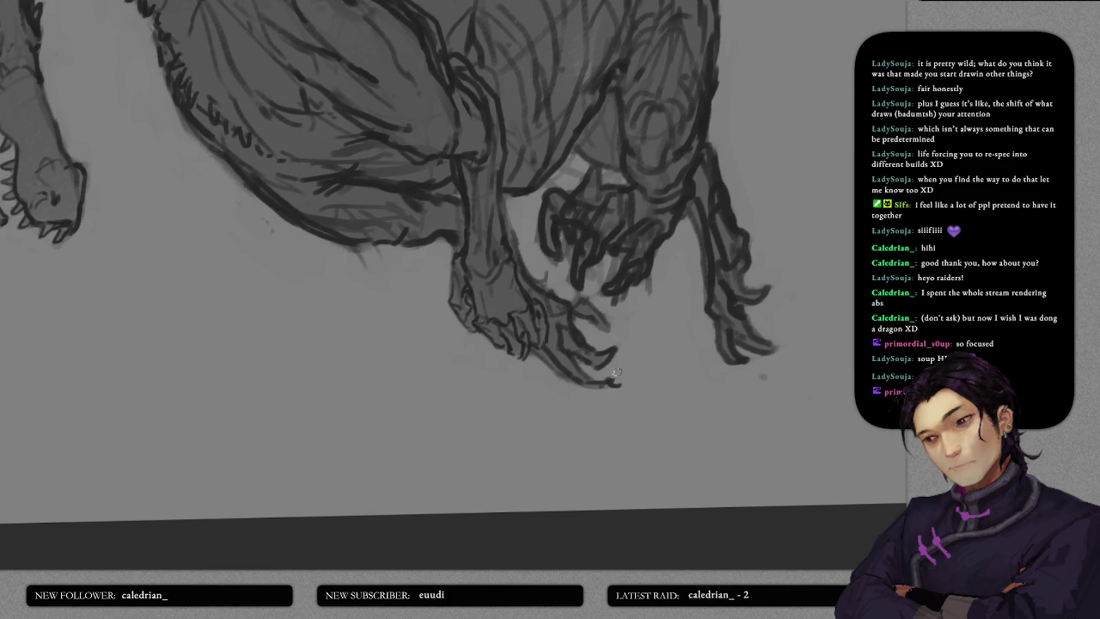
- Sharpen the grey tail tip and lighten its upper right edge with soft strokes
scroll(644, 331, down, 3)
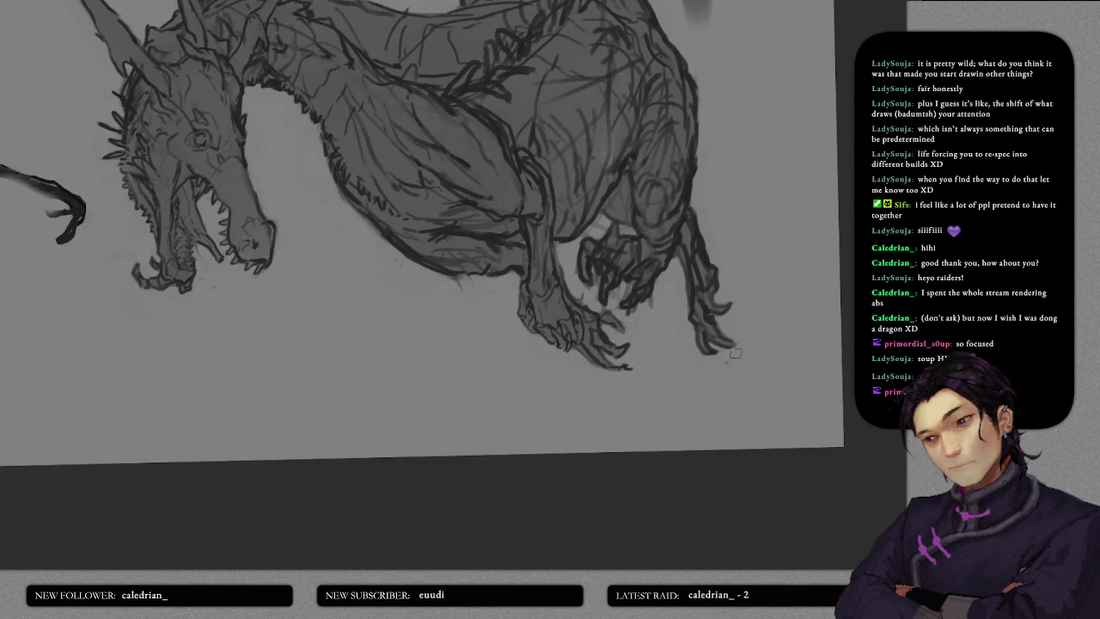
scroll(602, 283, up, 3)
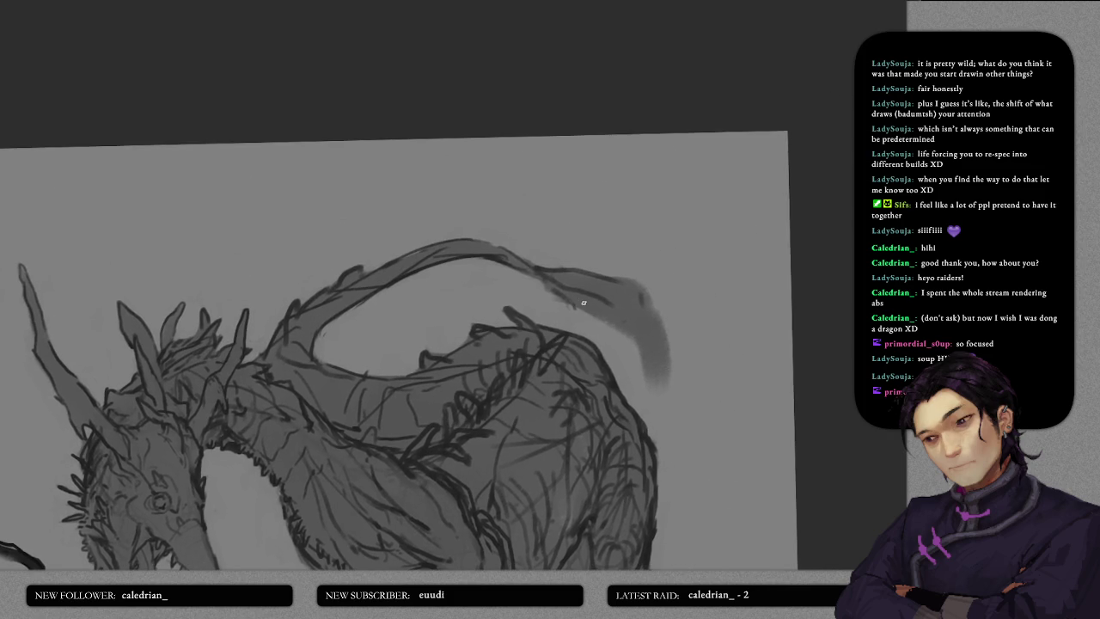
drag(621, 341, 660, 389)
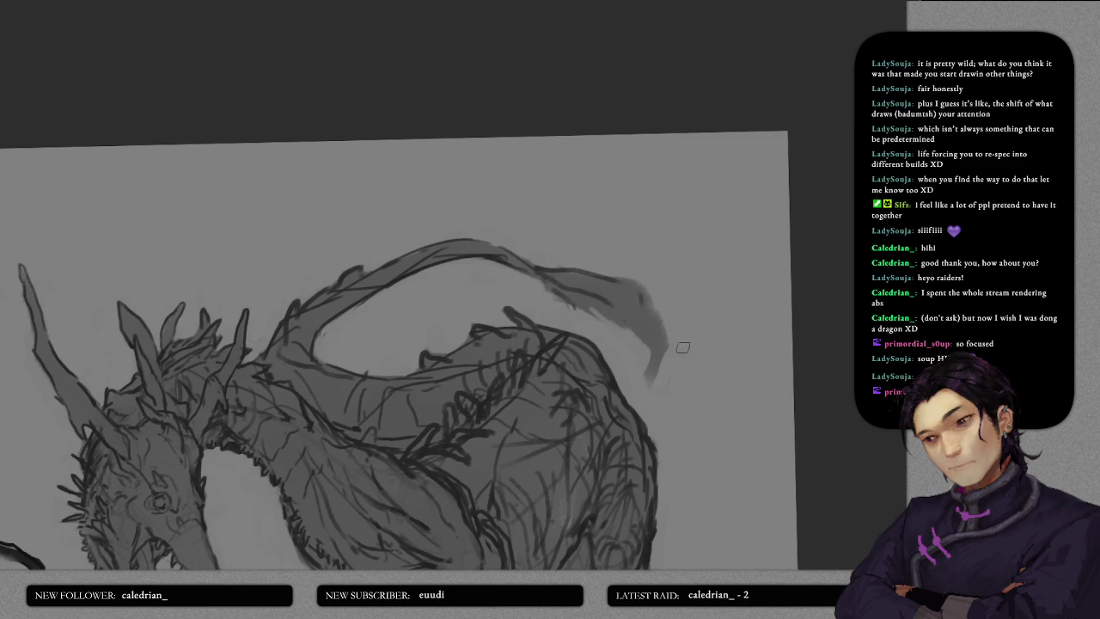
mouse_move(636, 303)
mouse_down()
mouse_move(669, 341)
mouse_move(659, 393)
mouse_move(664, 372)
mouse_up()
scroll(656, 329, down, 5)
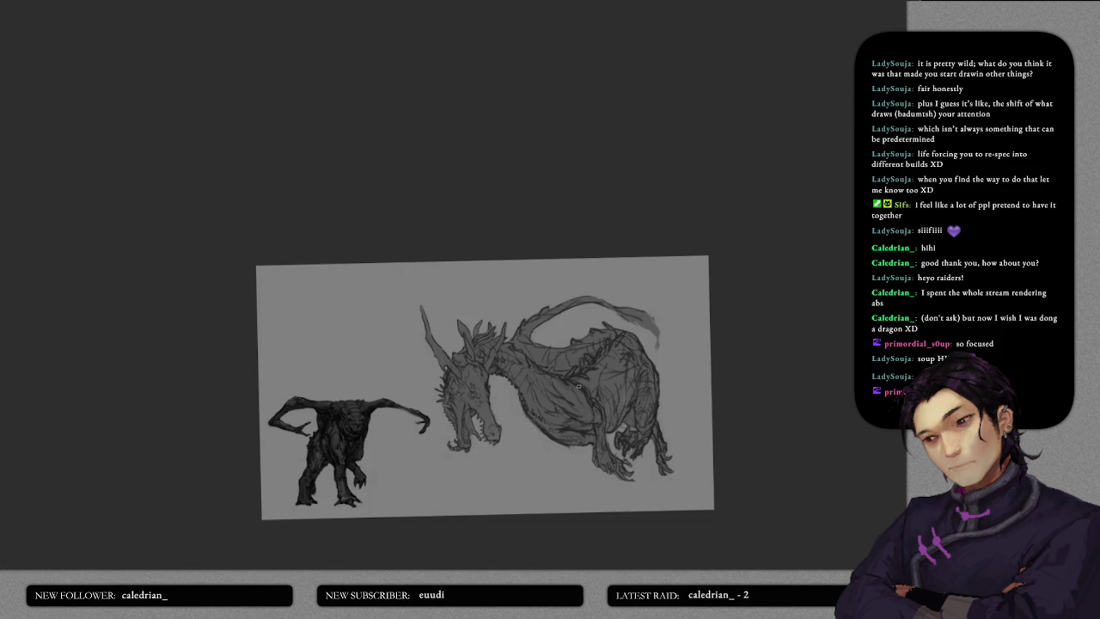
scroll(579, 386, up, 2)
scroll(554, 283, up, 2)
scroll(554, 279, up, 1)
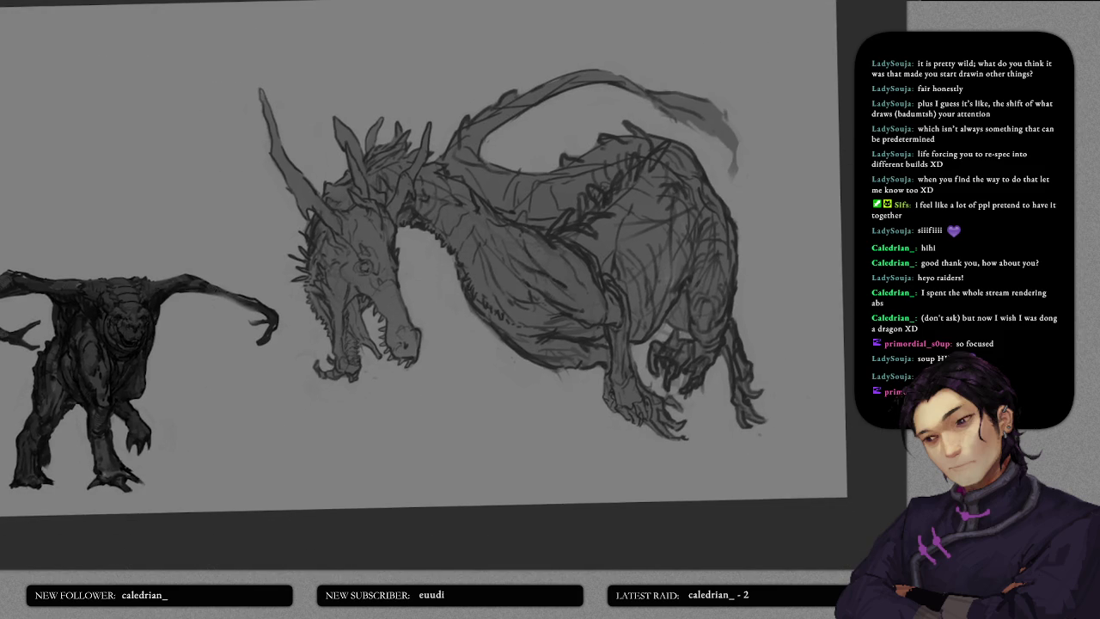
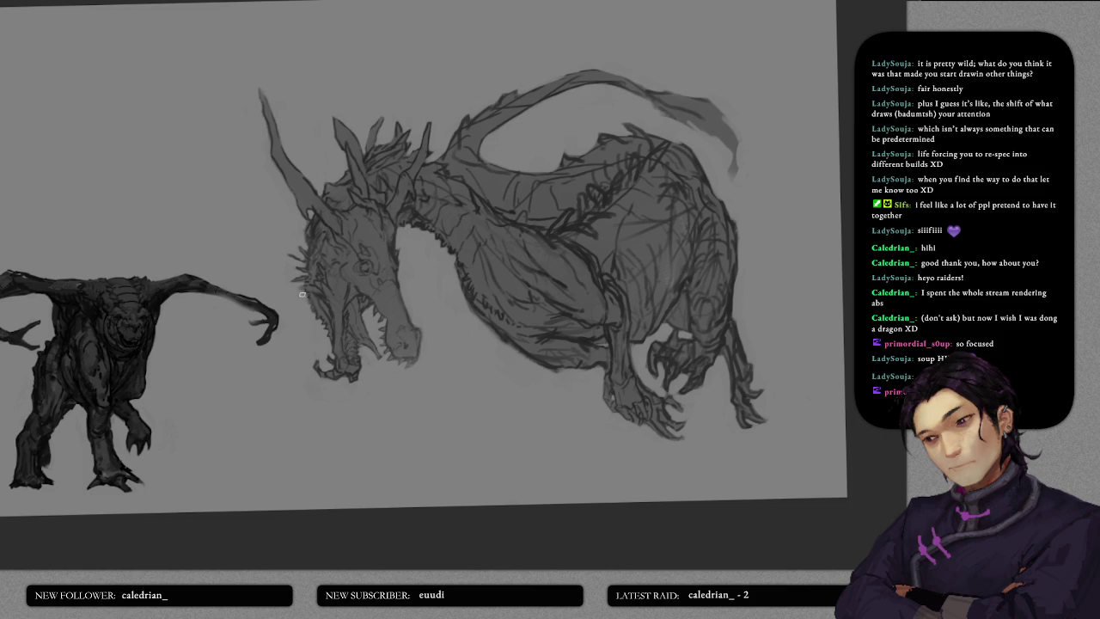
- Survey the canvas top and bottom edges and make the brush smaller
drag(399, 248, 337, 272)
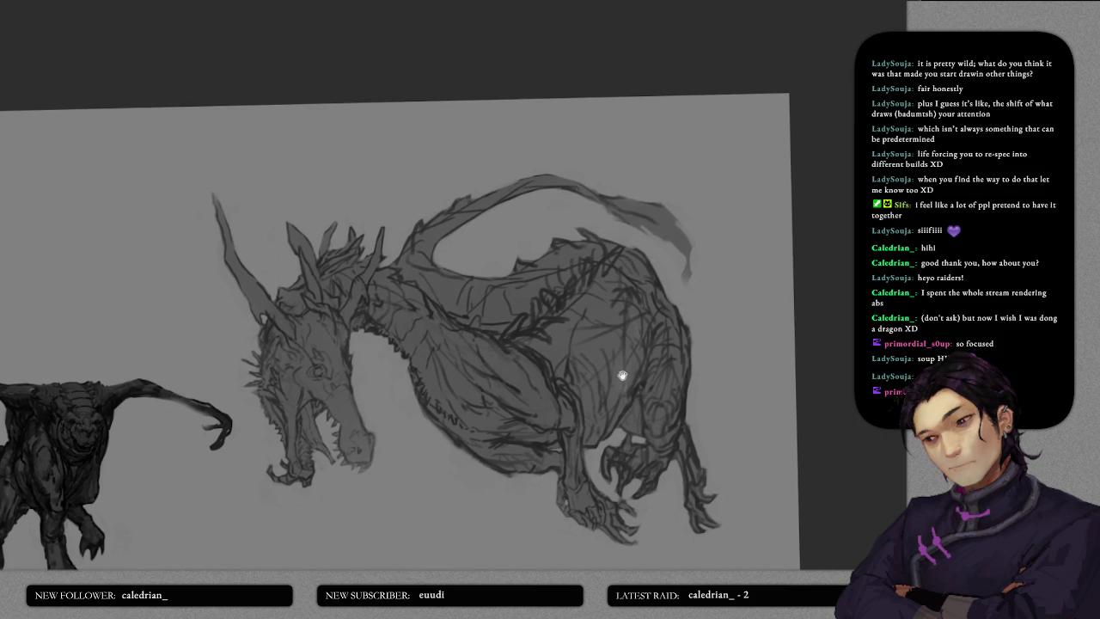
drag(622, 376, 611, 296)
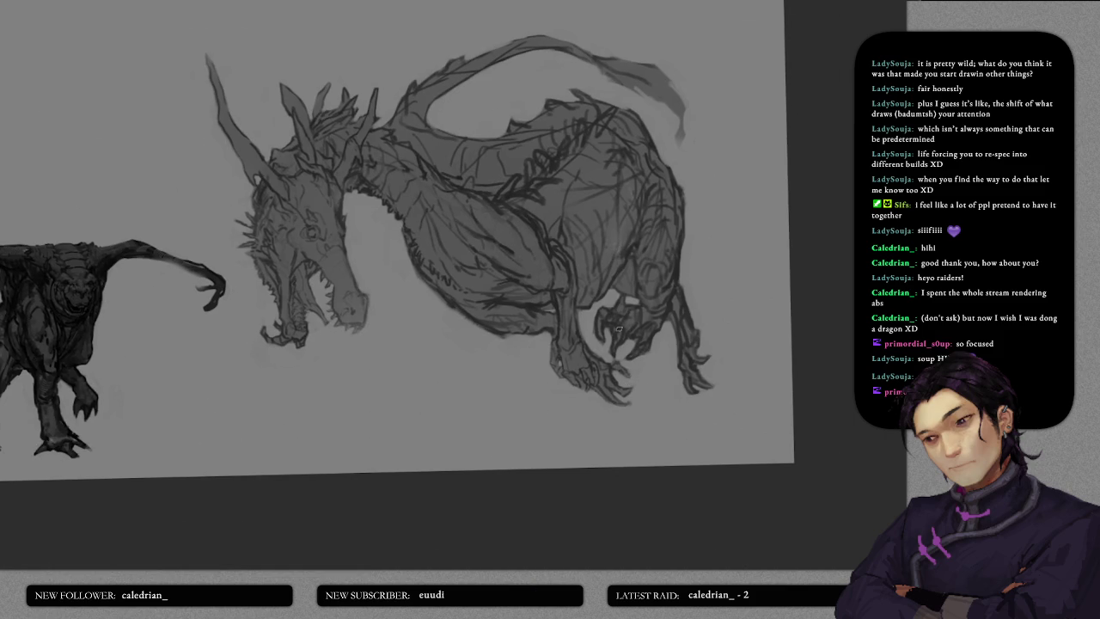
scroll(619, 329, up, 1)
scroll(588, 324, up, 2)
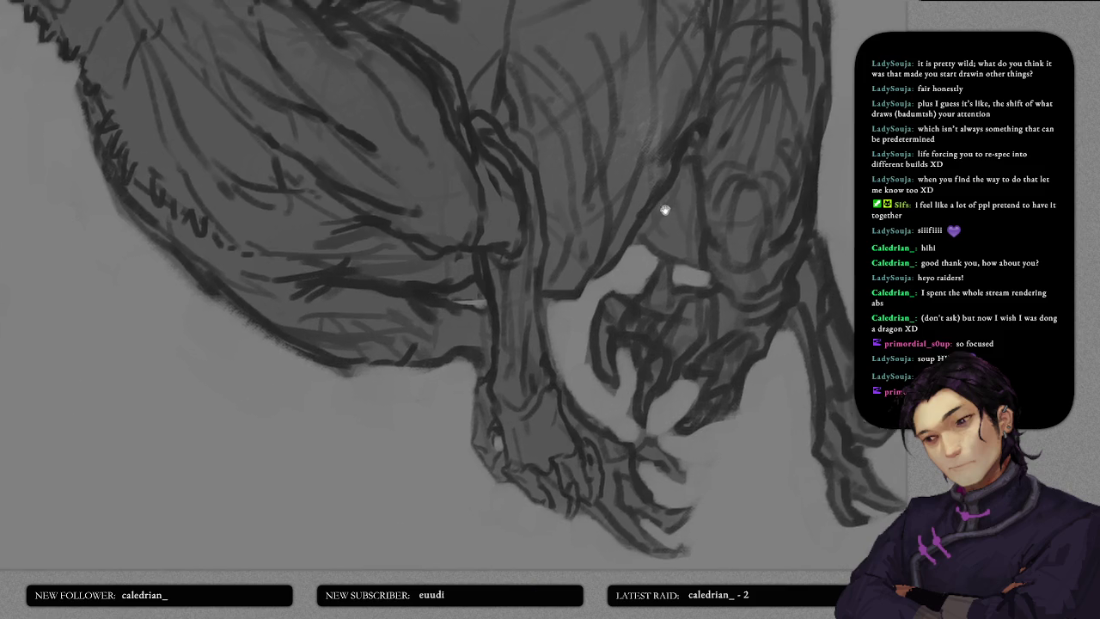
scroll(663, 211, up, 2)
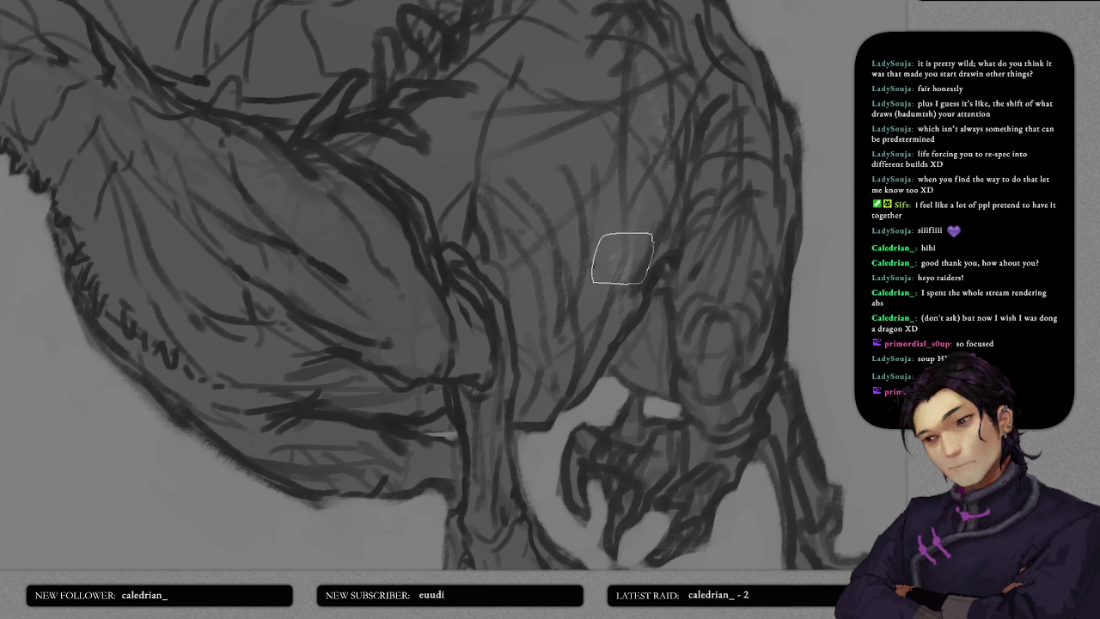
key(bracketleft)
key(bracketleft)
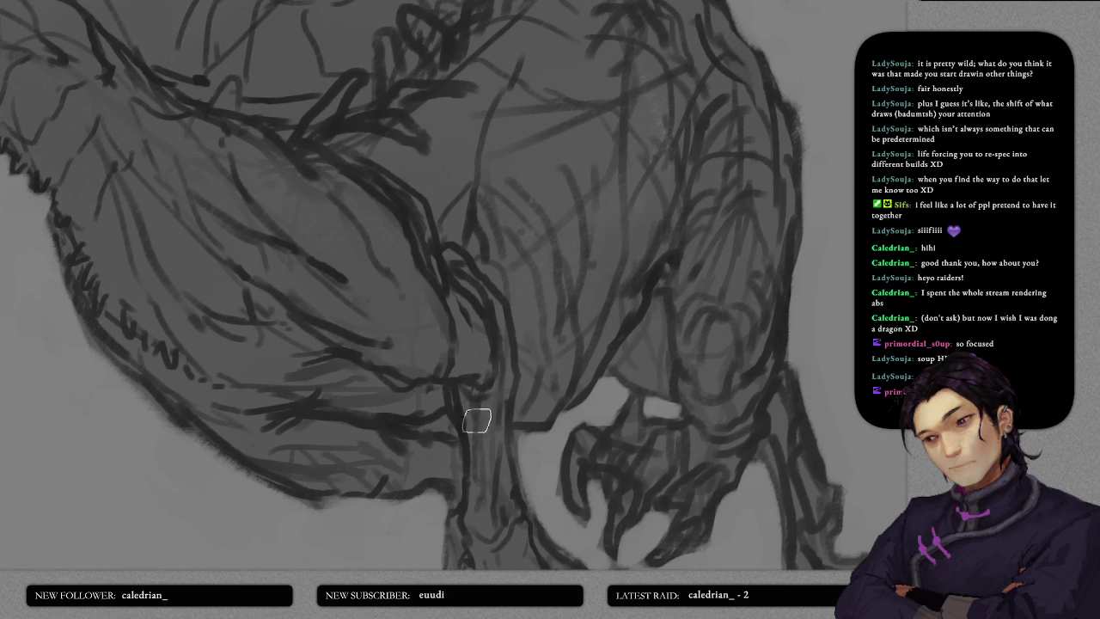
- Reframe the whole dragon in view and start outlining near its mouth
scroll(533, 352, up, 1)
scroll(536, 378, down, 5)
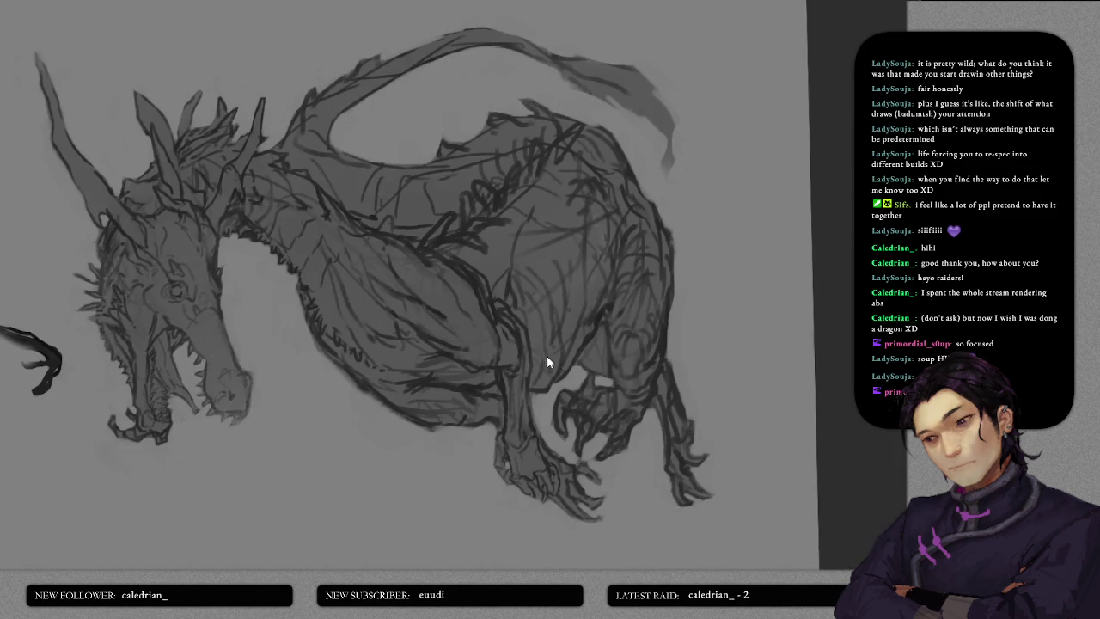
mouse_move(558, 315)
mouse_down()
mouse_move(602, 326)
mouse_move(554, 336)
mouse_up()
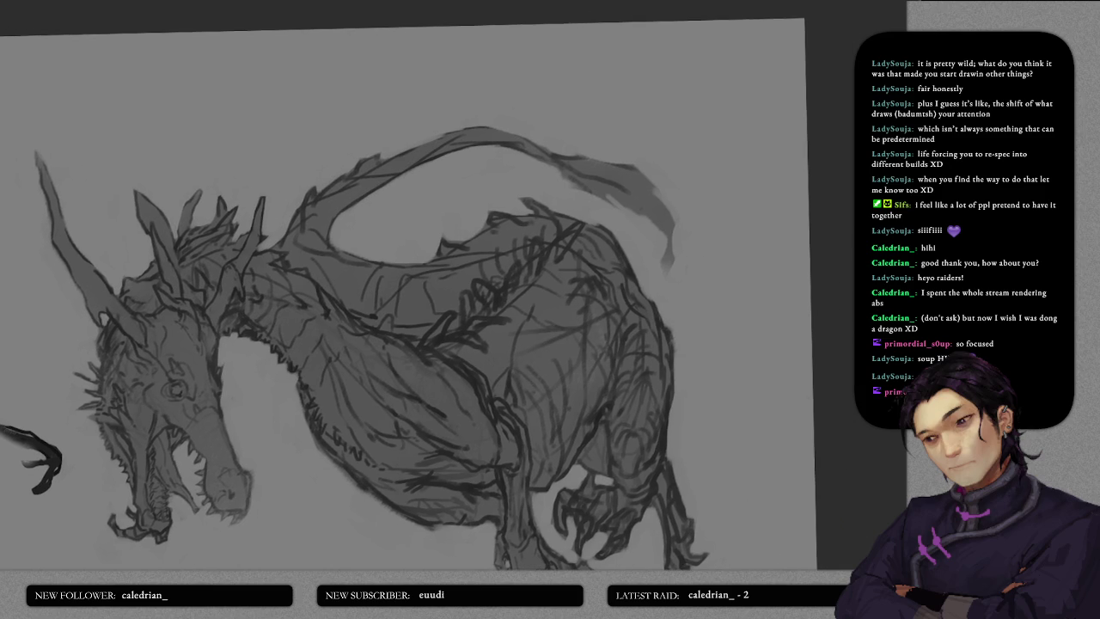
scroll(465, 286, down, 2)
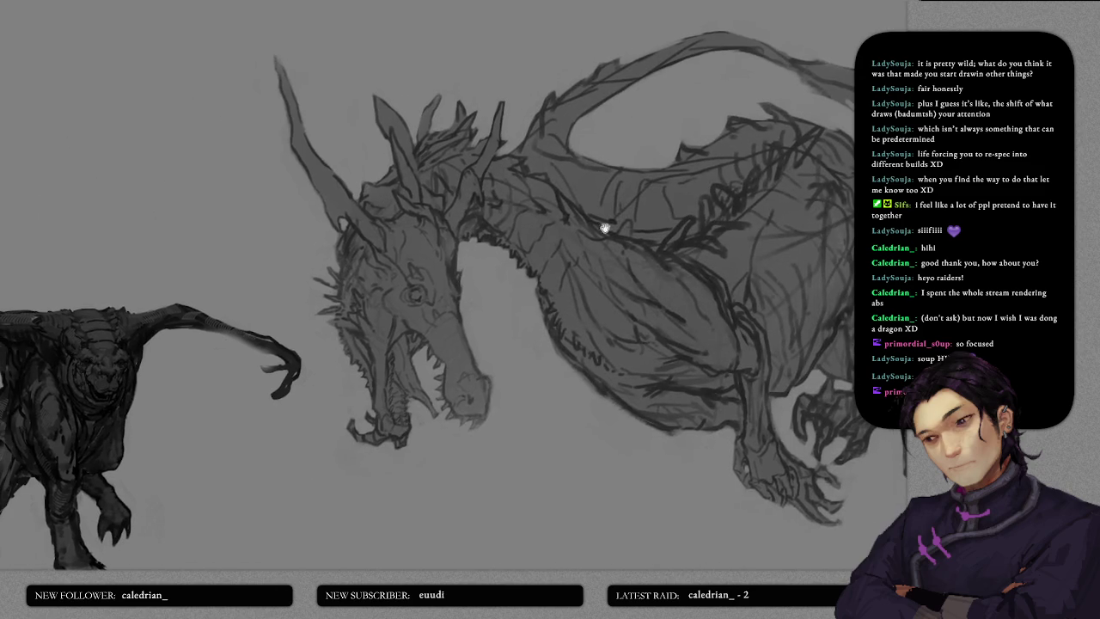
scroll(422, 312, up, 4)
scroll(450, 316, down, 3)
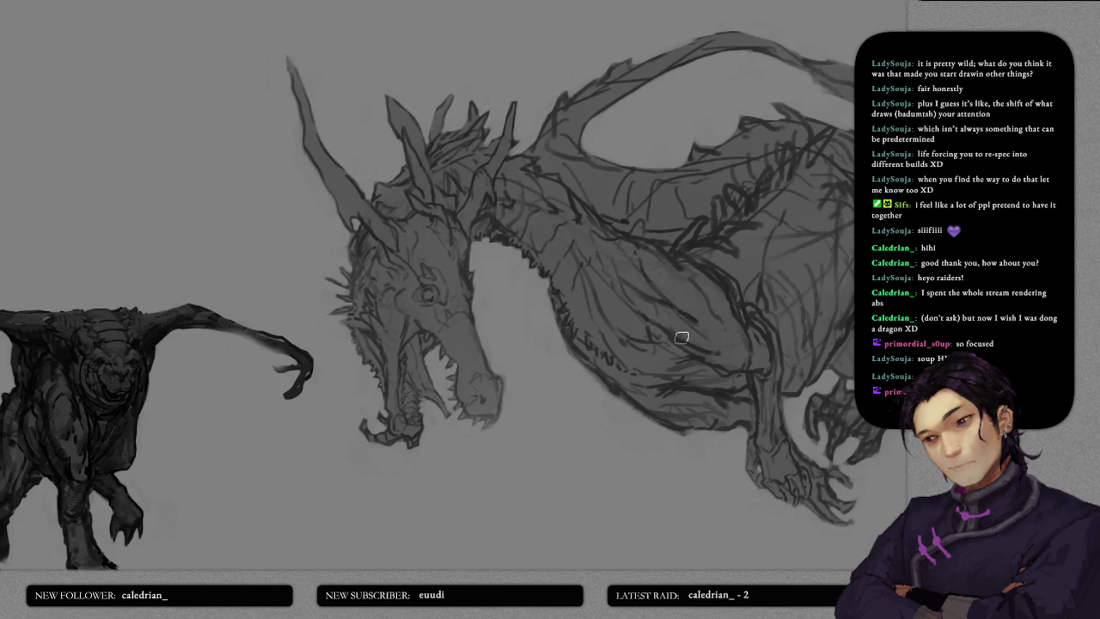
drag(748, 296, 784, 218)
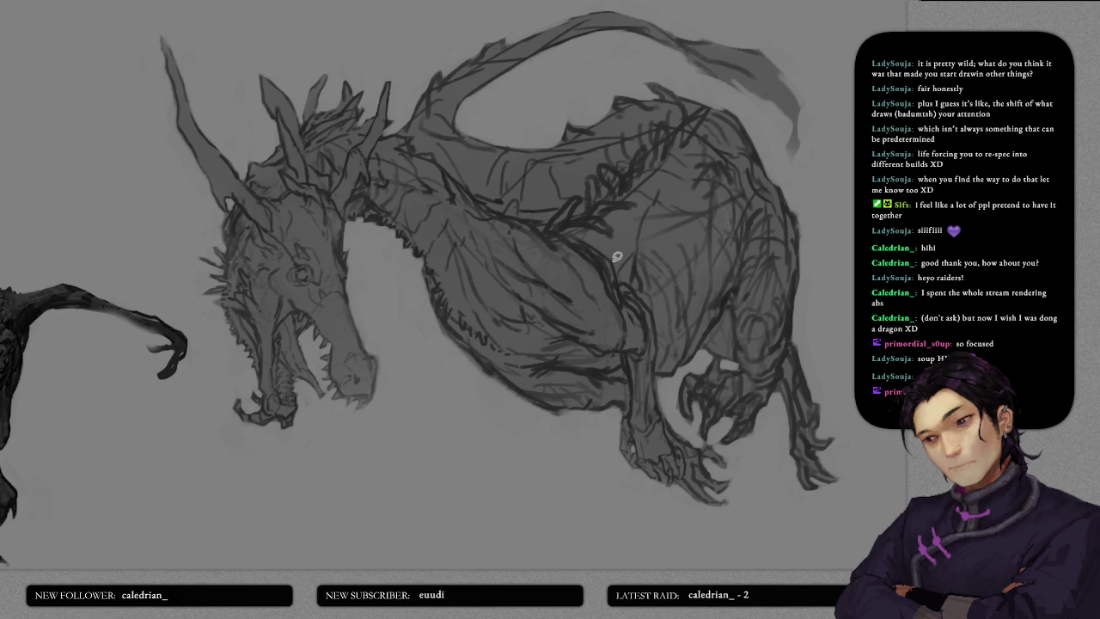
drag(503, 312, 550, 327)
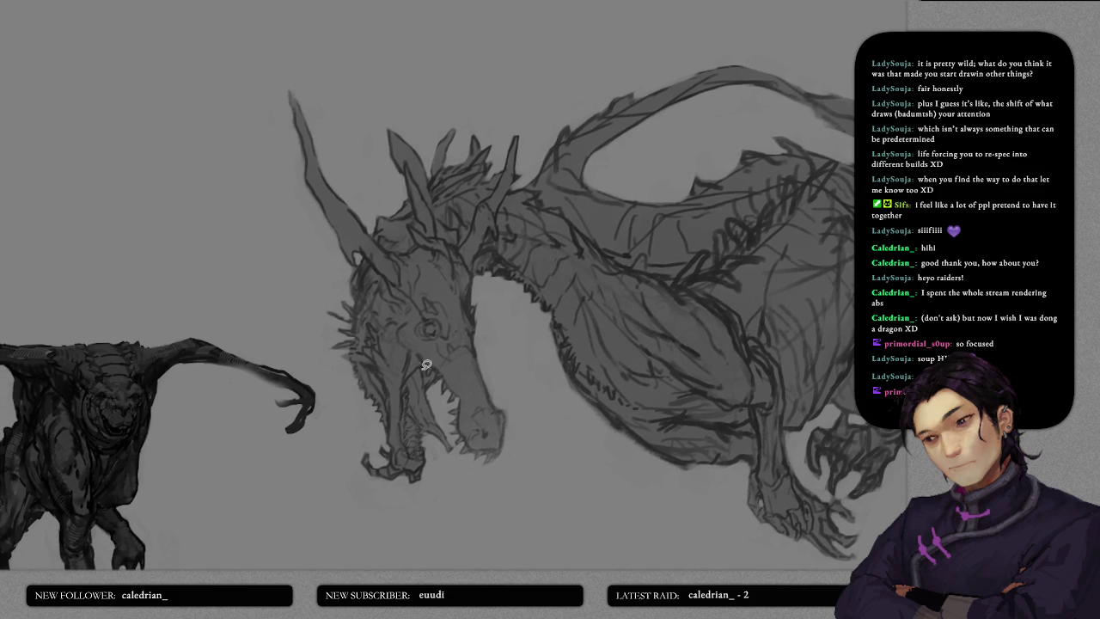
mouse_move(410, 392)
mouse_down()
mouse_move(438, 376)
mouse_move(430, 365)
mouse_up()
- Lasso the dragon's neck and body and fill it with darker grey
scroll(437, 327, up, 2)
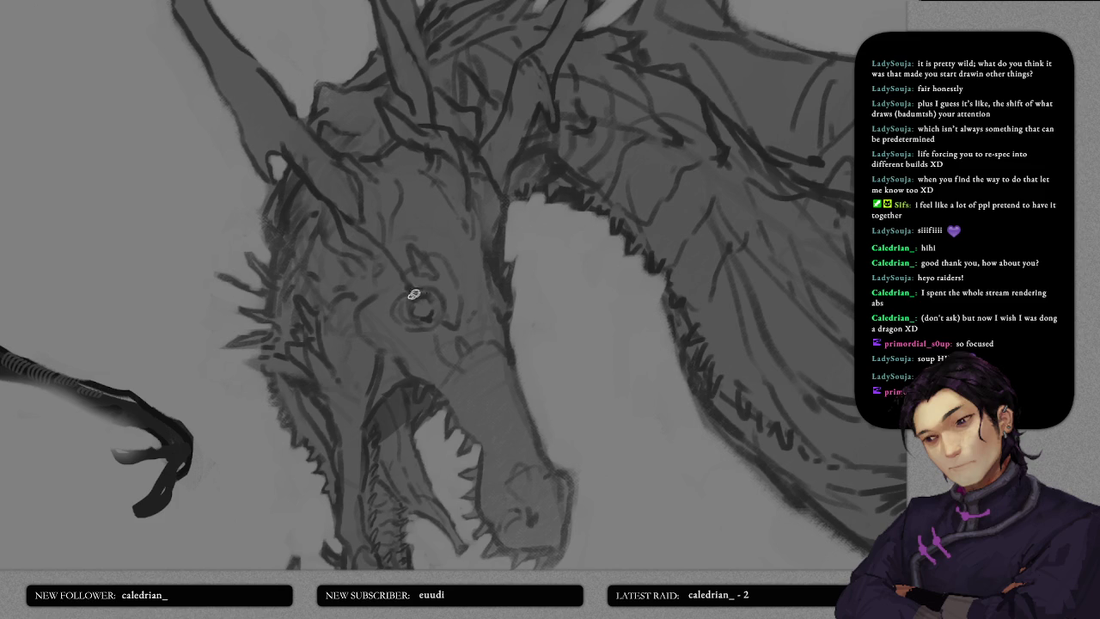
scroll(414, 294, down, 2)
scroll(392, 315, down, 3)
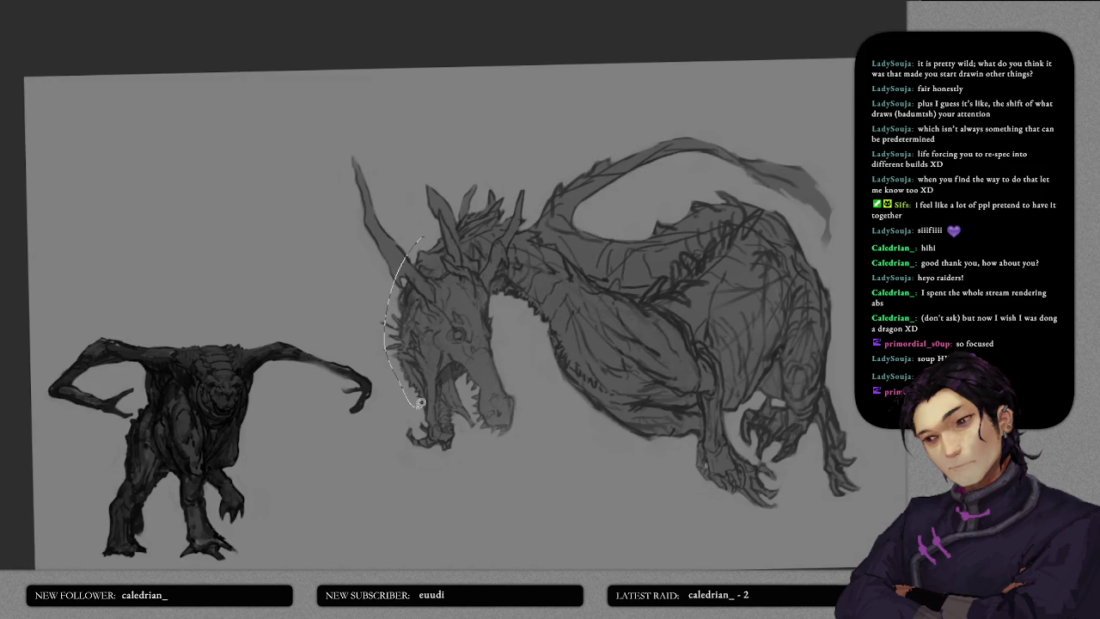
drag(558, 353, 459, 341)
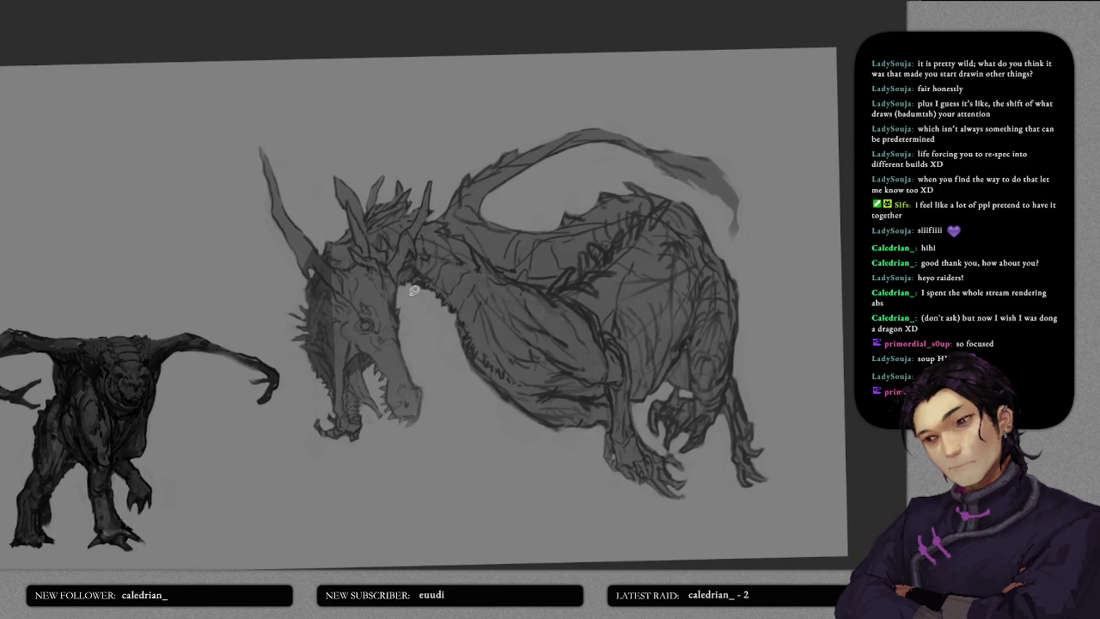
mouse_move(422, 258)
mouse_down()
mouse_move(601, 393)
mouse_move(406, 275)
mouse_up()
mouse_move(652, 342)
mouse_down()
mouse_move(501, 330)
mouse_move(547, 278)
mouse_move(508, 321)
mouse_move(609, 339)
mouse_up()
- Darken another body region, the belly, upper foreleg and front claw
drag(437, 307, 452, 315)
mouse_move(501, 274)
mouse_down()
mouse_move(447, 310)
mouse_move(507, 318)
mouse_up()
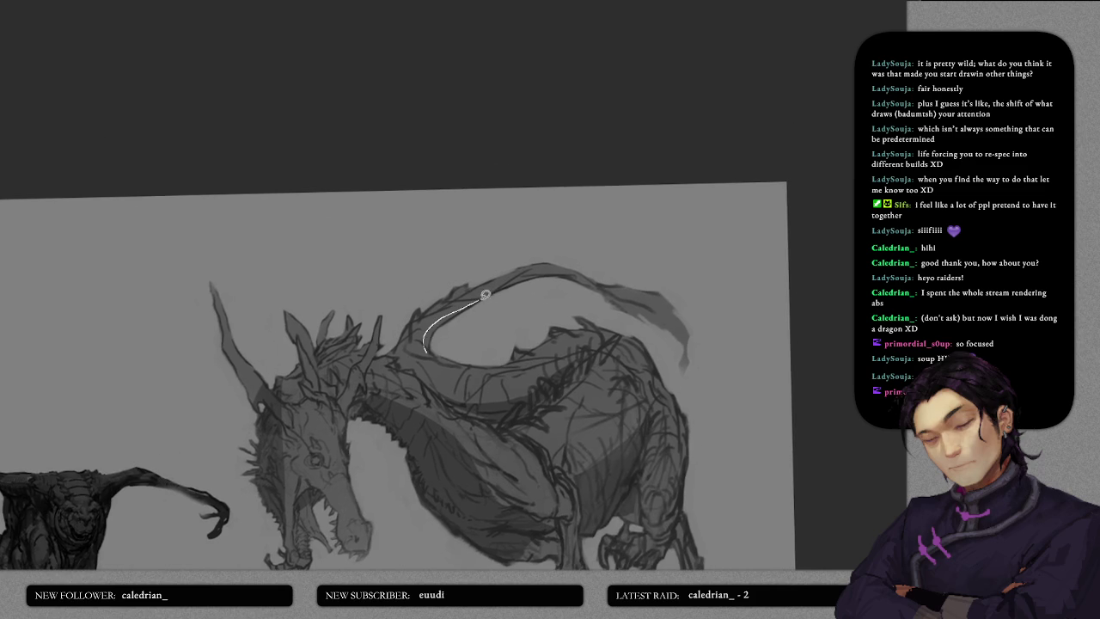
mouse_move(423, 371)
mouse_down()
mouse_move(479, 412)
mouse_move(403, 263)
mouse_up()
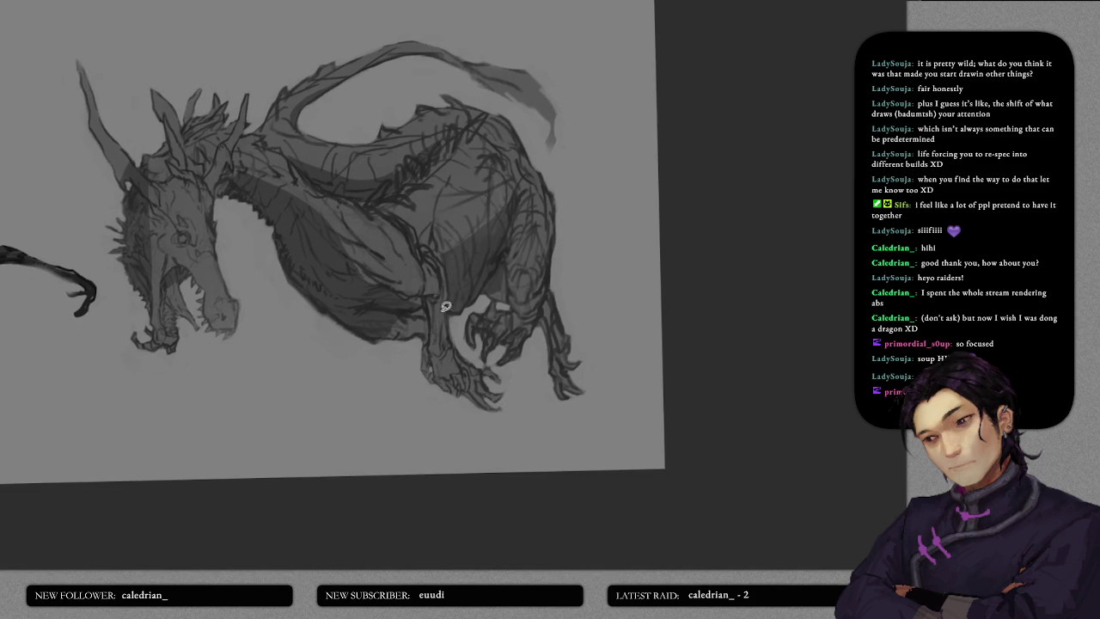
drag(399, 281, 441, 325)
drag(436, 374, 459, 370)
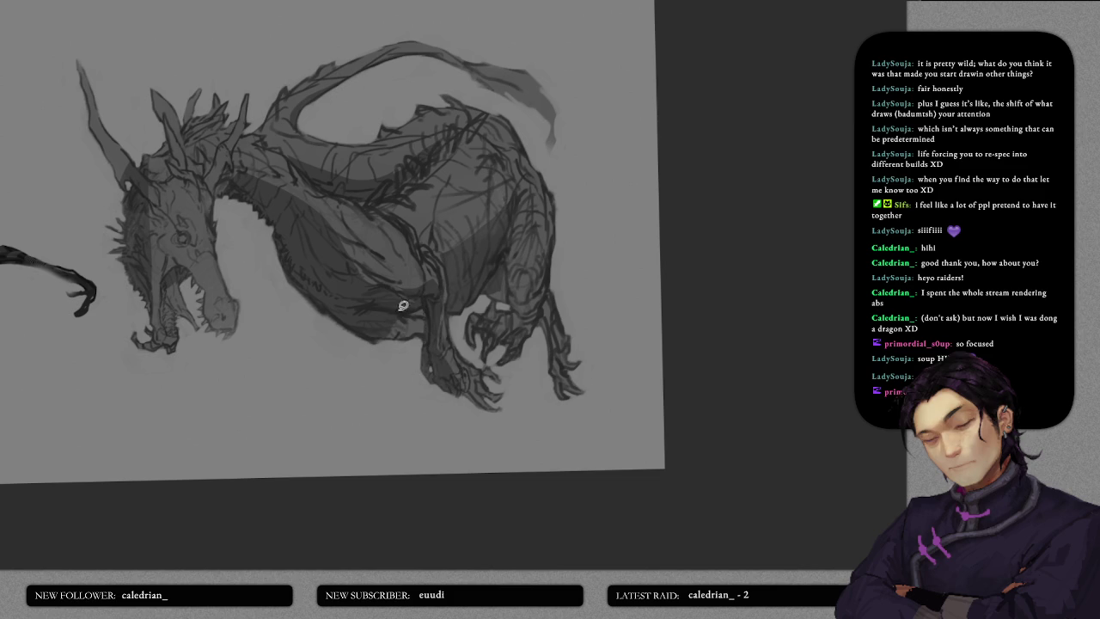
drag(404, 330, 430, 324)
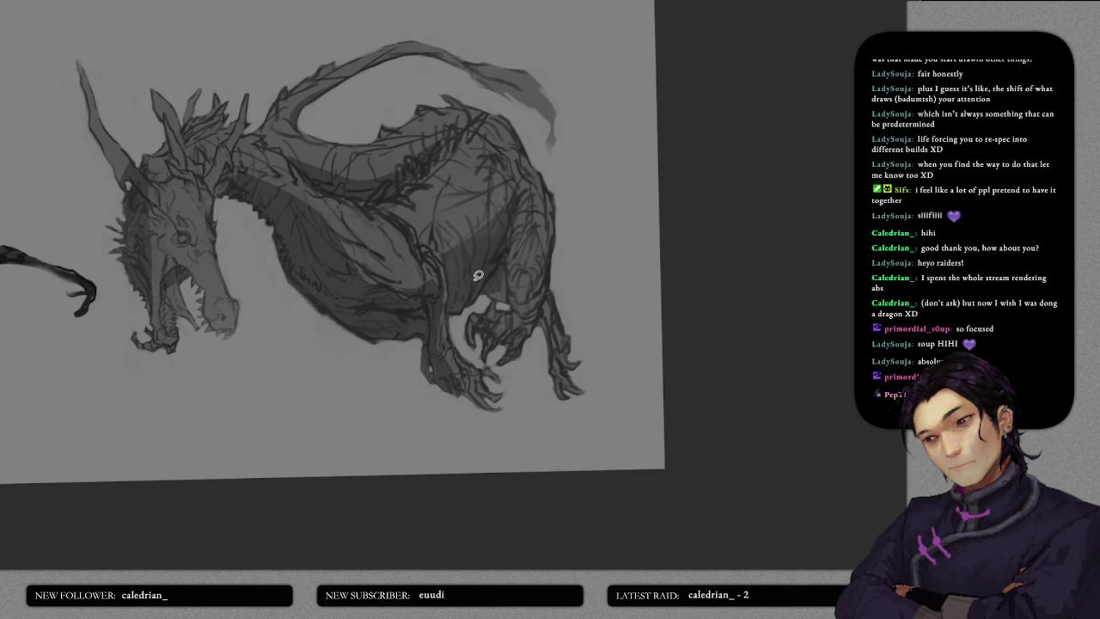
- Shade the area around the foreleg and front claws darker
drag(500, 366, 488, 315)
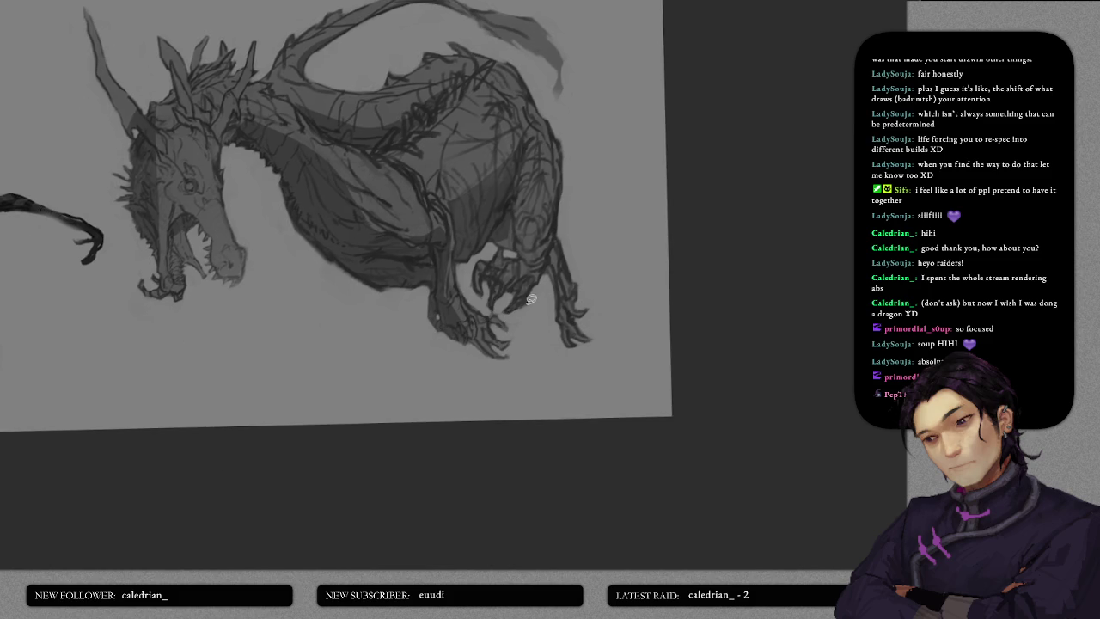
drag(539, 266, 518, 338)
mouse_move(496, 295)
mouse_down()
mouse_move(506, 328)
mouse_move(523, 336)
mouse_up()
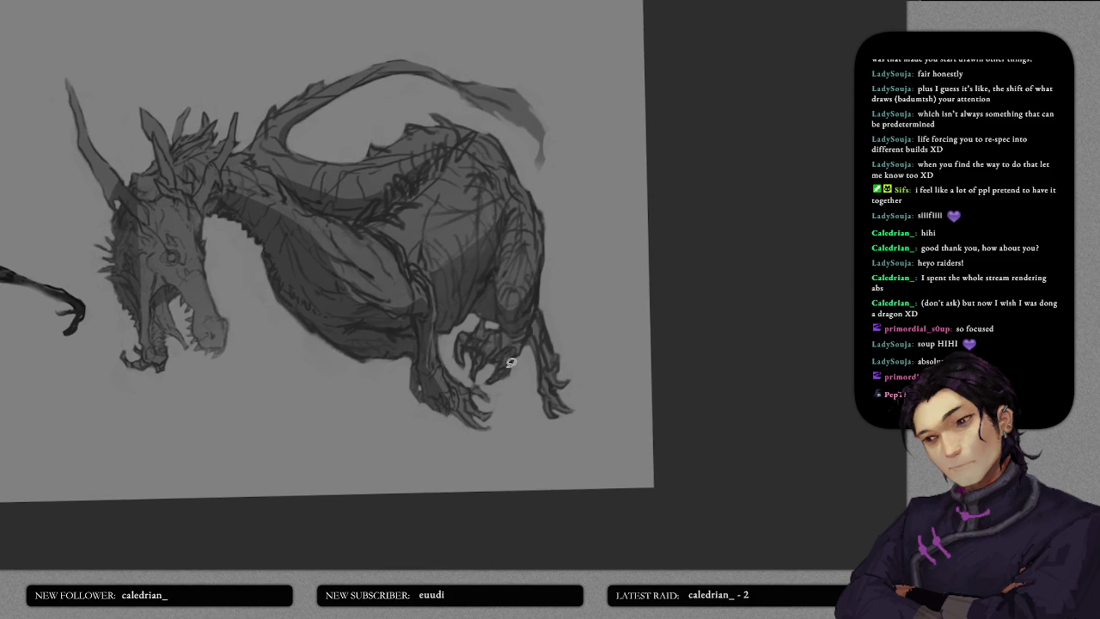
drag(464, 359, 459, 336)
drag(551, 378, 506, 361)
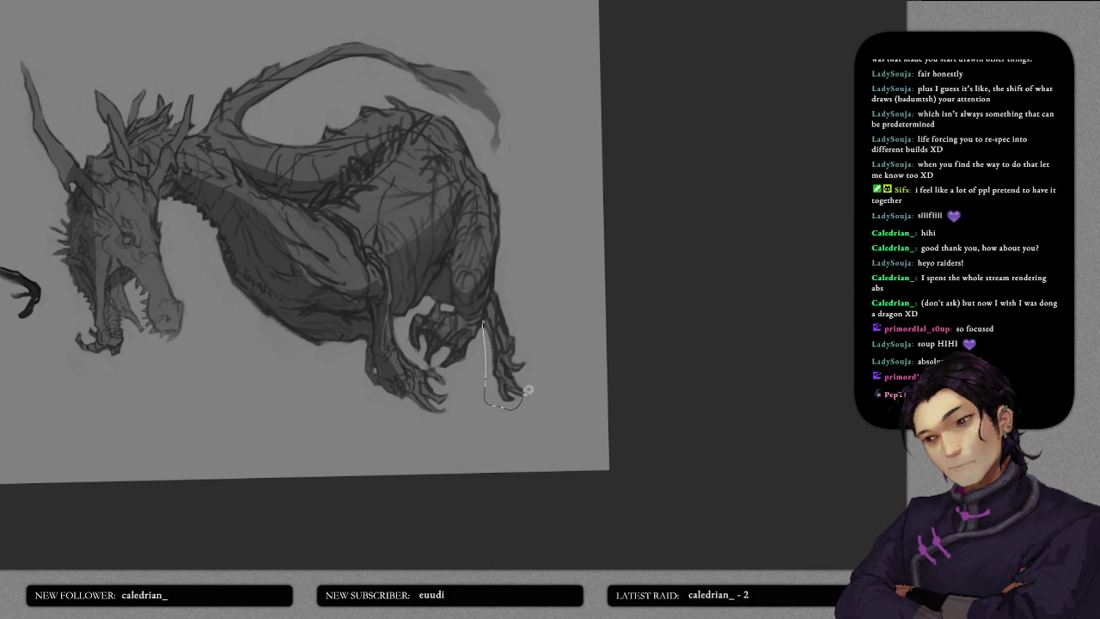
scroll(491, 295, up, 4)
scroll(443, 362, left, 1)
scroll(444, 362, left, 2)
scroll(444, 344, left, 3)
scroll(446, 337, down, 3)
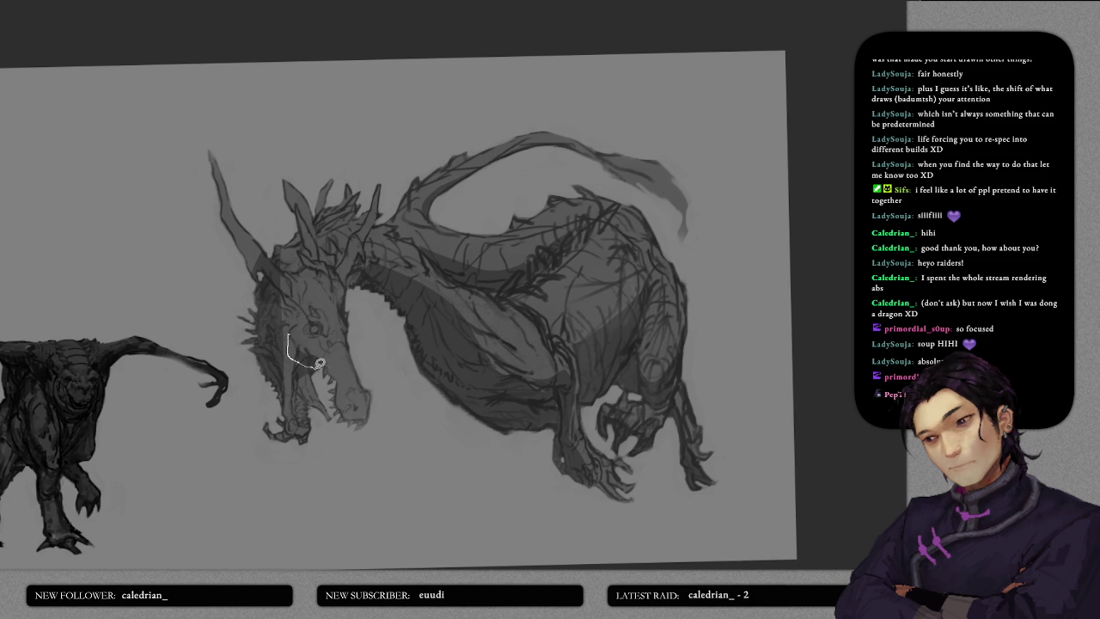
scroll(362, 384, down, 3)
scroll(362, 383, up, 2)
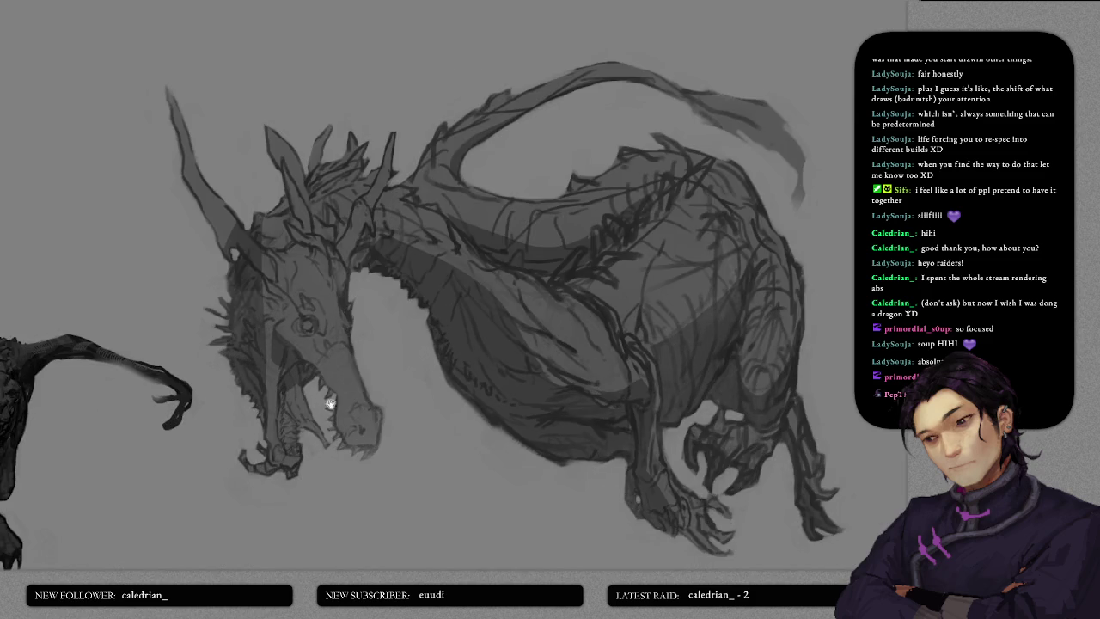
scroll(344, 374, up, 2)
scroll(309, 365, up, 2)
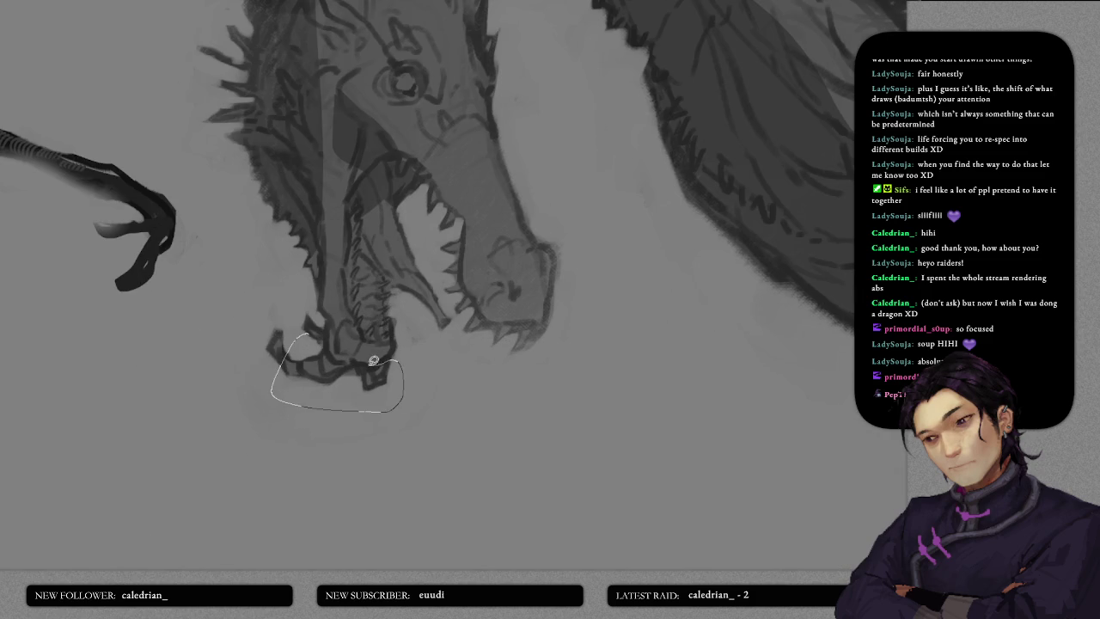
mouse_move(321, 319)
mouse_down()
mouse_move(344, 352)
mouse_move(359, 432)
mouse_up()
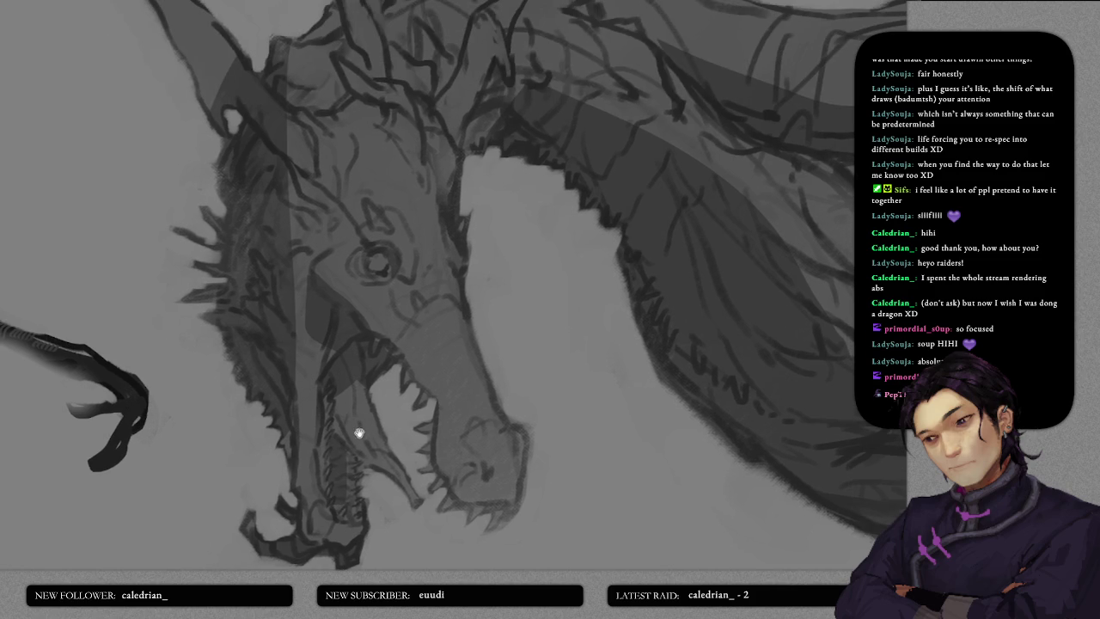
drag(312, 307, 344, 413)
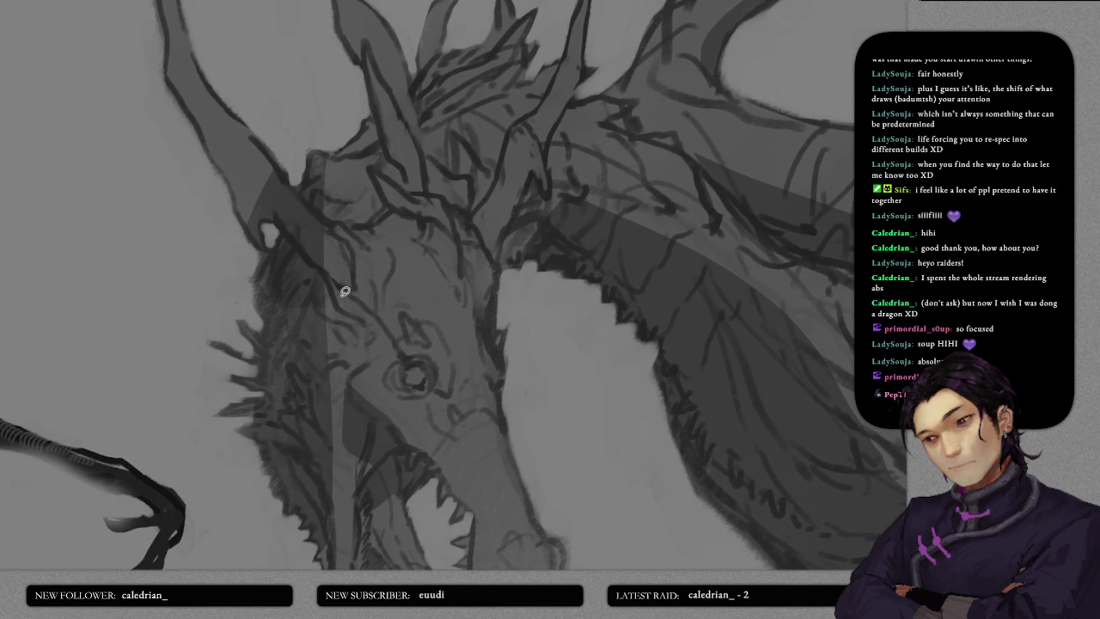
drag(319, 262, 320, 258)
mouse_move(379, 330)
mouse_down()
mouse_move(418, 393)
mouse_move(383, 337)
mouse_up()
mouse_move(444, 390)
mouse_down()
mouse_move(384, 295)
mouse_move(450, 421)
mouse_move(378, 290)
mouse_up()
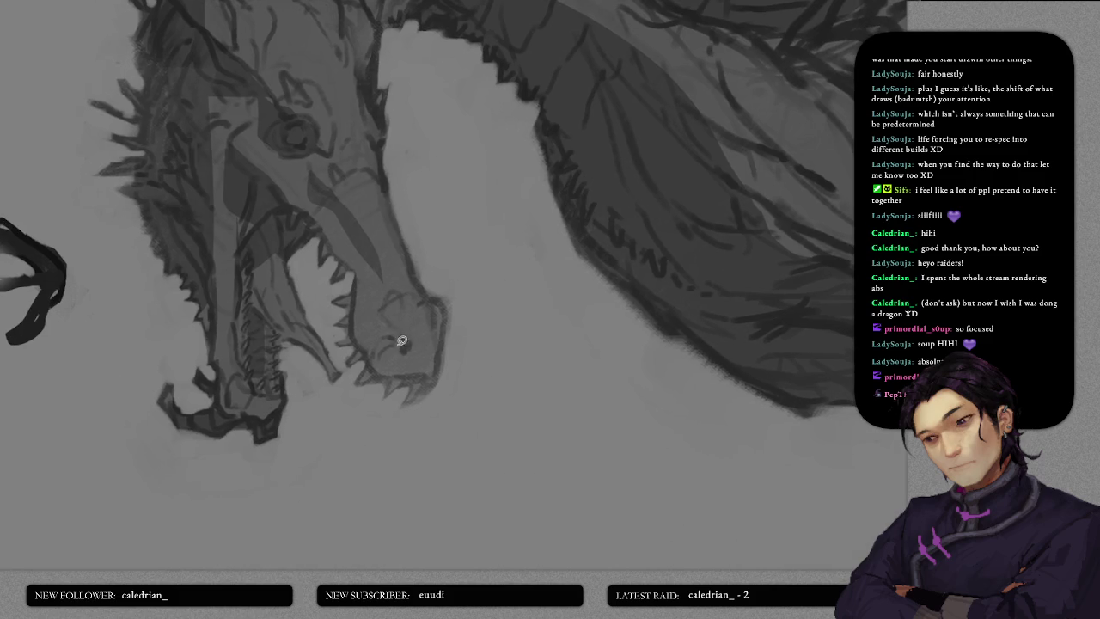
drag(382, 318, 417, 366)
drag(359, 316, 364, 410)
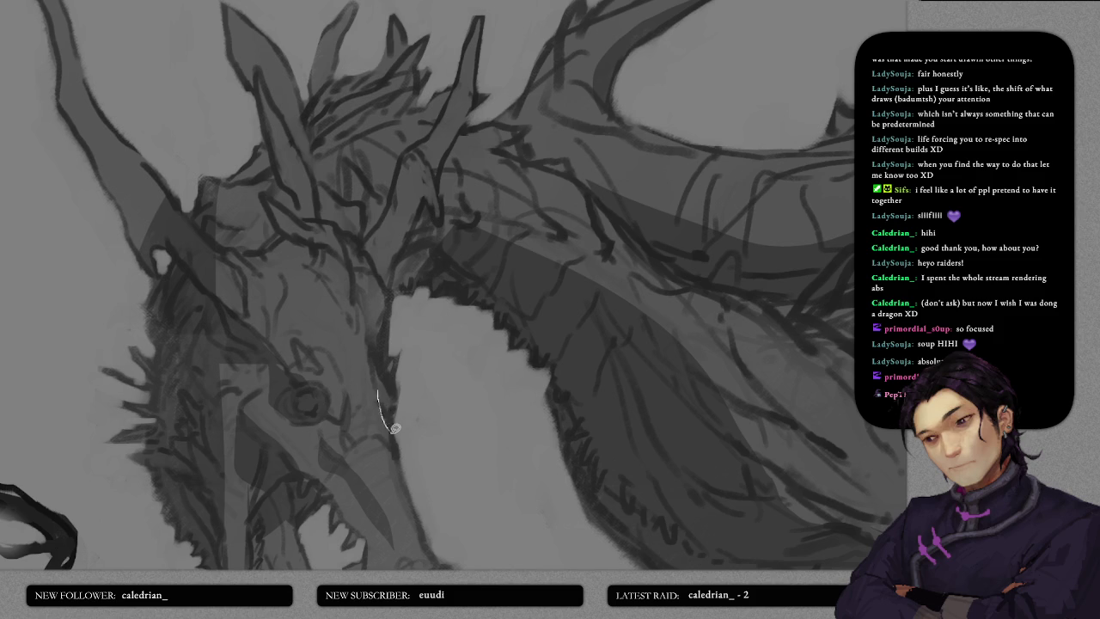
scroll(379, 387, up, 3)
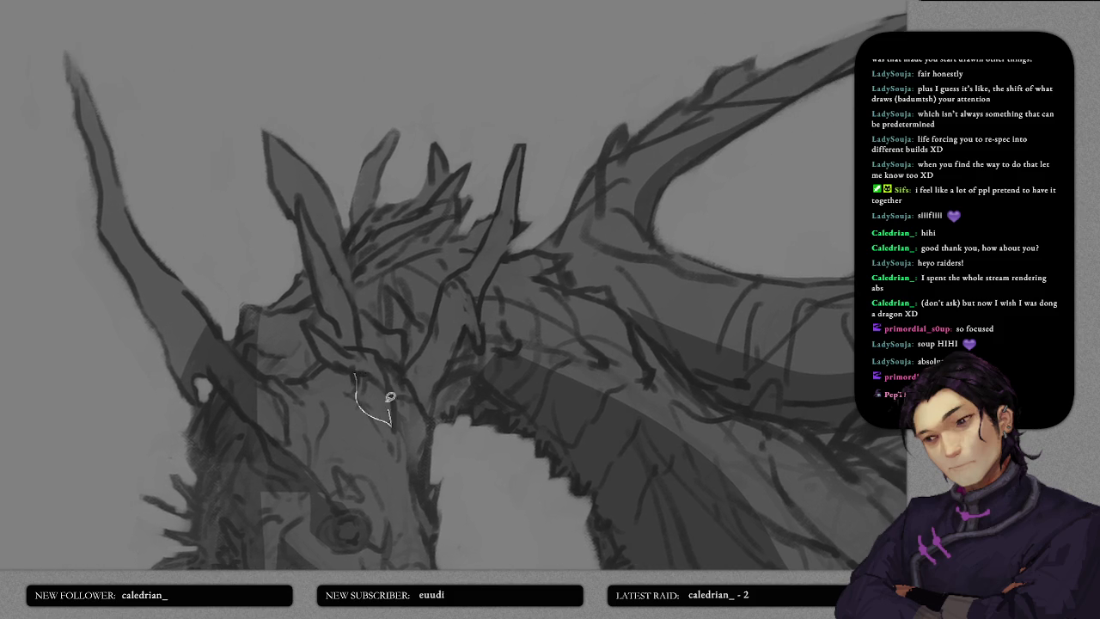
scroll(381, 399, up, 3)
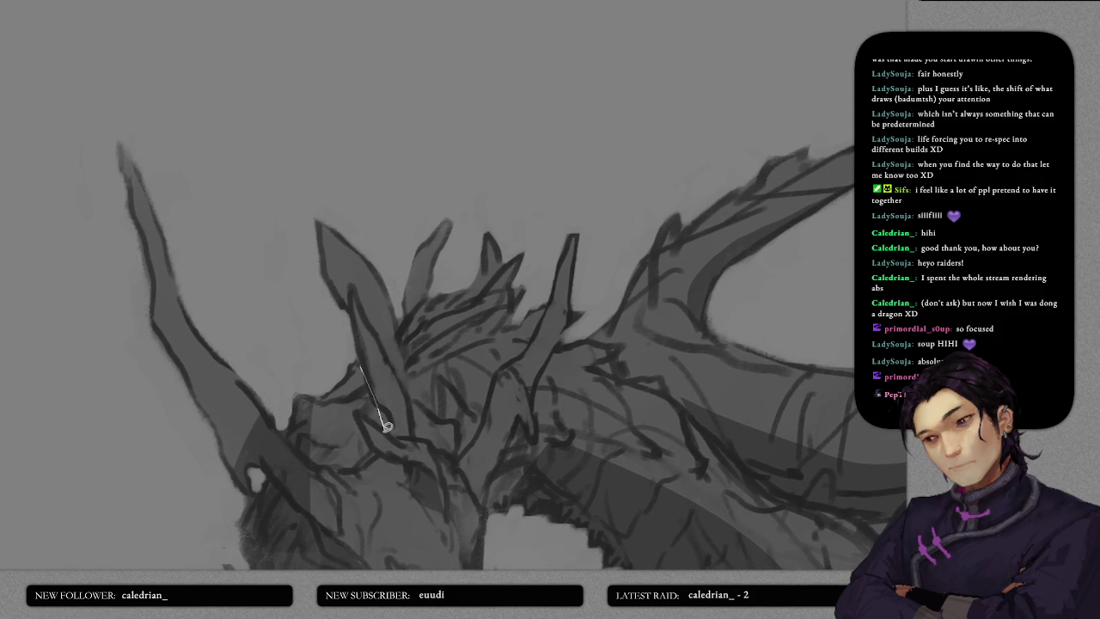
scroll(394, 362, down, 3)
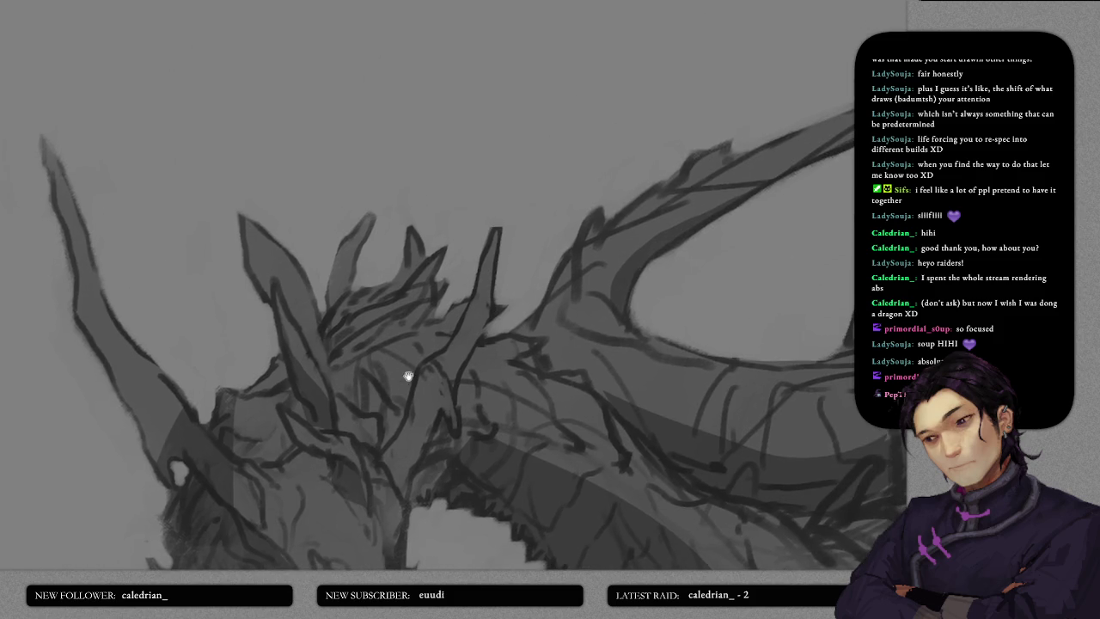
scroll(378, 326, up, 1)
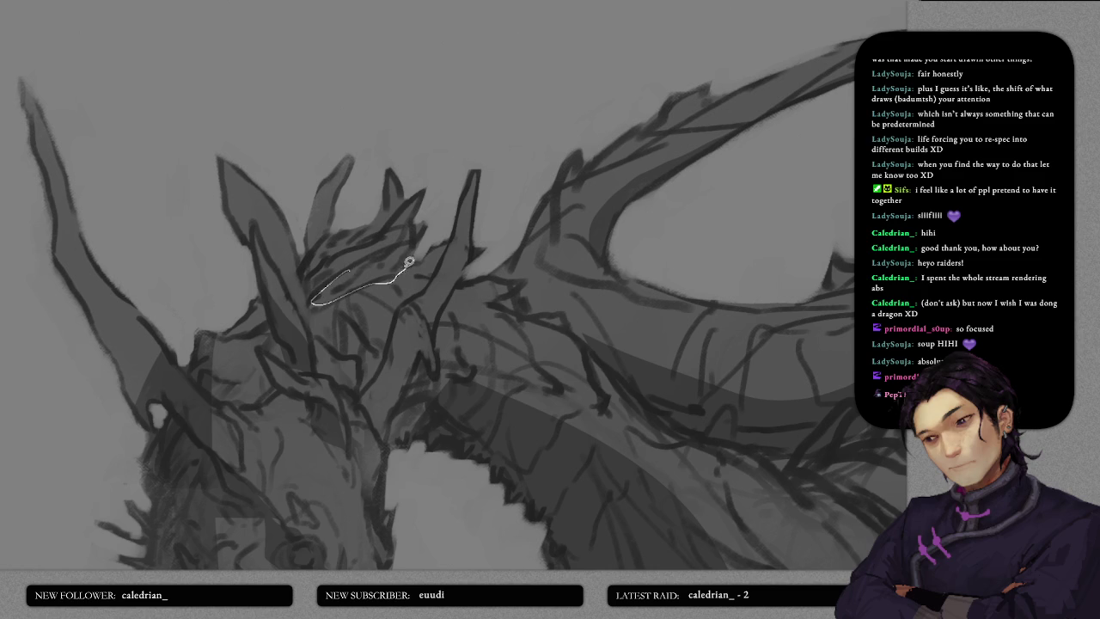
scroll(421, 309, down, 3)
scroll(331, 267, down, 3)
scroll(418, 290, right, 5)
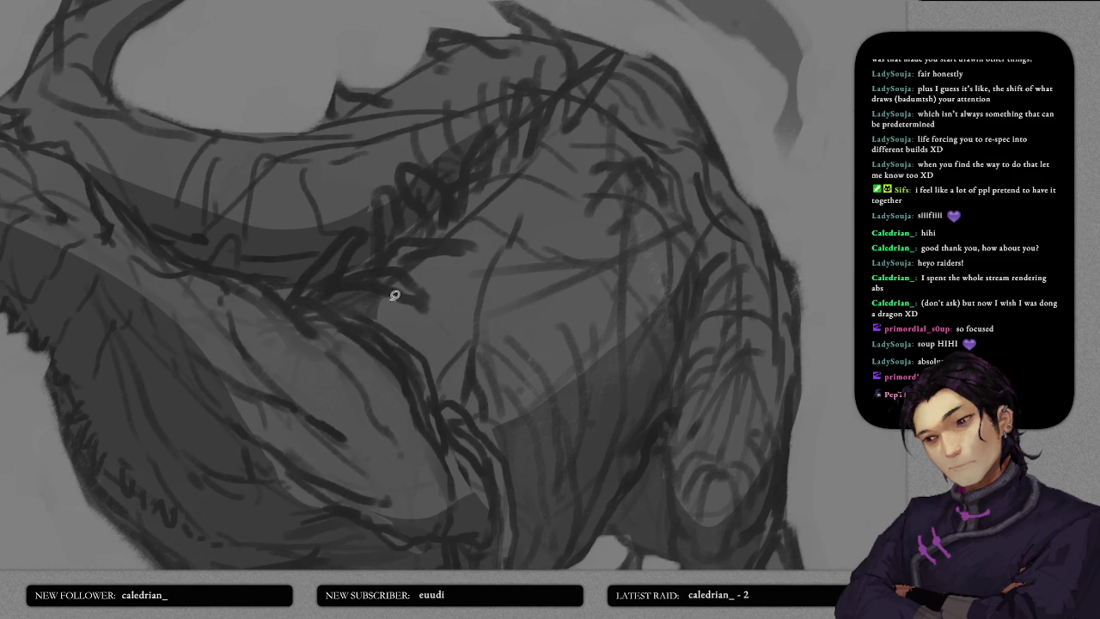
- Lay a dark diagonal stroke across the body and select part of the back
scroll(461, 264, up, 2)
drag(355, 364, 508, 232)
scroll(435, 291, down, 2)
drag(528, 280, 544, 277)
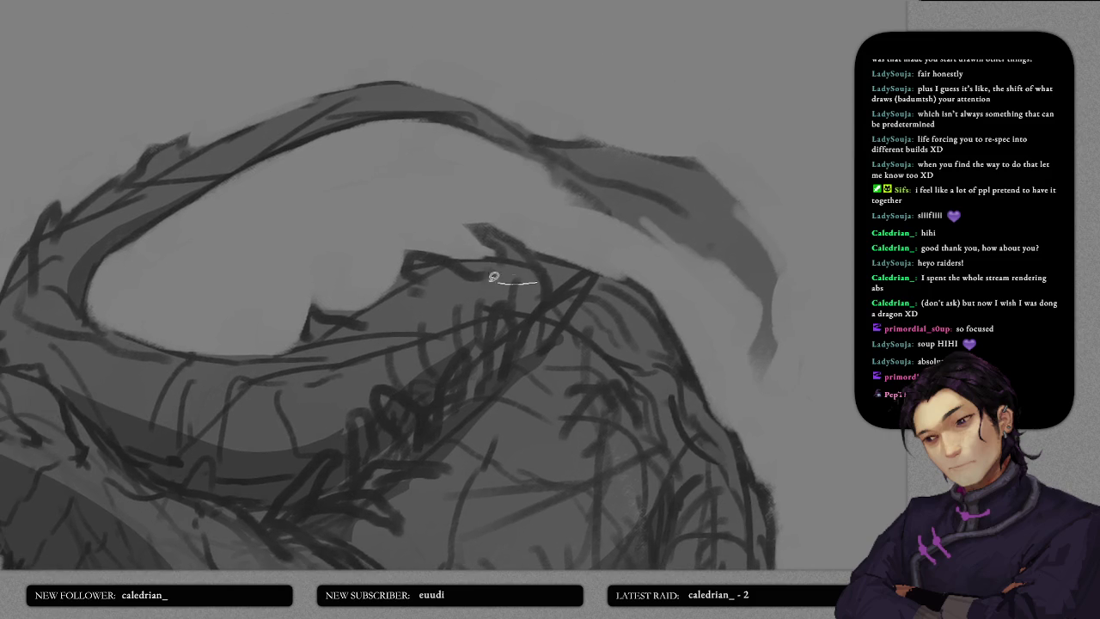
- Add dark strokes around the claws, undoing a stray light stroke
scroll(422, 216, up, 3)
scroll(453, 207, up, 2)
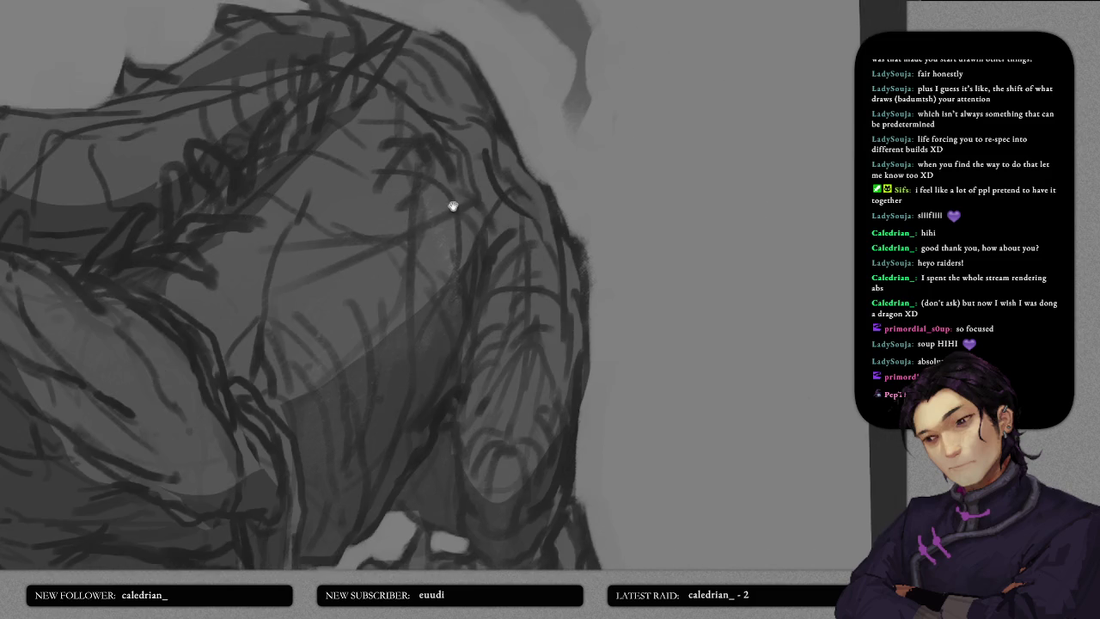
drag(453, 207, 473, 169)
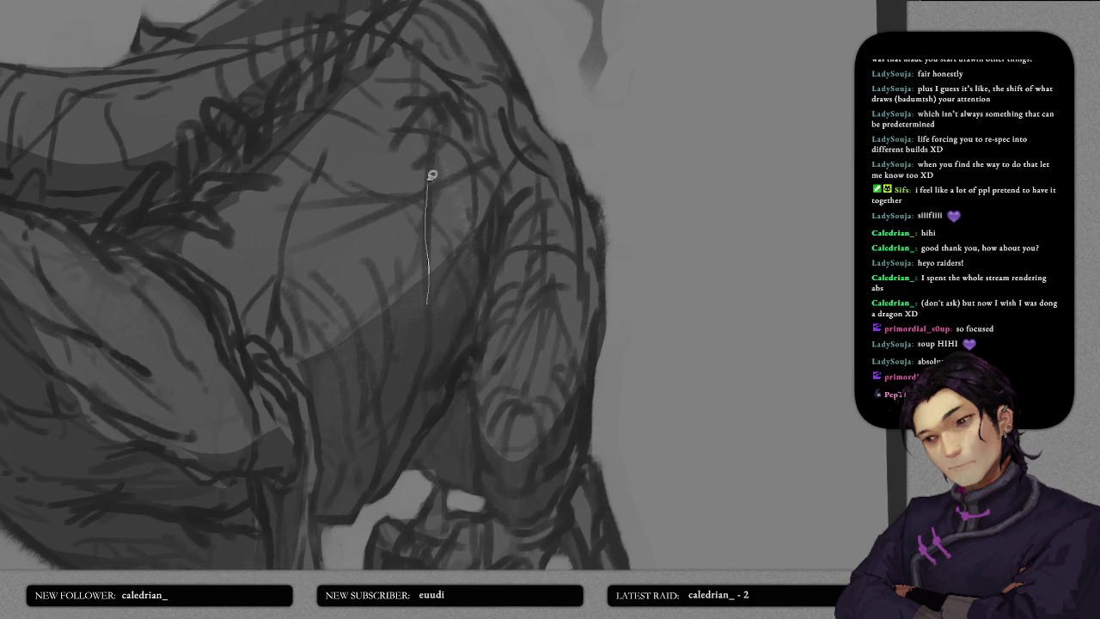
drag(439, 307, 436, 363)
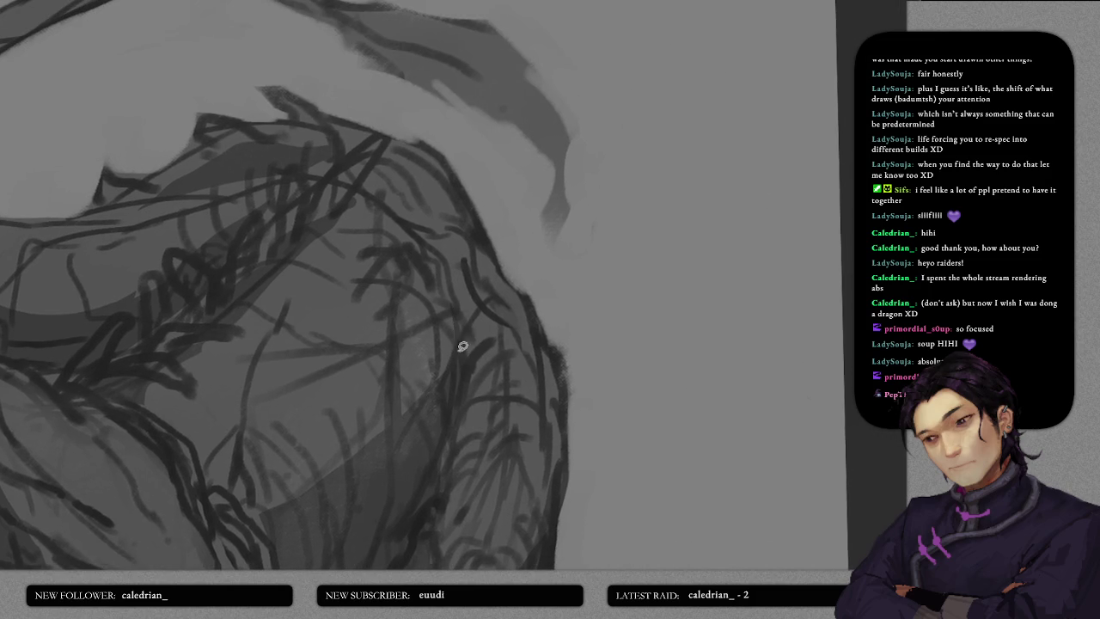
scroll(442, 180, down, 3)
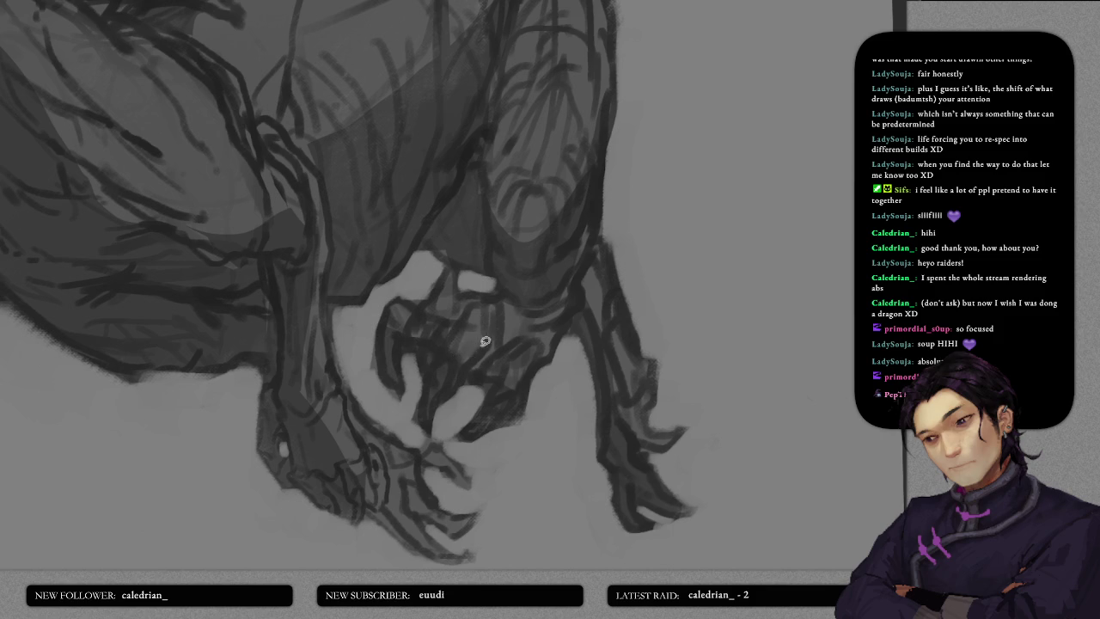
drag(518, 385, 565, 341)
key(ctrl+z)
drag(508, 300, 556, 319)
- Add dark marks down the dragon's shoulder
scroll(563, 324, up, 2)
scroll(528, 326, up, 2)
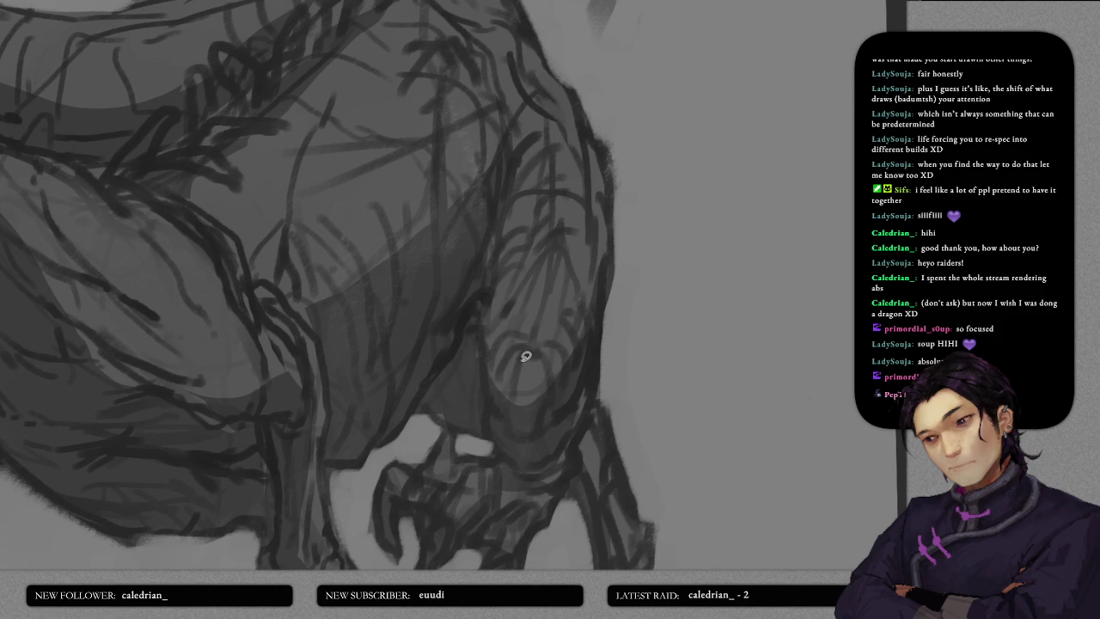
mouse_move(532, 219)
mouse_down()
mouse_move(503, 287)
mouse_move(505, 354)
mouse_move(562, 330)
mouse_up()
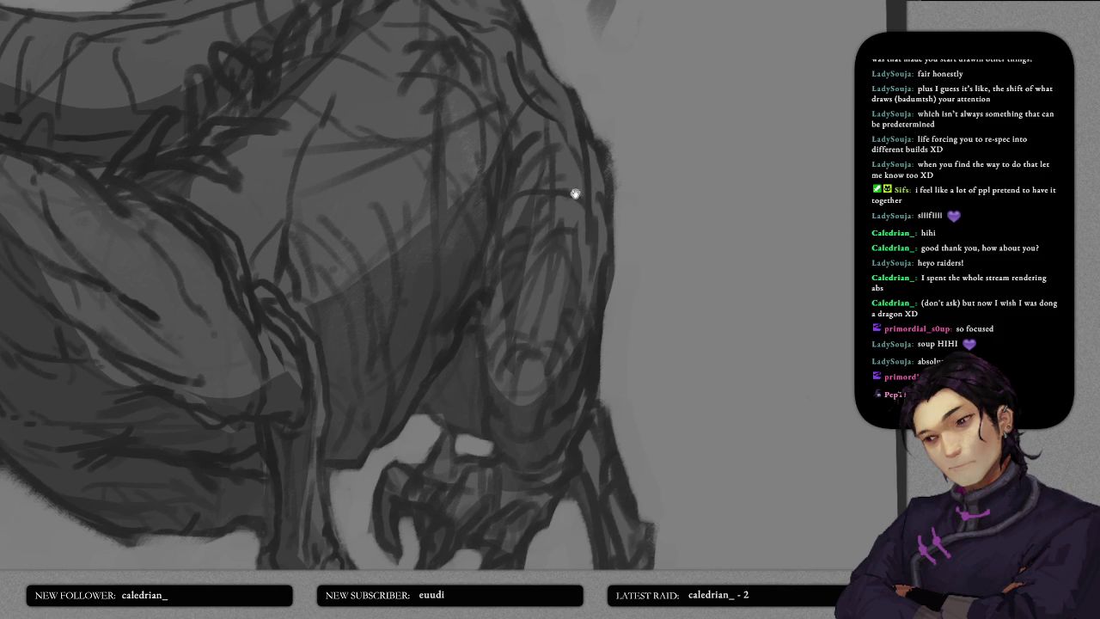
scroll(573, 192, up, 1)
scroll(556, 307, up, 1)
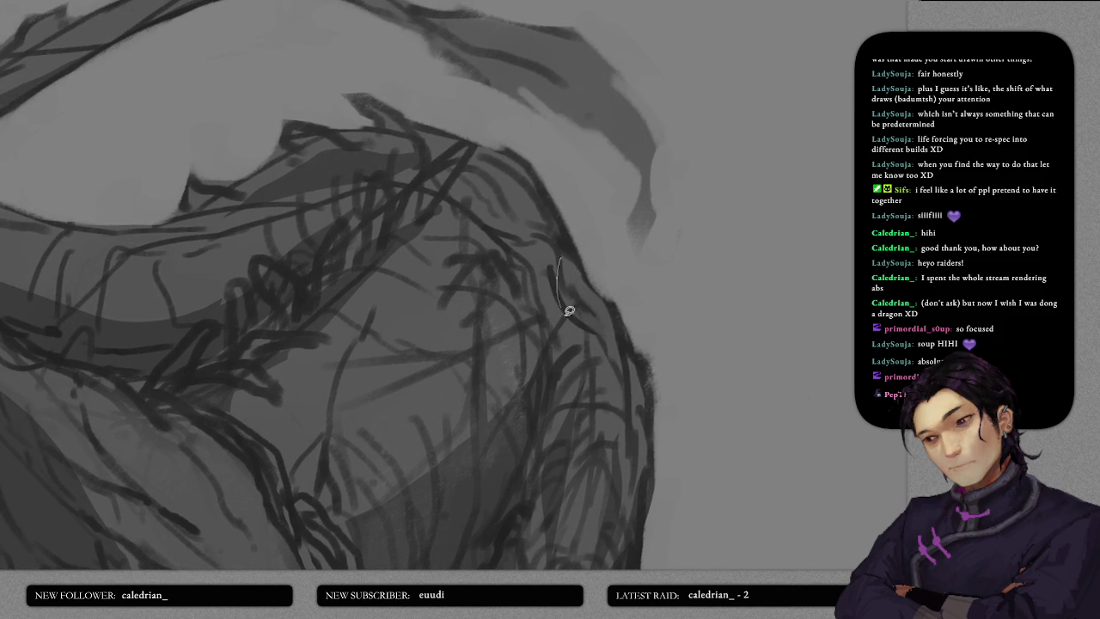
scroll(535, 178, up, 1)
scroll(496, 248, up, 1)
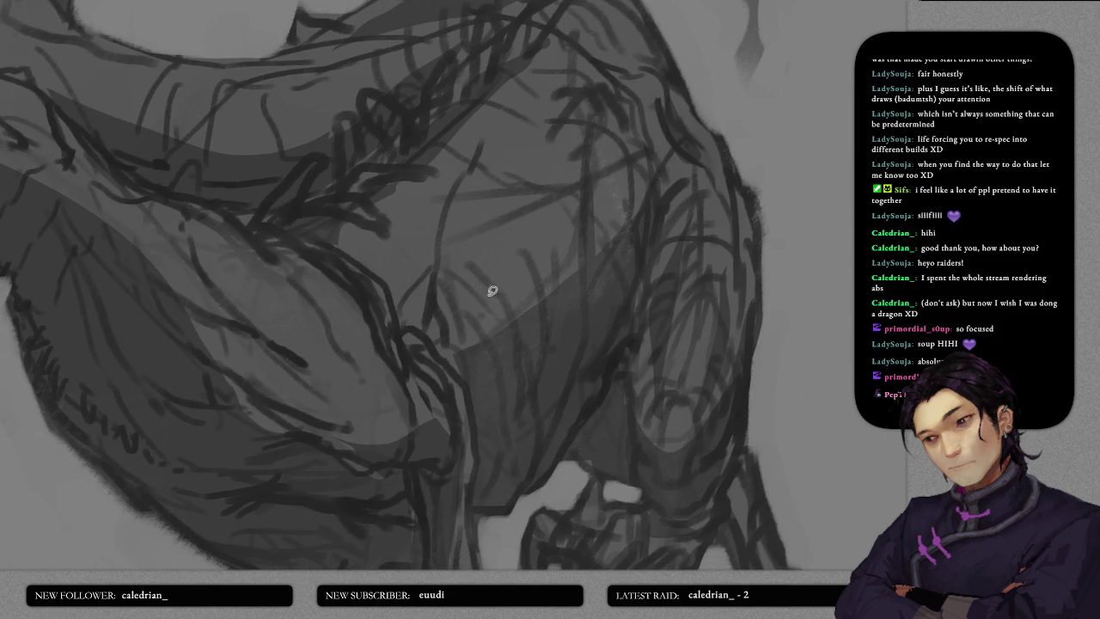
- Reframe on the chest and lasso the area around the neck
drag(492, 291, 435, 376)
scroll(483, 232, down, 2)
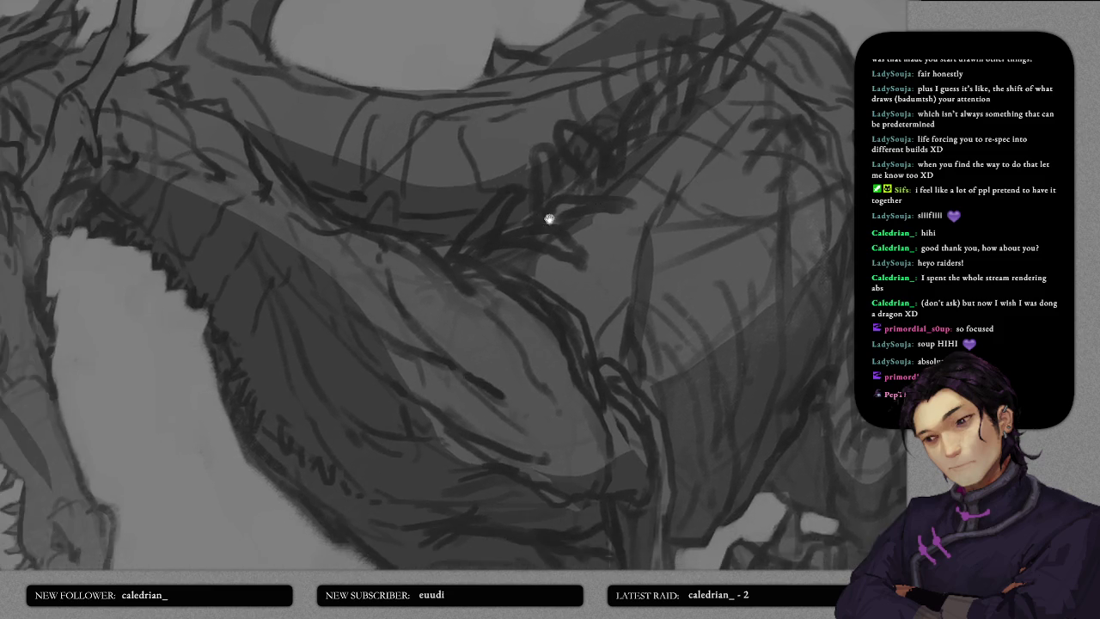
mouse_move(550, 216)
mouse_down()
mouse_move(494, 344)
mouse_move(452, 320)
mouse_up()
mouse_move(523, 381)
mouse_down()
mouse_move(452, 307)
mouse_move(461, 295)
mouse_move(461, 337)
mouse_up()
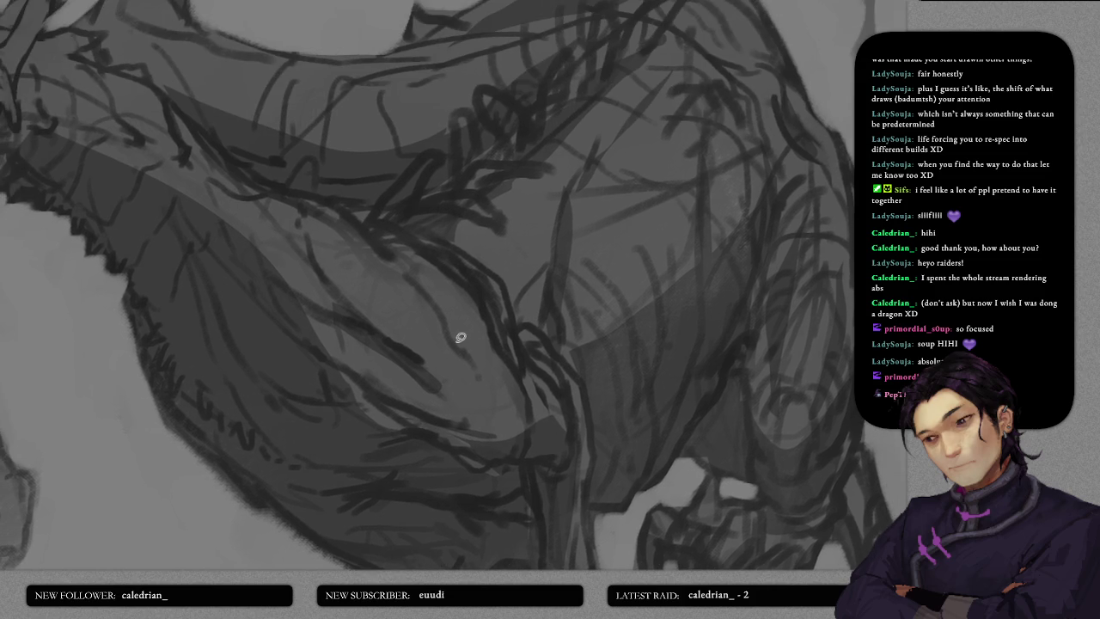
drag(381, 283, 438, 321)
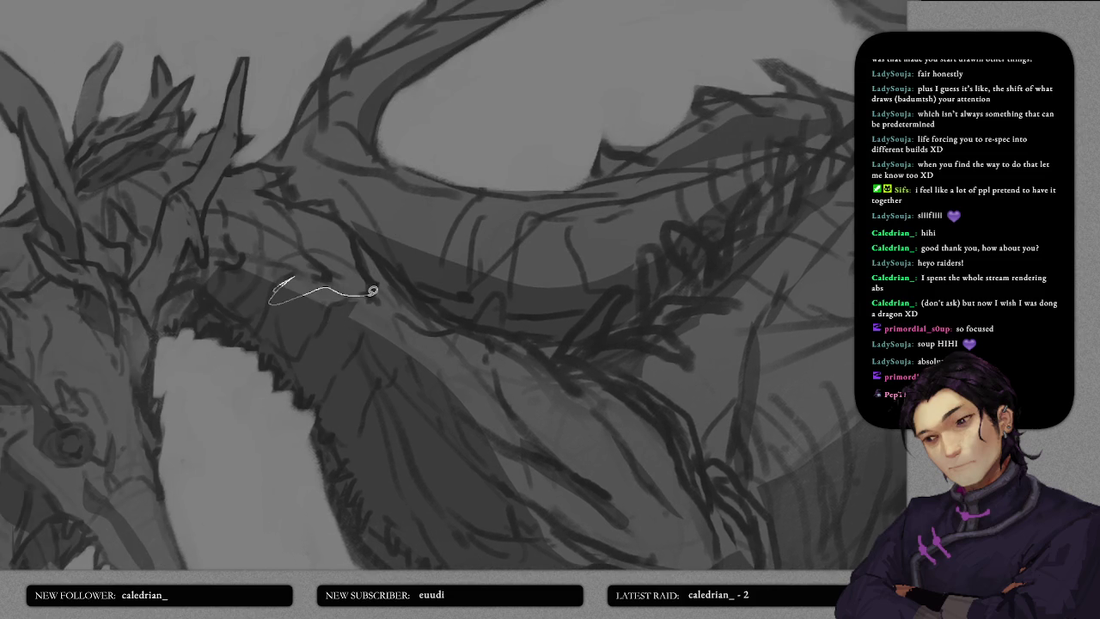
mouse_move(238, 265)
mouse_down()
mouse_move(315, 275)
mouse_move(162, 297)
mouse_move(153, 320)
mouse_move(189, 261)
mouse_up()
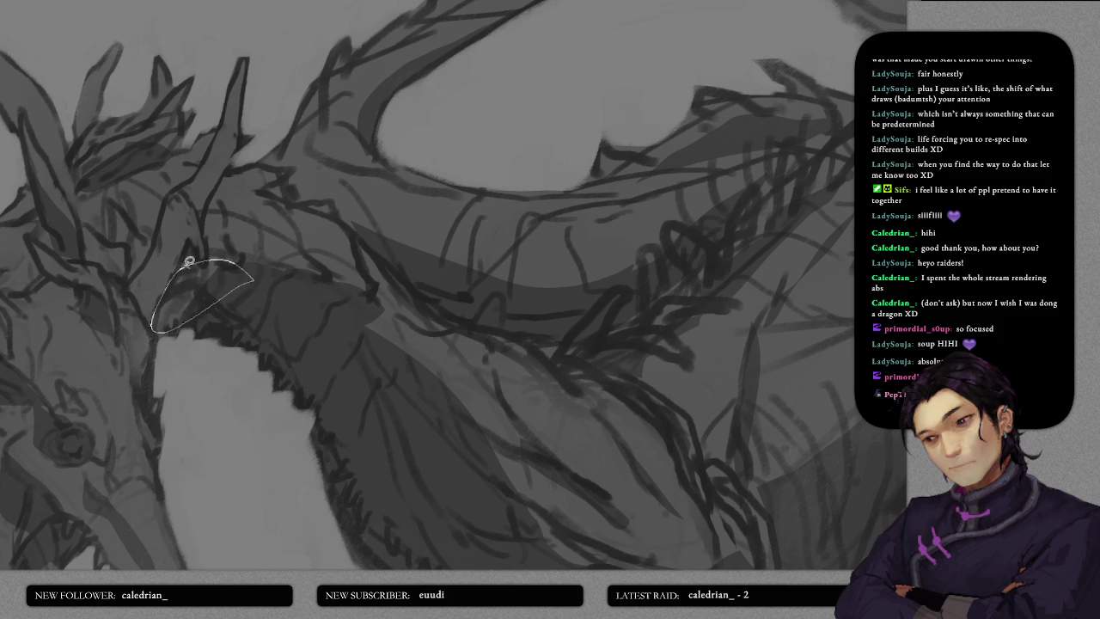
scroll(307, 346, down, 3)
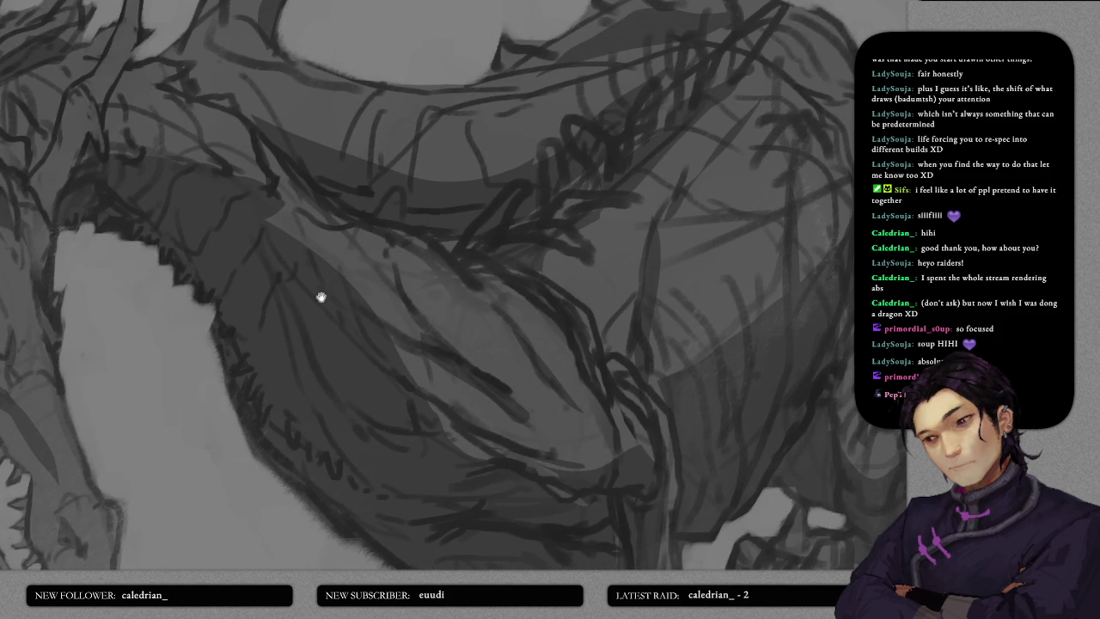
- Lasso chest and belly areas for darker shading
drag(285, 223, 322, 266)
scroll(402, 276, down, 2)
scroll(462, 319, down, 2)
scroll(452, 317, down, 2)
drag(376, 190, 405, 260)
scroll(381, 189, up, 4)
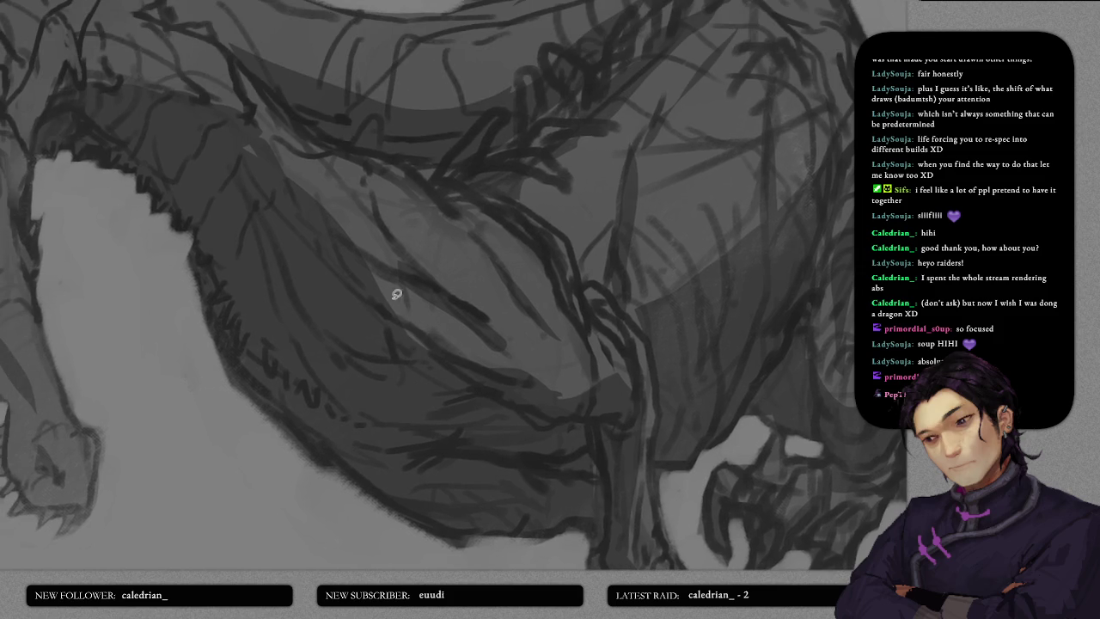
scroll(435, 384, down, 4)
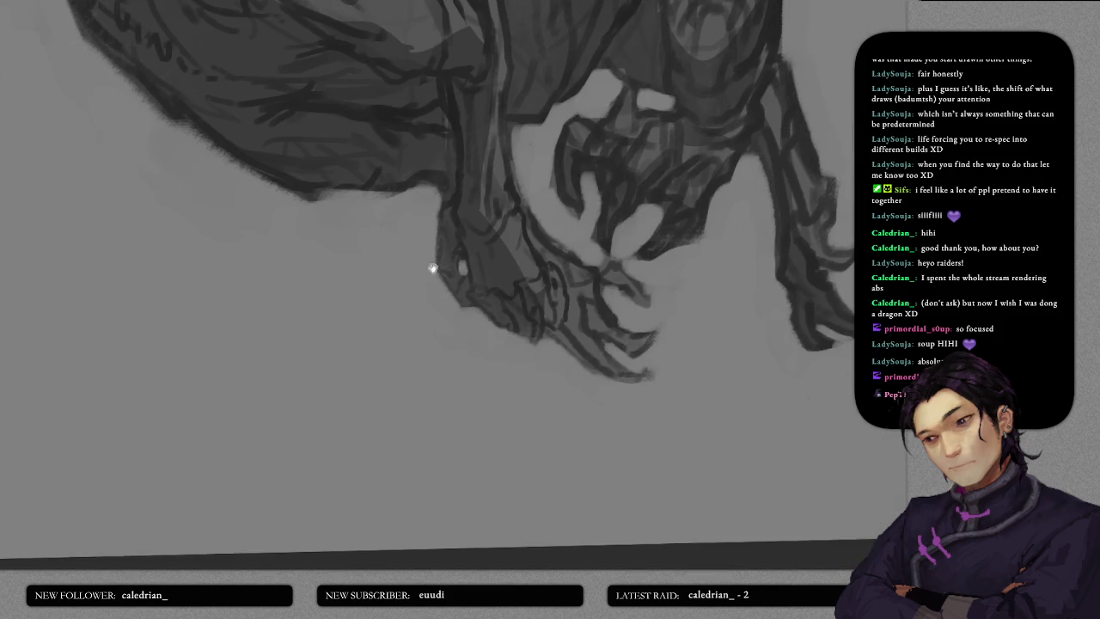
- Lasso a small area near the front claw and shade the claw tip
scroll(433, 268, up, 1)
mouse_move(440, 268)
mouse_down()
mouse_move(476, 288)
mouse_move(512, 347)
mouse_up()
mouse_move(503, 349)
mouse_down()
mouse_move(516, 336)
mouse_move(533, 349)
mouse_move(527, 312)
mouse_move(472, 349)
mouse_up()
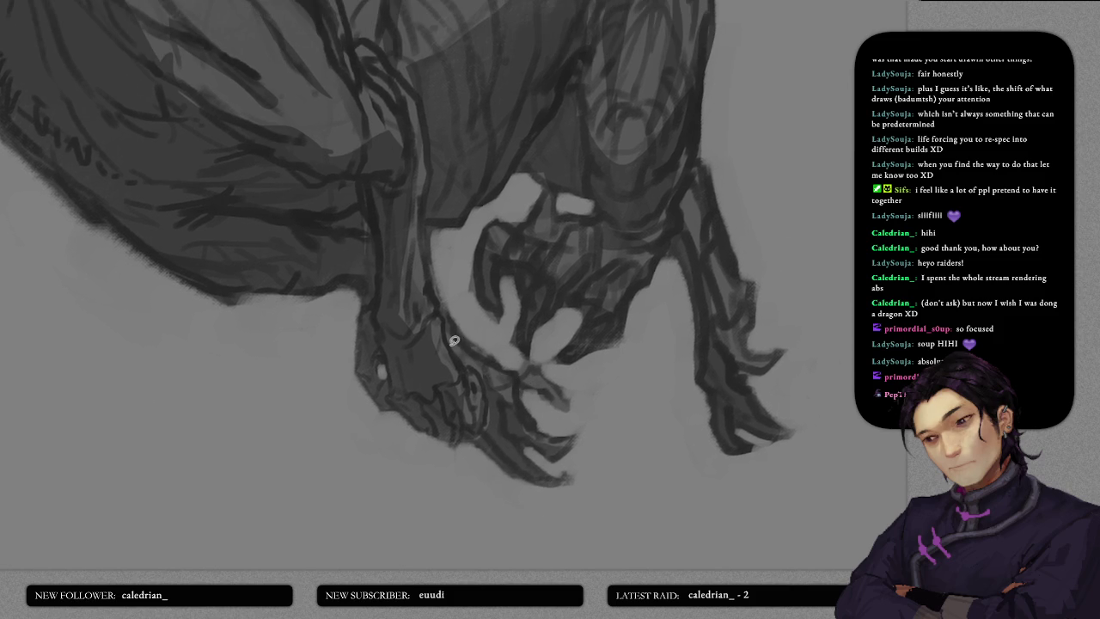
scroll(481, 319, up, 2)
scroll(491, 386, up, 3)
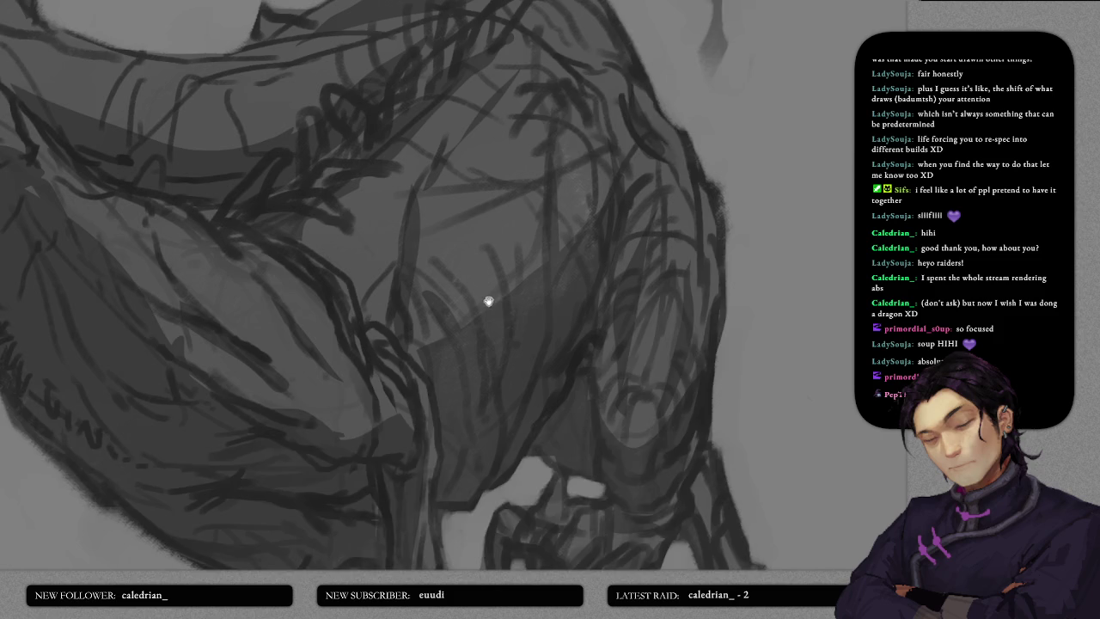
- Draw a dark line along the neck, then tilt and recentre the view on the head
scroll(483, 361, down, 2)
scroll(490, 369, up, 2)
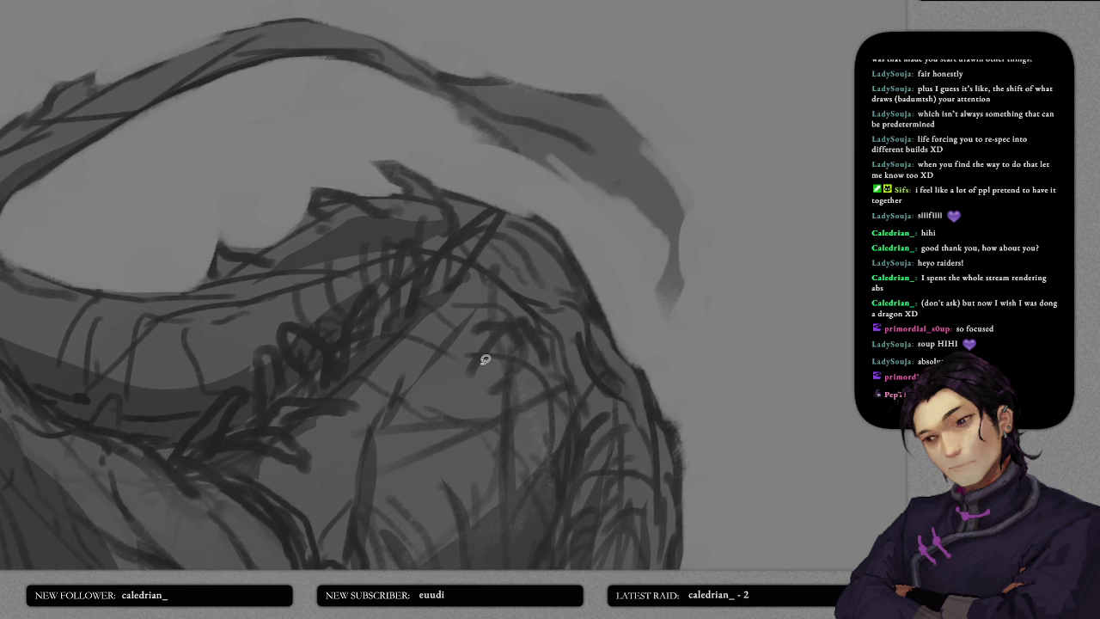
scroll(501, 352, down, 1)
scroll(477, 353, up, 1)
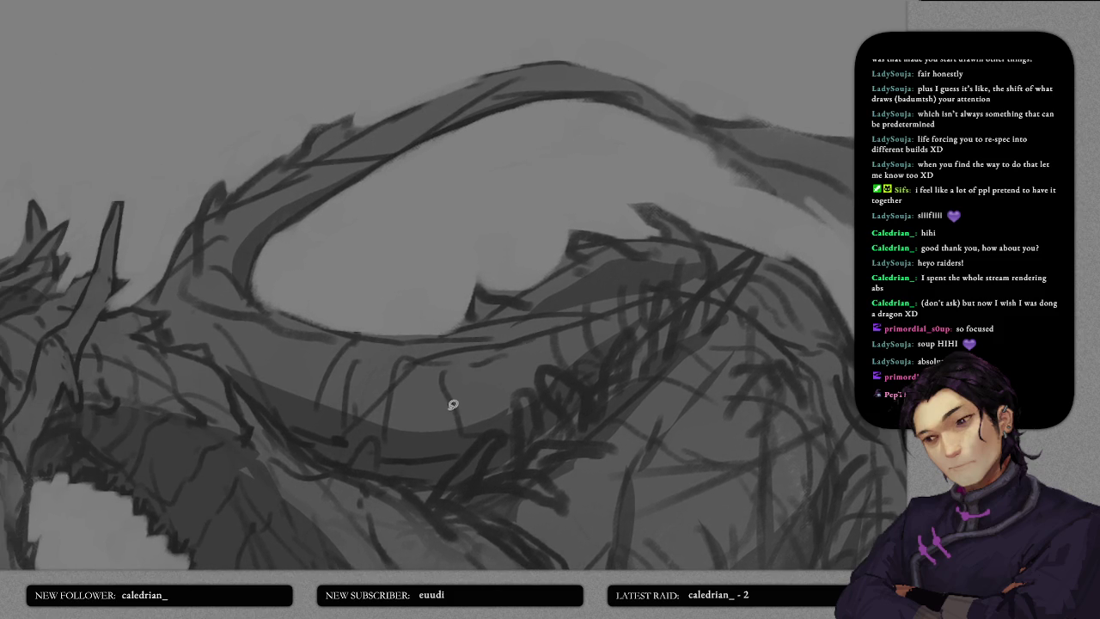
drag(456, 434, 441, 371)
mouse_move(392, 450)
mouse_down()
mouse_move(422, 442)
mouse_move(358, 383)
mouse_move(433, 425)
mouse_move(411, 351)
mouse_up()
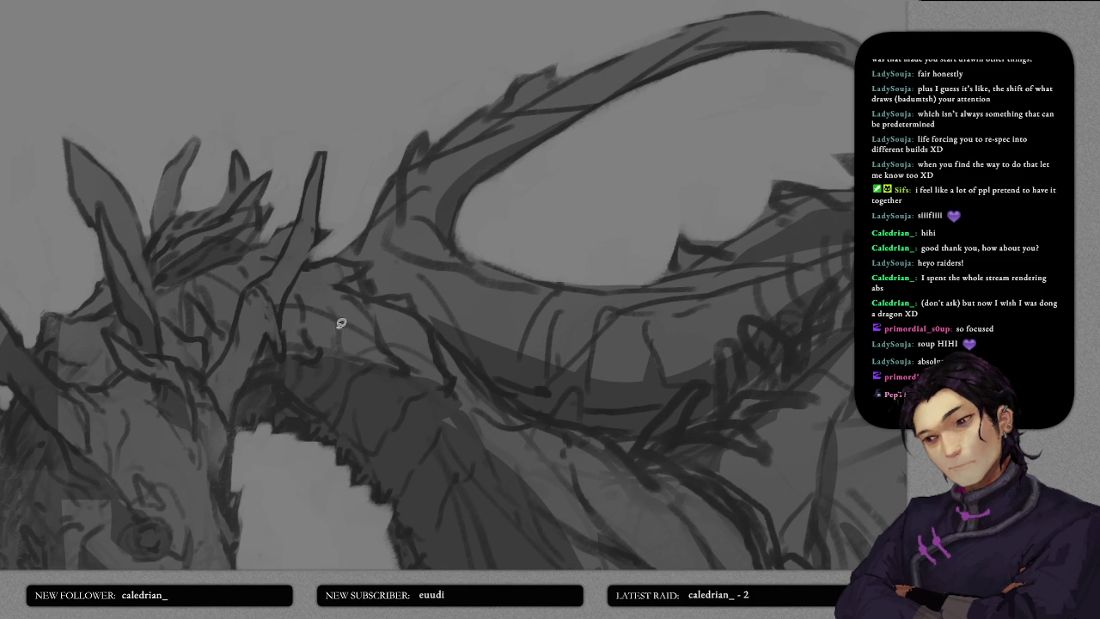
drag(336, 306, 380, 327)
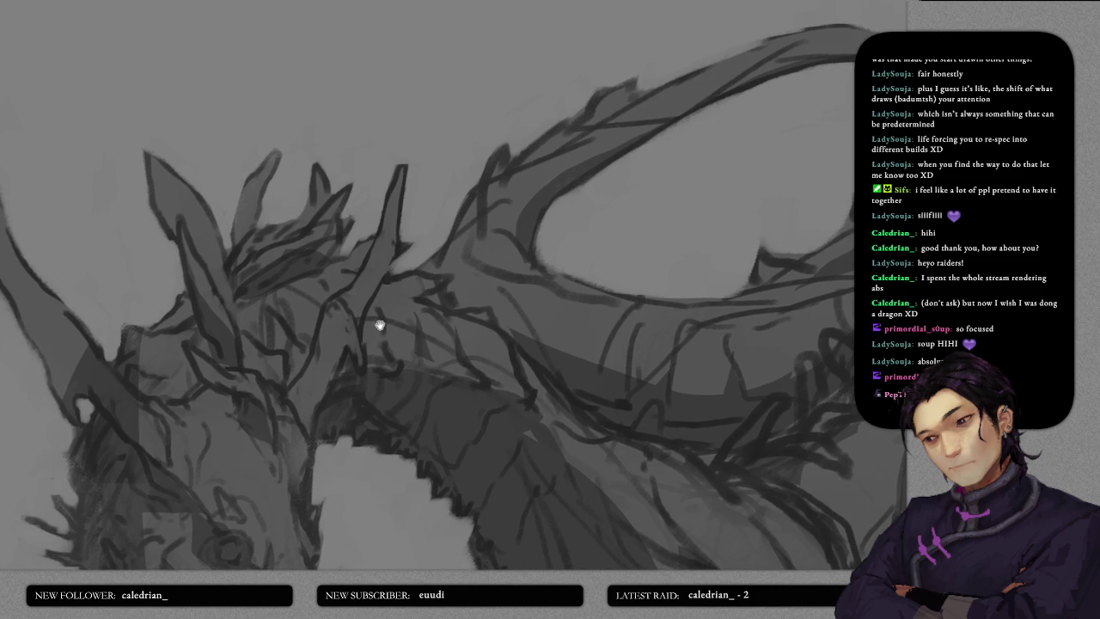
drag(318, 346, 387, 295)
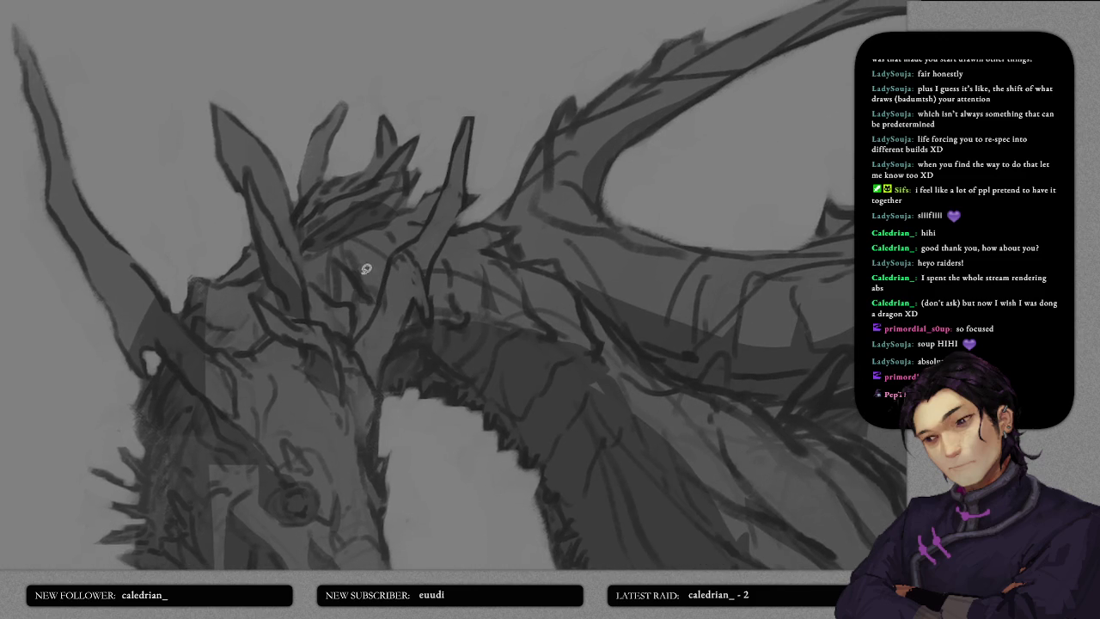
scroll(353, 350, down, 2)
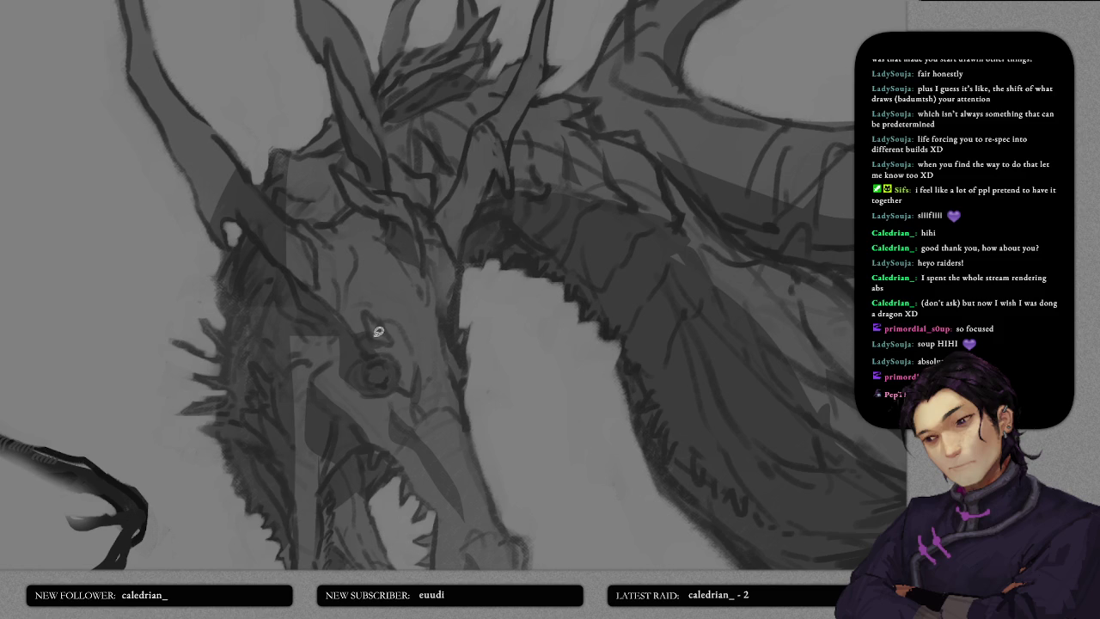
- Brush a dark stroke along the lower jaw's inner edge, then view the whole sheet
scroll(399, 361, down, 3)
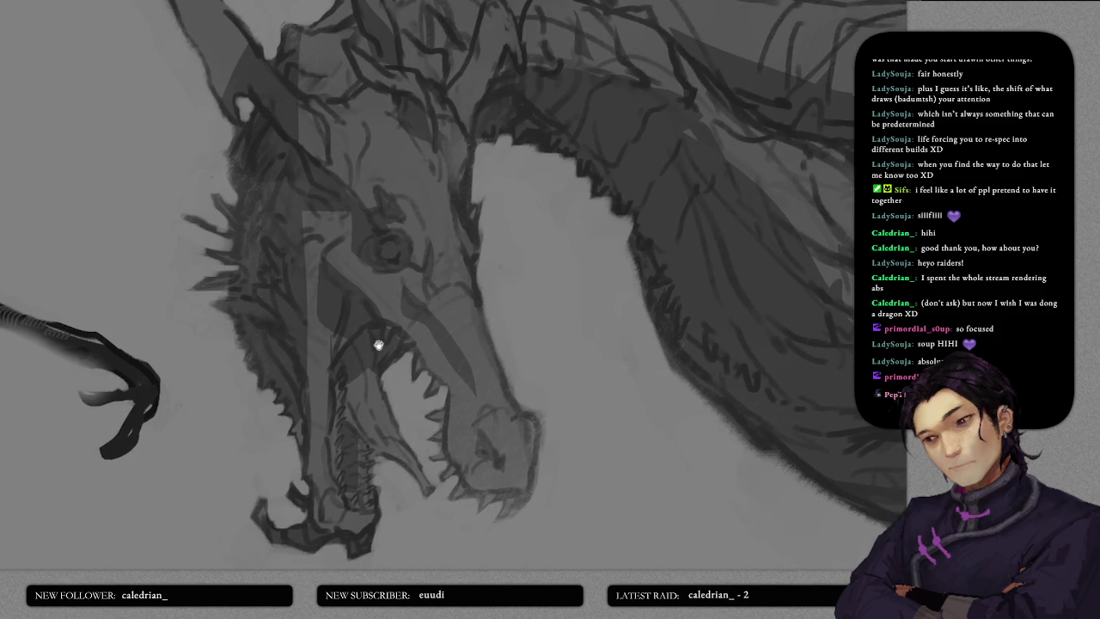
scroll(341, 298, down, 2)
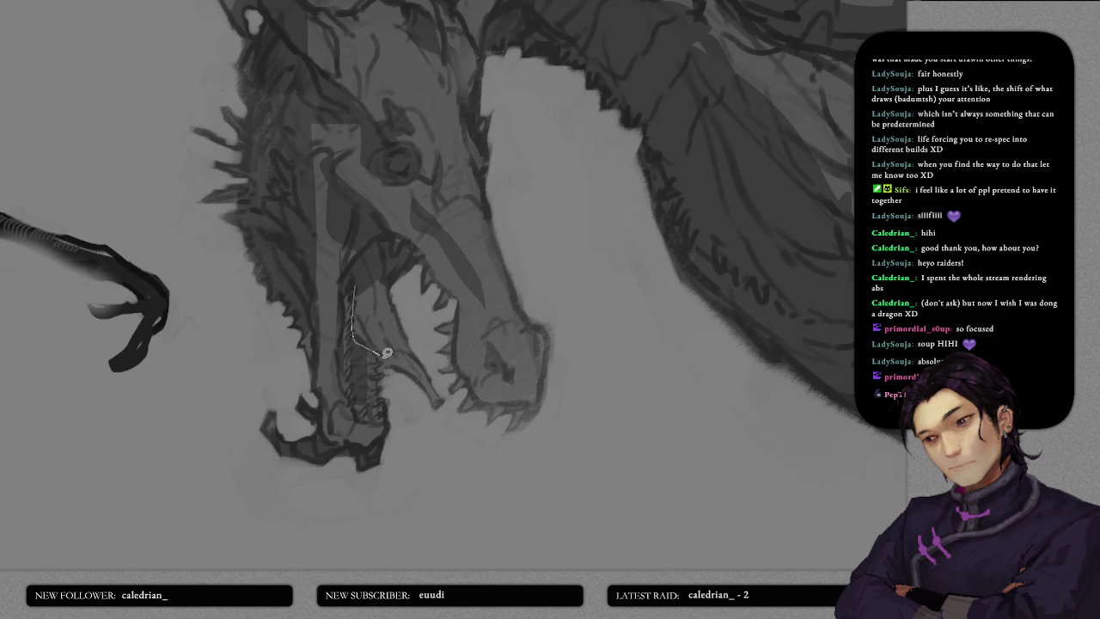
drag(402, 357, 381, 265)
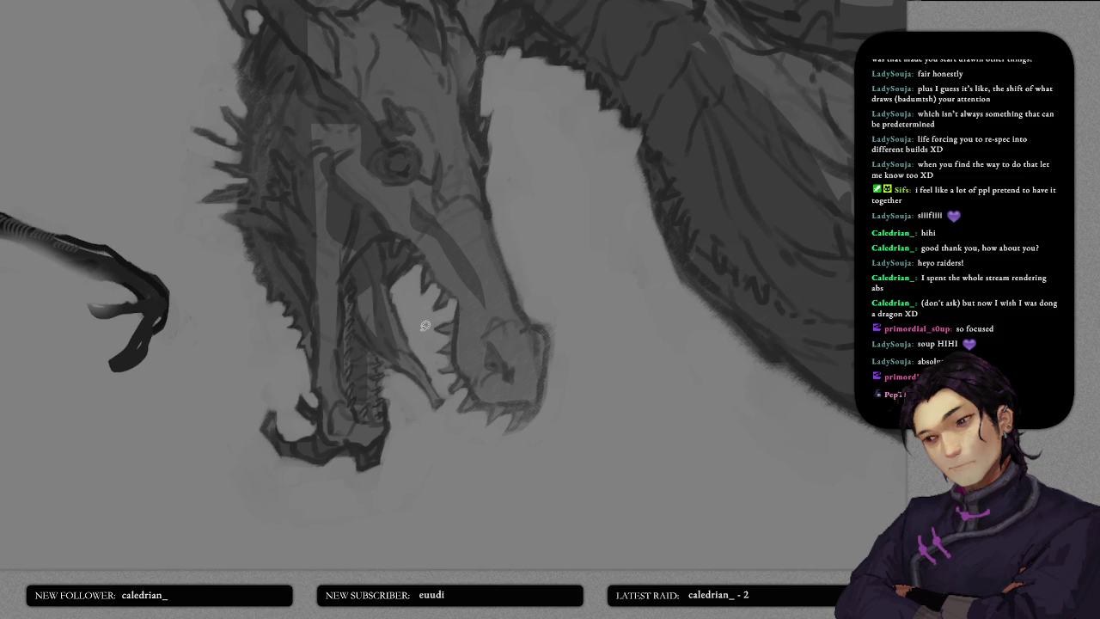
scroll(425, 326, down, 3)
scroll(425, 326, down, 5)
drag(518, 300, 453, 329)
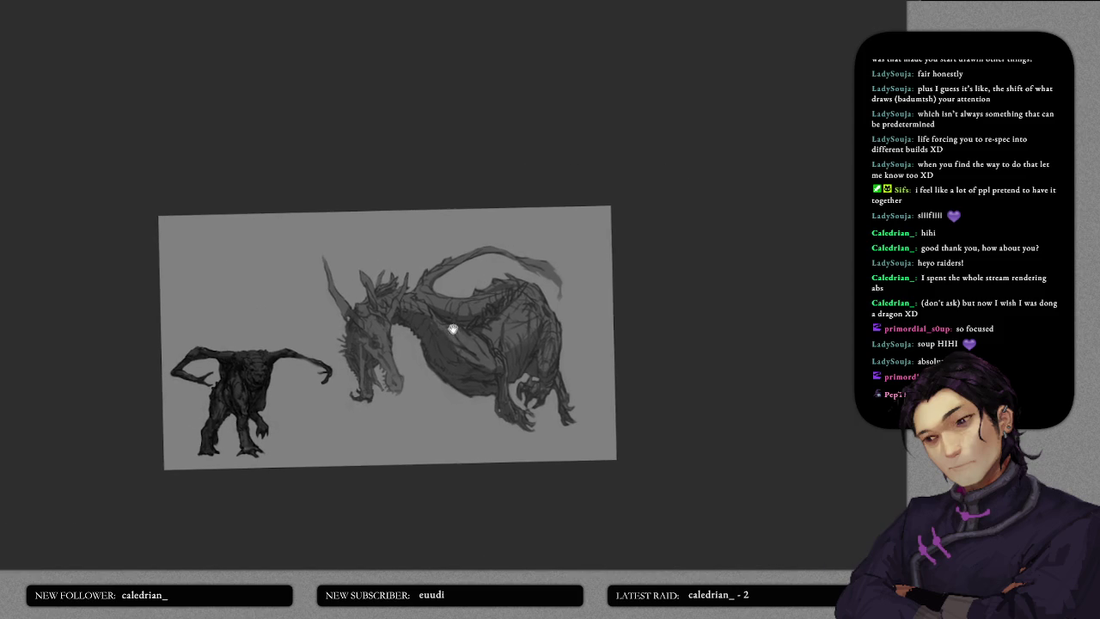
- Darken the edge of the dragon's left horn
scroll(381, 306, up, 5)
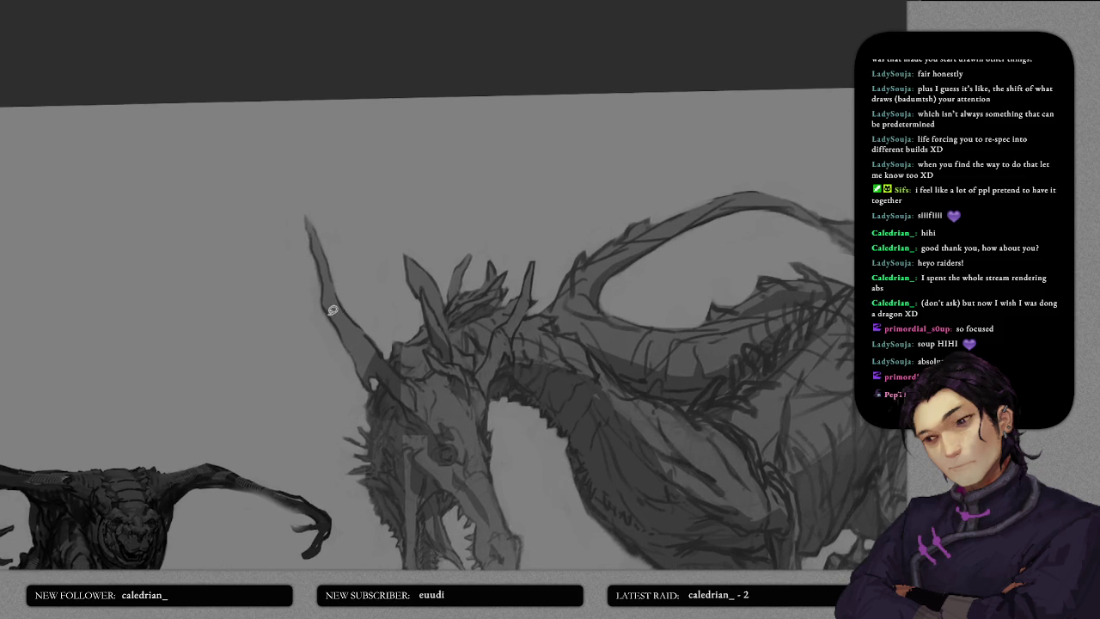
mouse_move(318, 258)
mouse_down()
mouse_move(371, 383)
mouse_move(353, 337)
mouse_up()
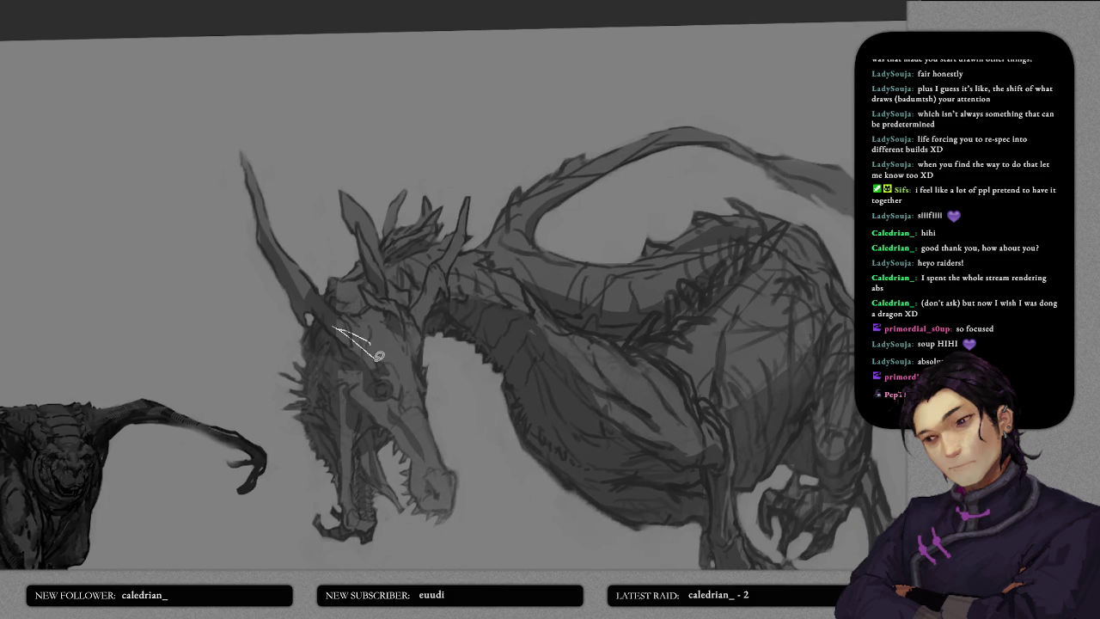
drag(425, 333, 382, 379)
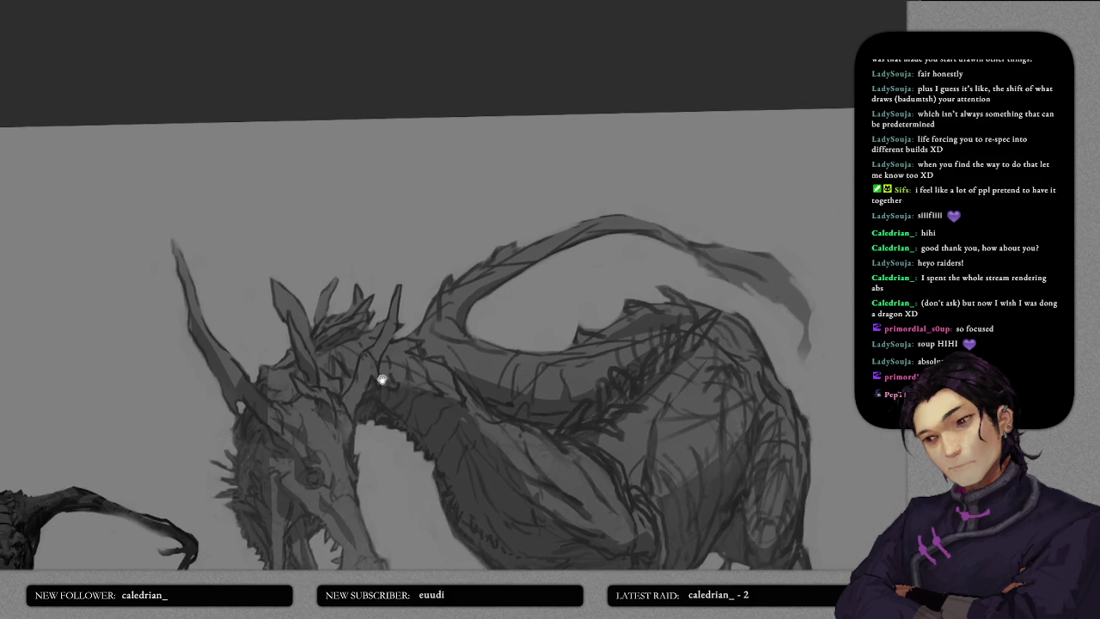
drag(414, 341, 348, 306)
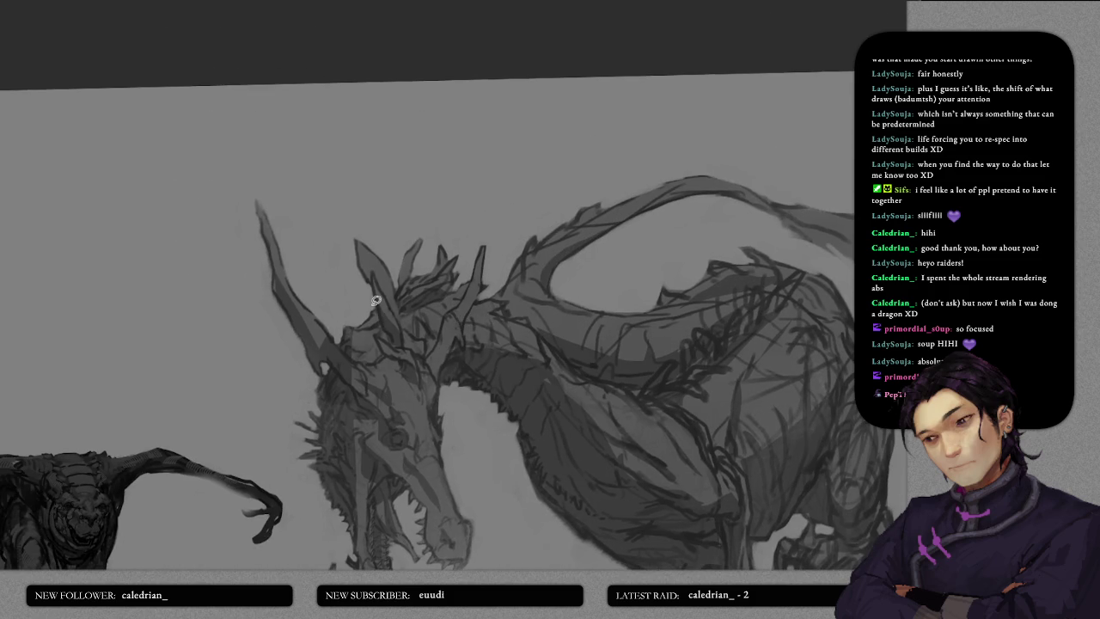
mouse_move(420, 336)
mouse_down()
mouse_move(367, 342)
mouse_move(438, 243)
mouse_move(400, 246)
mouse_move(413, 265)
mouse_up()
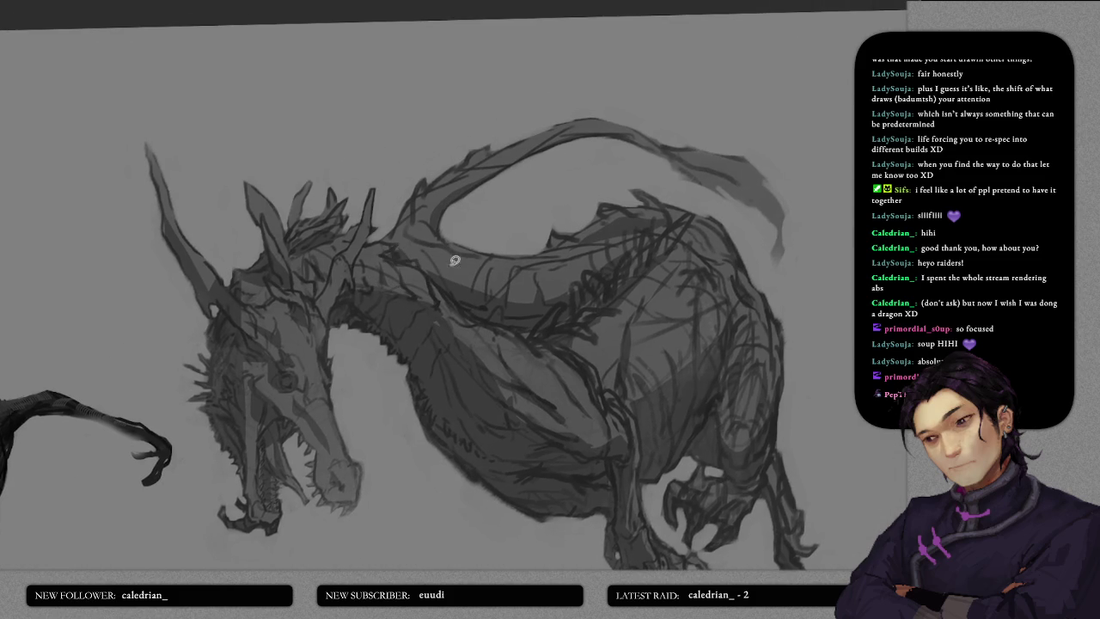
- Shade the upper edge of the dragon's tail
mouse_move(460, 217)
mouse_down()
mouse_move(499, 278)
mouse_move(419, 297)
mouse_move(492, 211)
mouse_move(527, 215)
mouse_move(633, 275)
mouse_move(701, 295)
mouse_move(673, 299)
mouse_up()
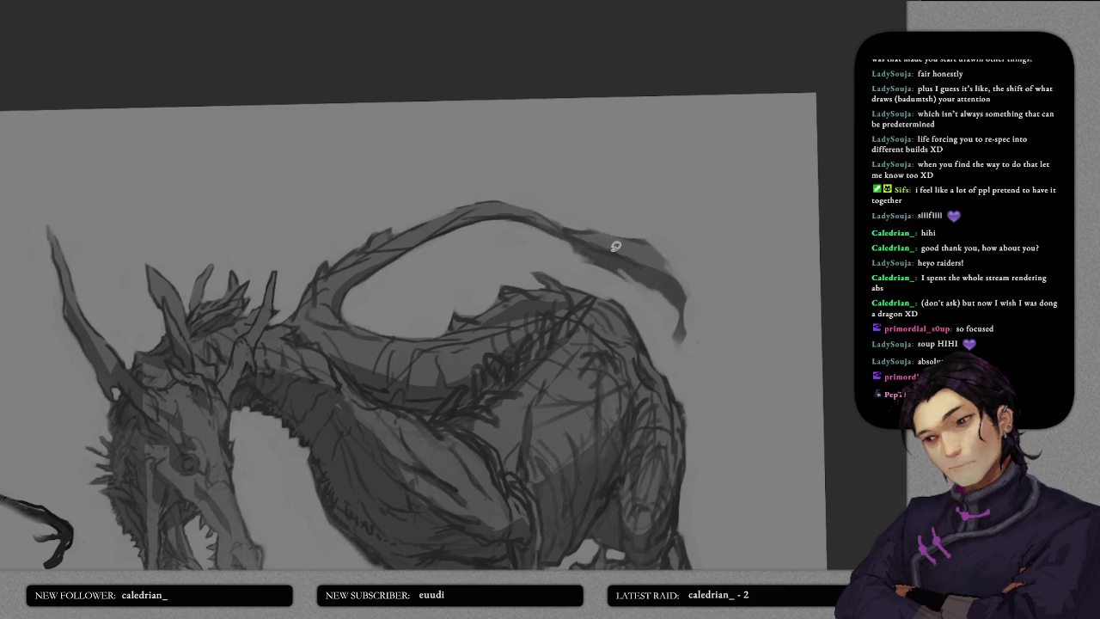
drag(589, 240, 625, 245)
mouse_move(632, 308)
mouse_down()
mouse_move(593, 273)
mouse_move(566, 318)
mouse_up()
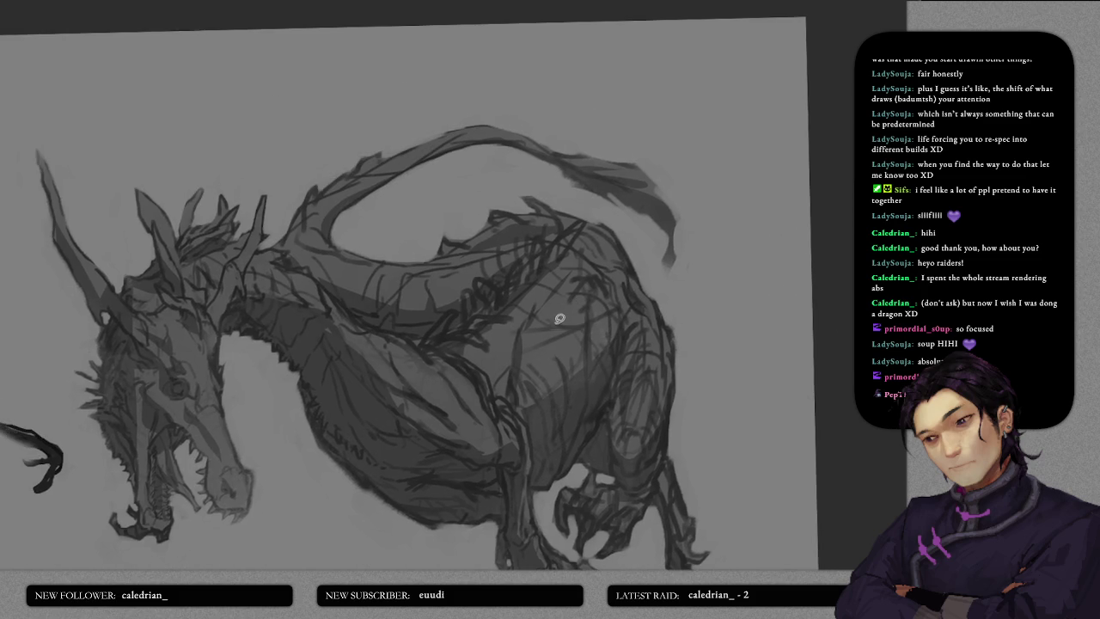
scroll(544, 314, up, 3)
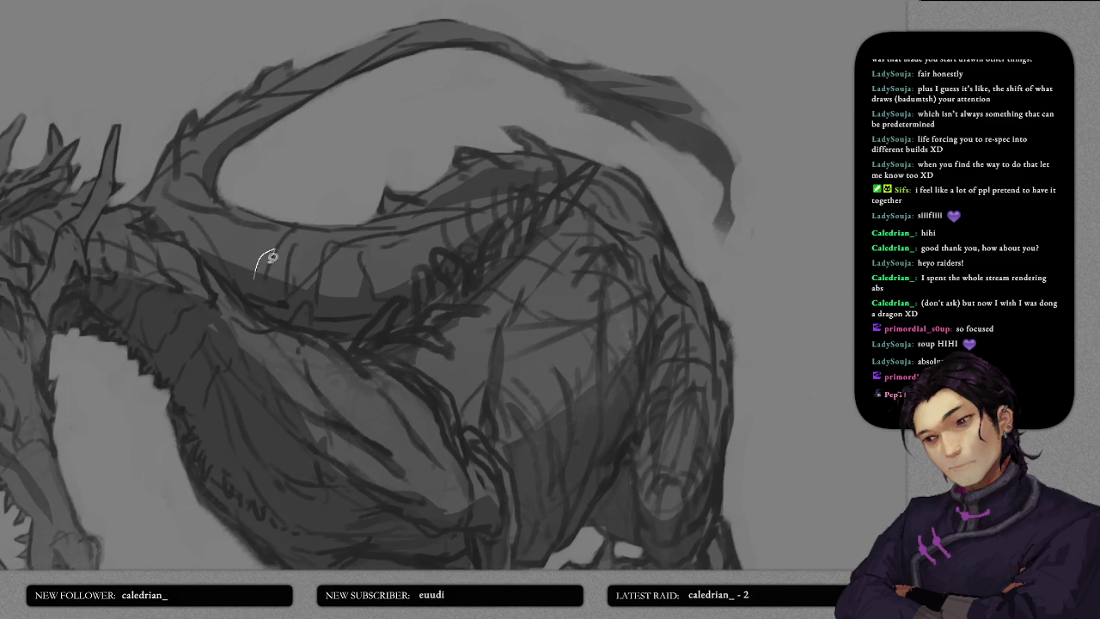
drag(263, 258, 335, 286)
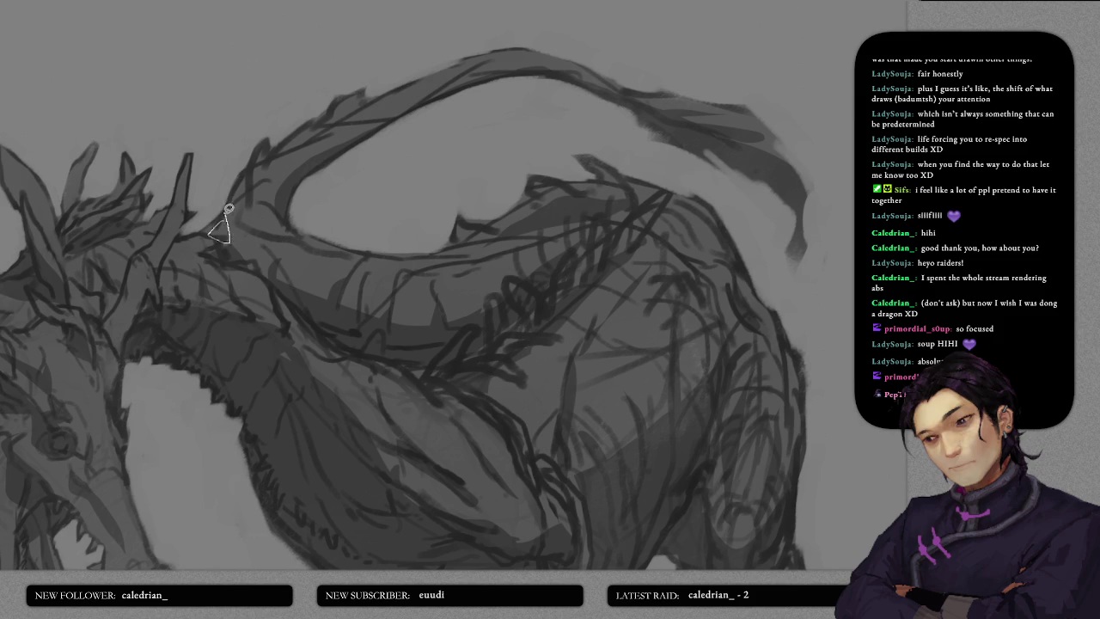
drag(273, 226, 306, 277)
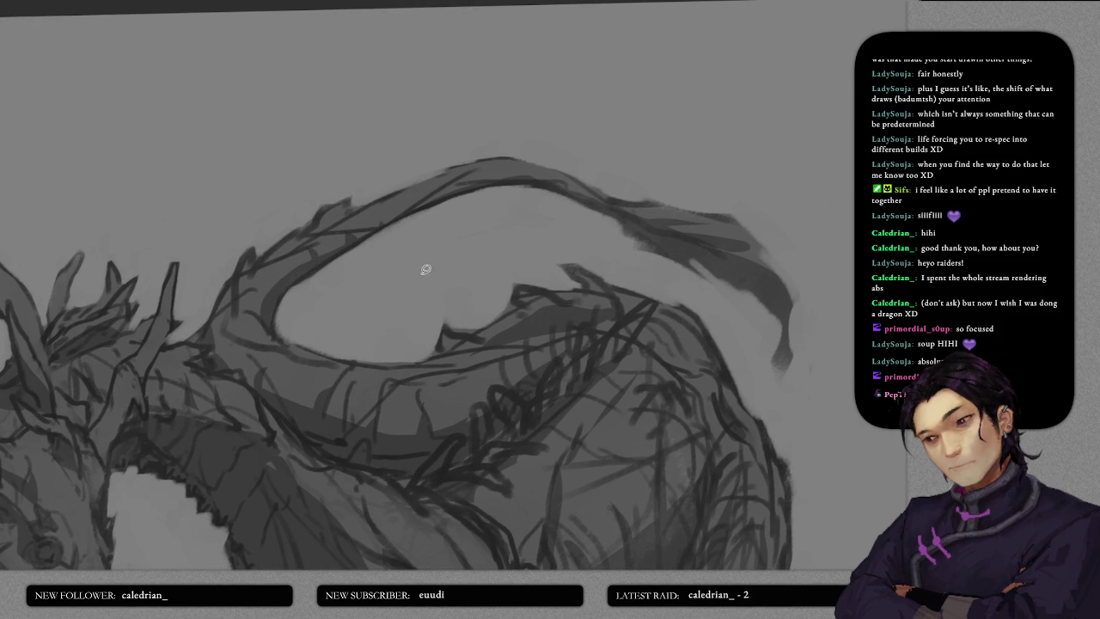
key(ctrl+0)
scroll(449, 216, up, 2)
scroll(449, 215, up, 2)
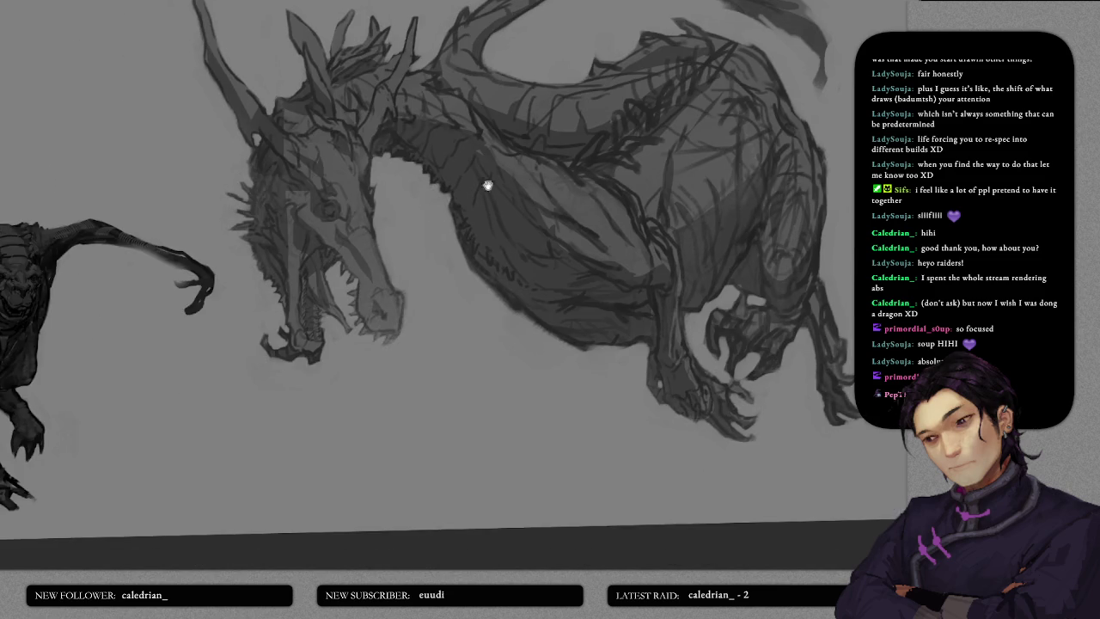
drag(488, 186, 550, 171)
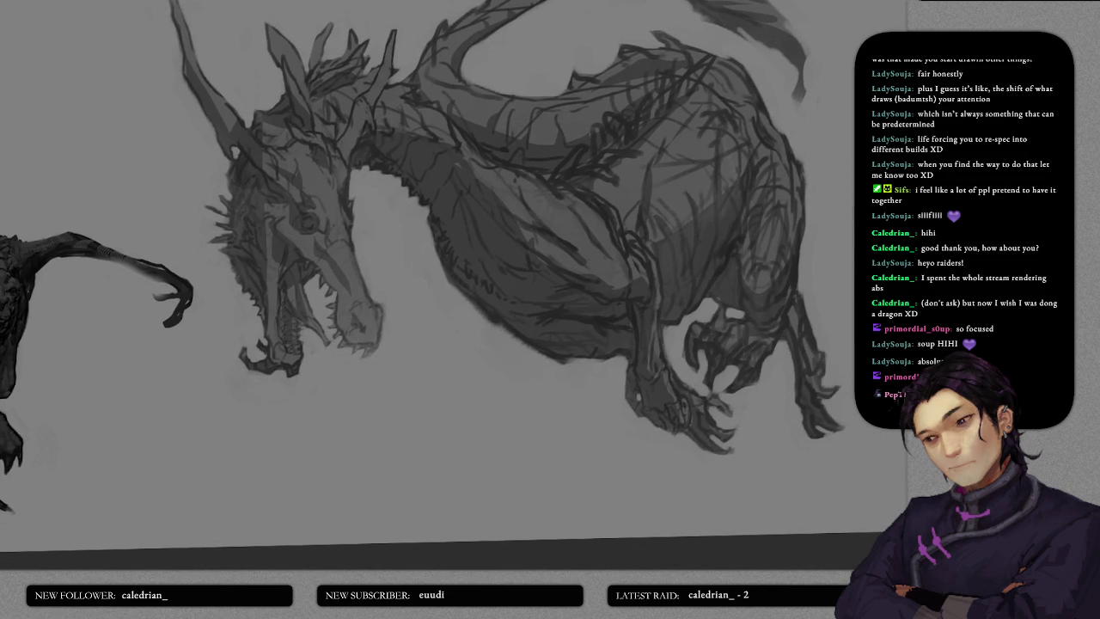
scroll(301, 211, up, 2)
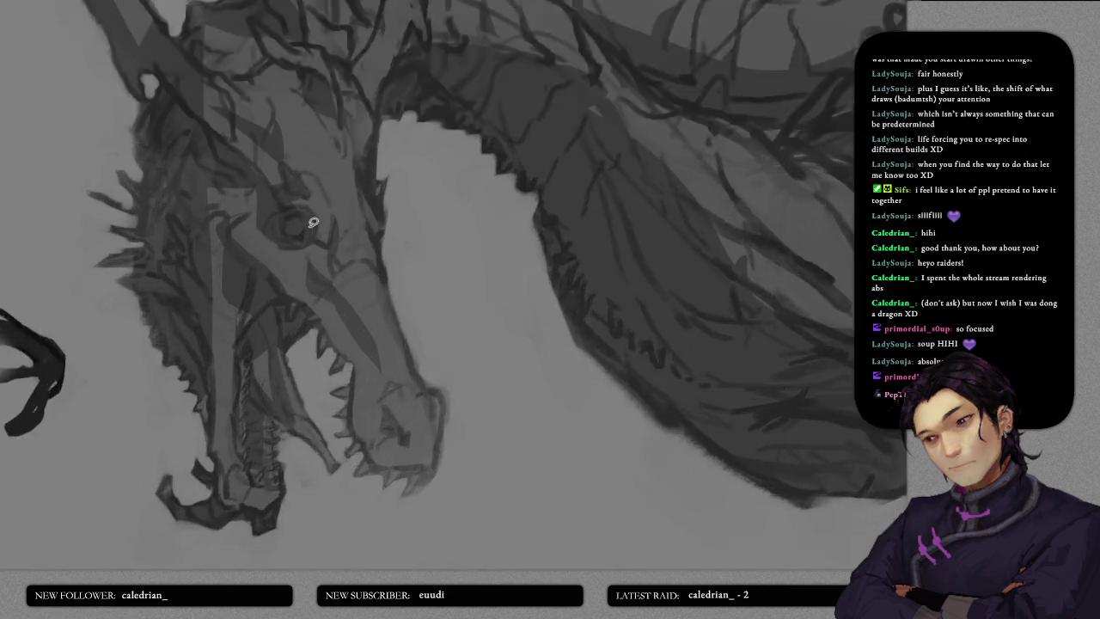
- Dab a small dark pupil into the dragon's ringed eye
scroll(298, 206, up, 2)
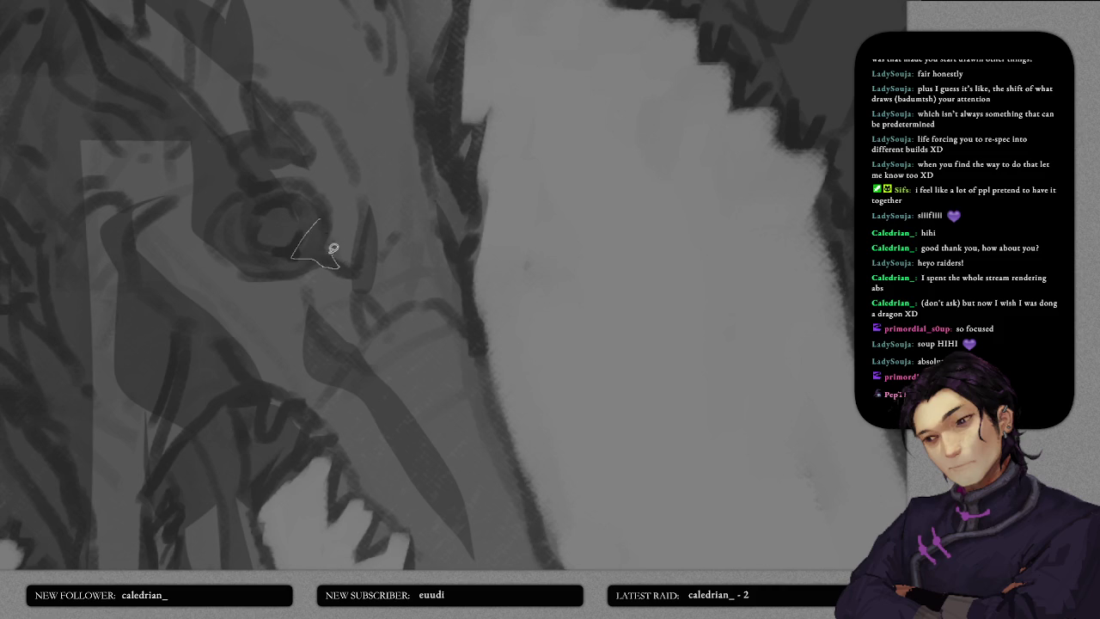
drag(330, 244, 372, 284)
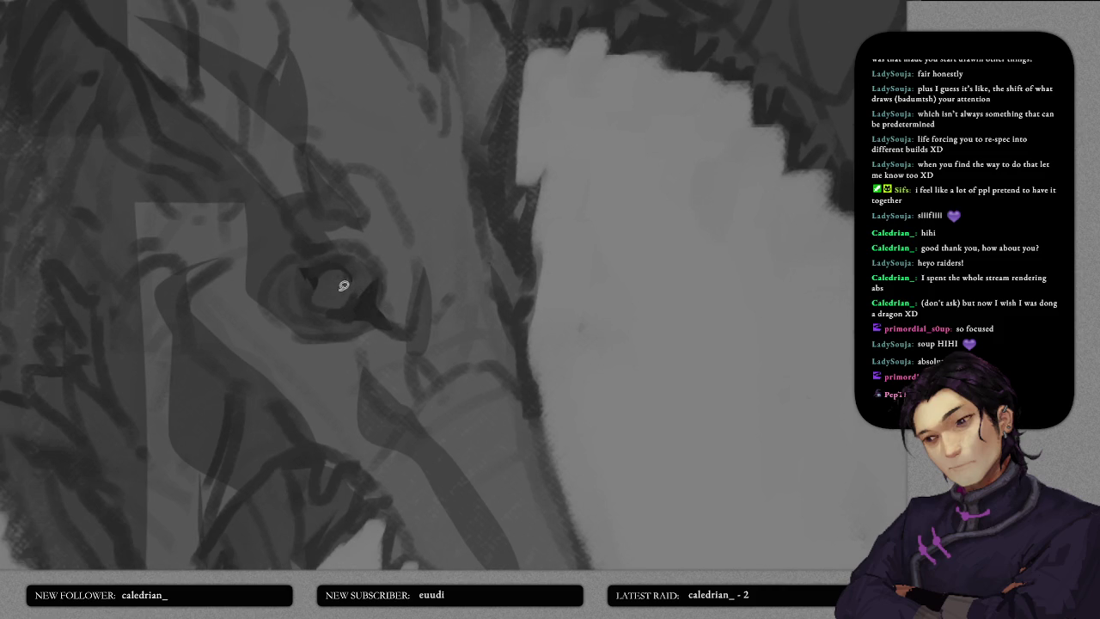
click(332, 289)
scroll(366, 300, down, 2)
scroll(352, 318, down, 2)
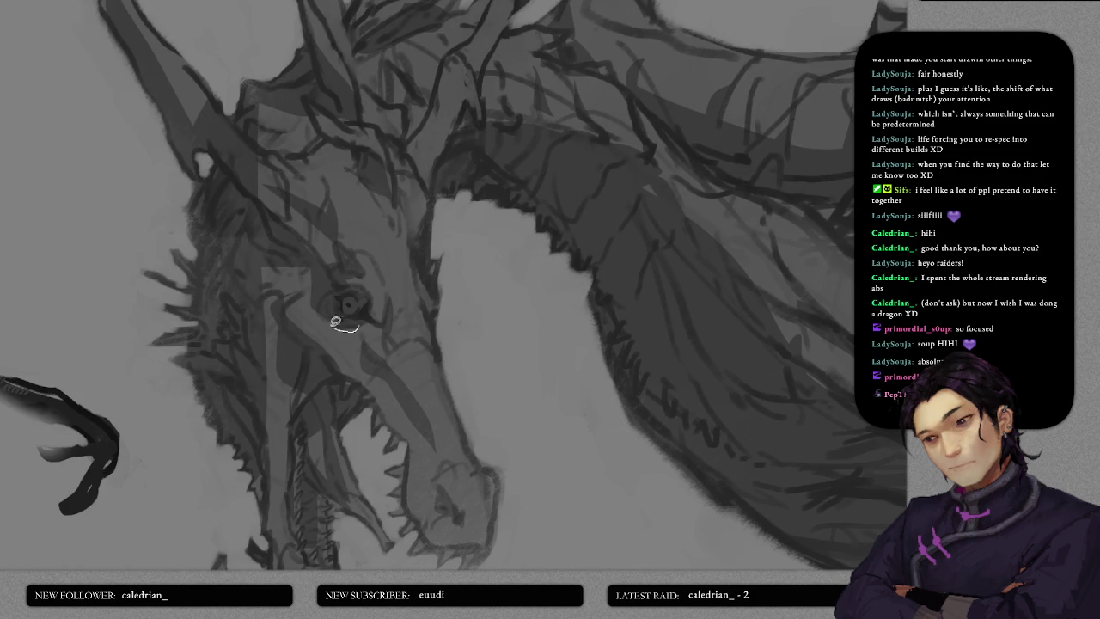
- Retrace the thin light line inside the jaw, then darken the inner jaw edge and throat
scroll(326, 373, down, 3)
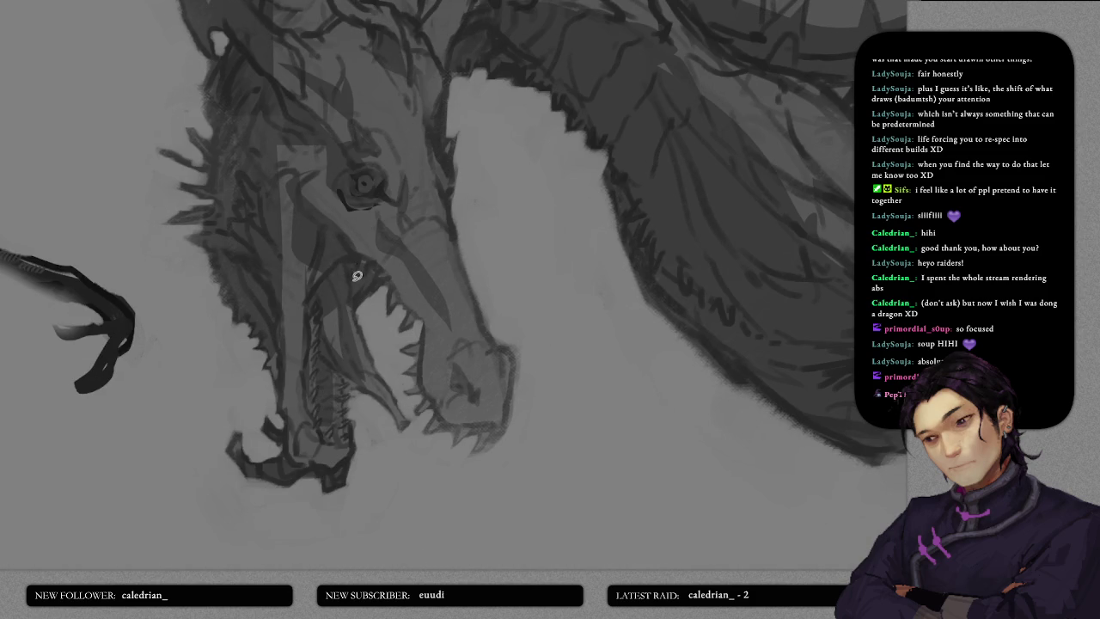
scroll(339, 301, down, 1)
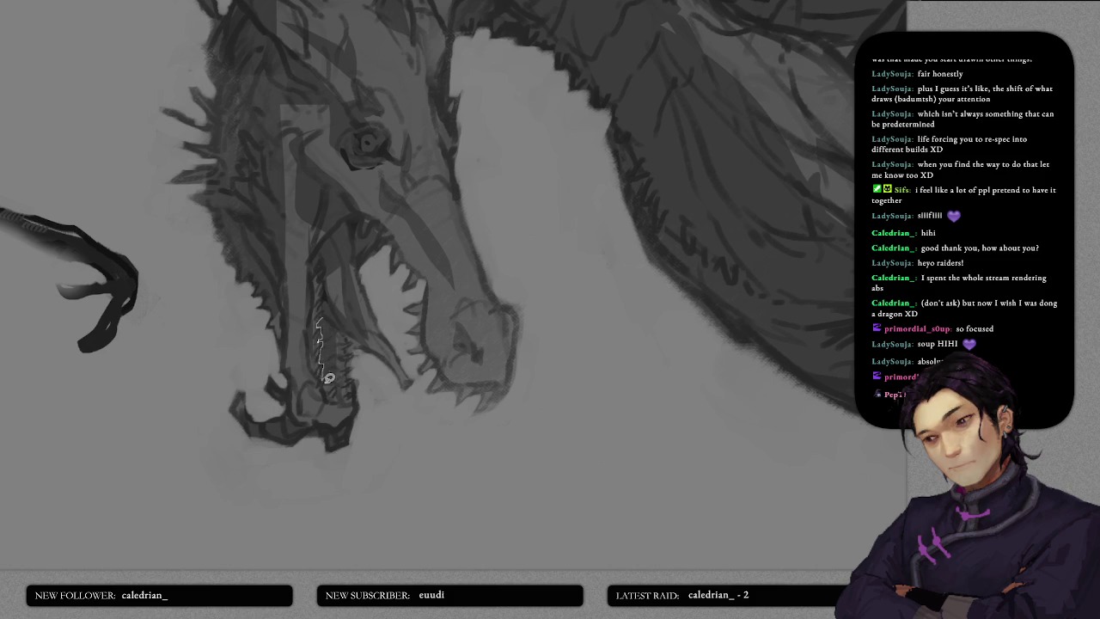
drag(333, 389, 331, 321)
scroll(339, 351, up, 2)
scroll(327, 343, up, 3)
mouse_move(316, 295)
mouse_down()
mouse_move(322, 310)
mouse_move(344, 283)
mouse_move(344, 302)
mouse_move(314, 304)
mouse_move(338, 345)
mouse_move(309, 344)
mouse_move(291, 327)
mouse_move(284, 356)
mouse_up()
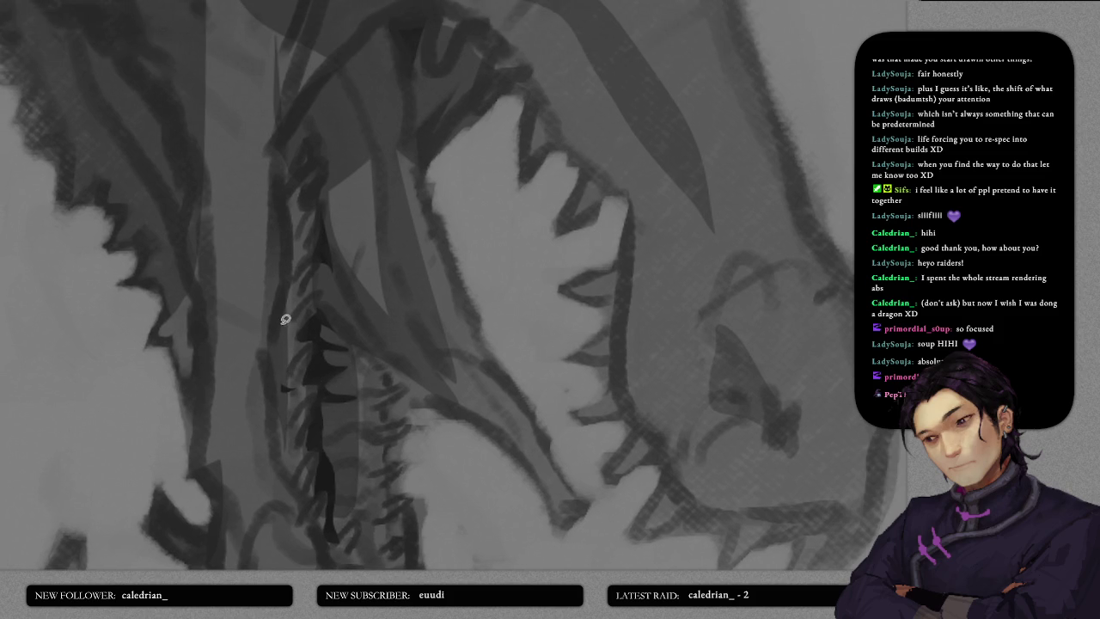
drag(272, 398, 275, 323)
- Add dark shadow shapes beside the dragon's eye
scroll(353, 339, down, 1)
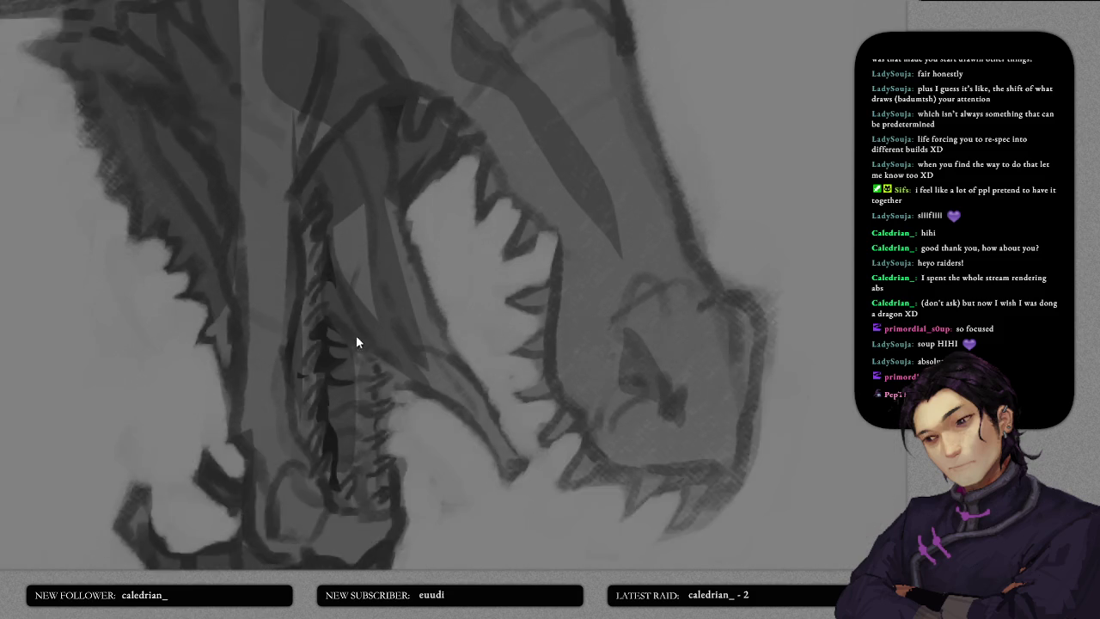
scroll(359, 332, down, 1)
scroll(367, 323, down, 1)
scroll(373, 318, down, 1)
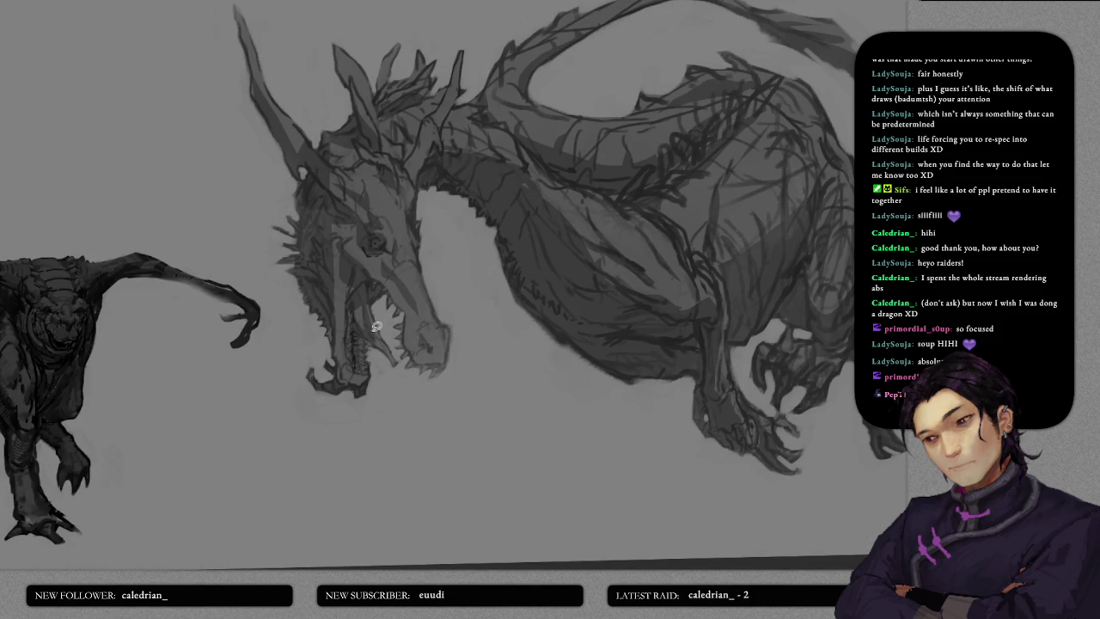
scroll(377, 327, up, 1)
scroll(359, 312, up, 1)
scroll(361, 327, up, 1)
scroll(331, 349, up, 2)
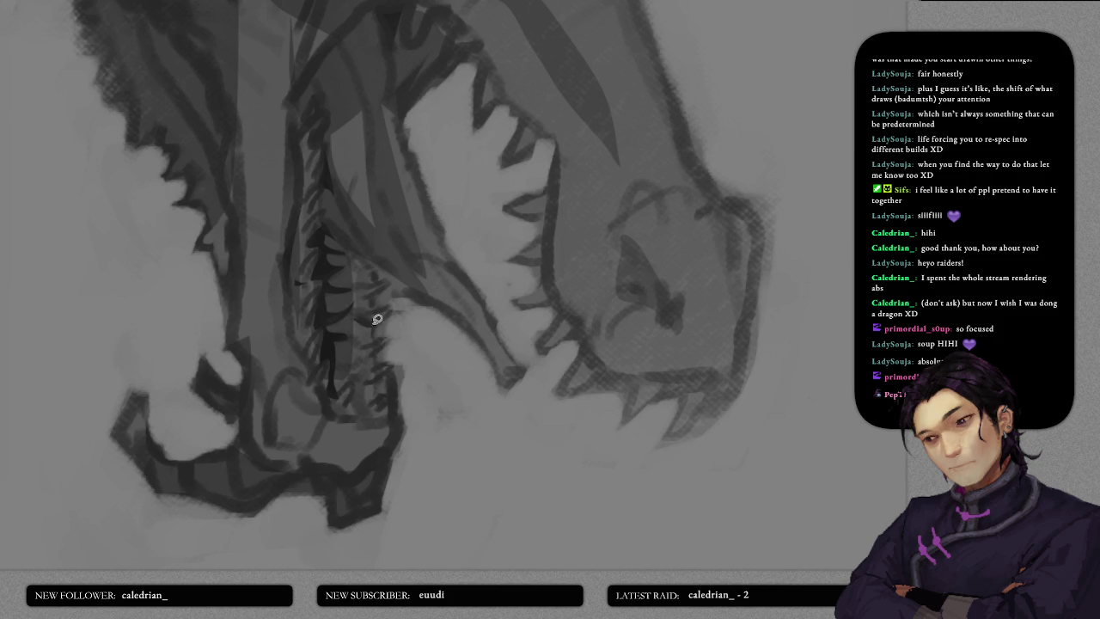
drag(385, 265, 312, 334)
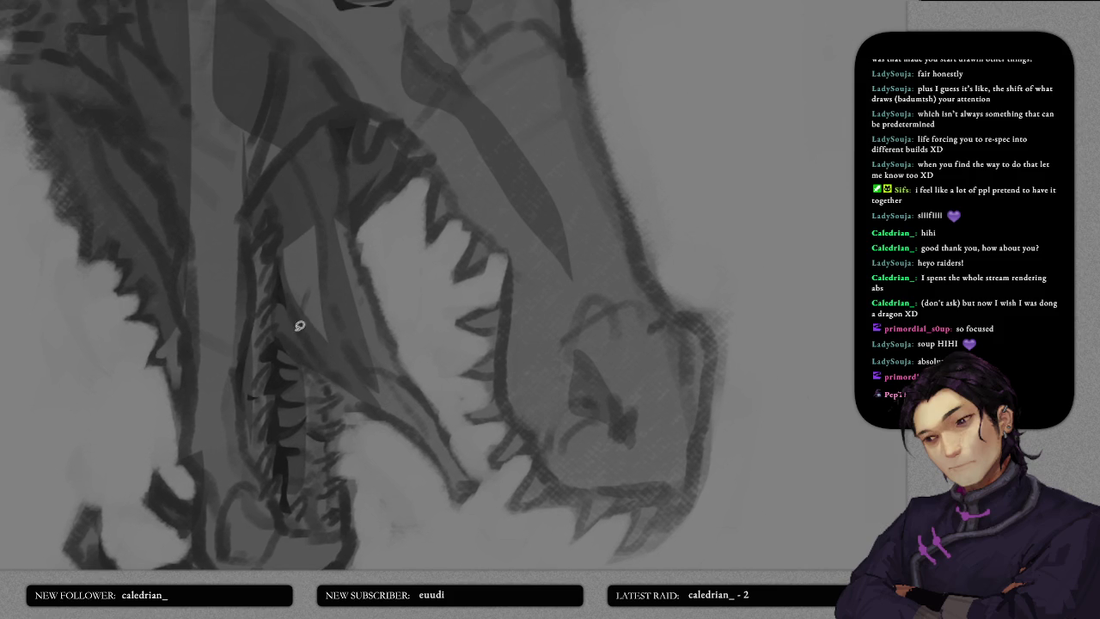
scroll(349, 311, up, 3)
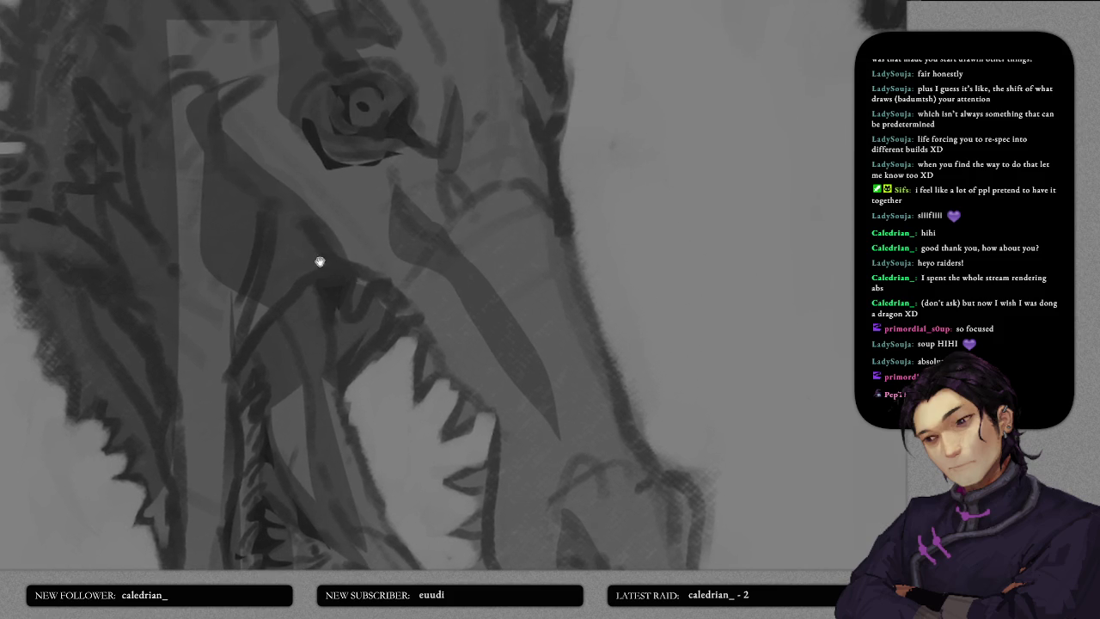
scroll(323, 293, up, 2)
scroll(336, 379, up, 1)
scroll(327, 353, up, 1)
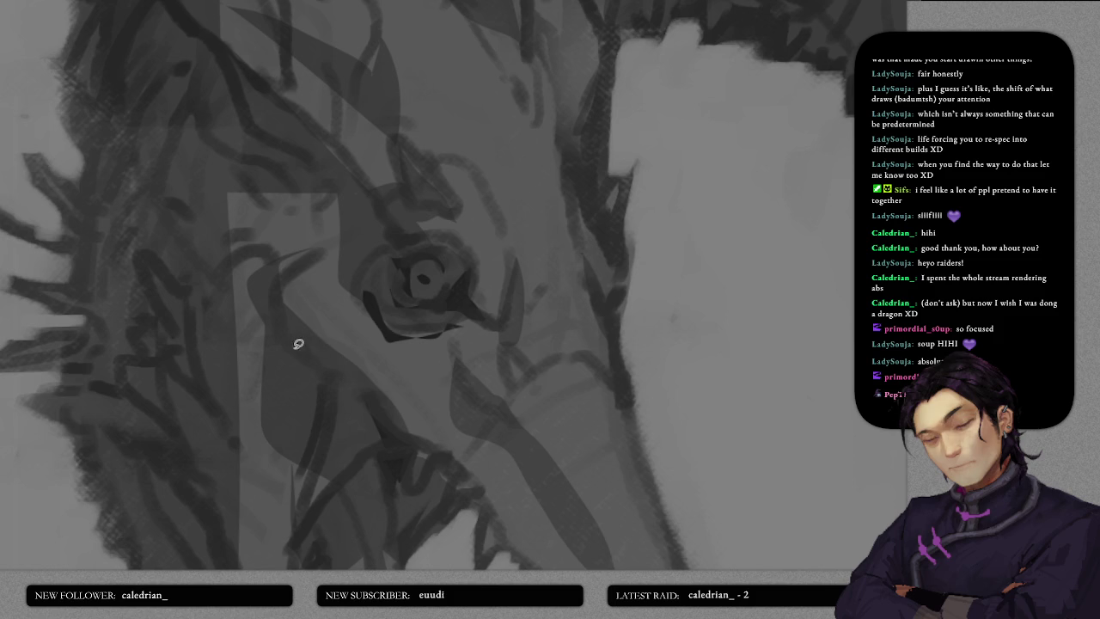
drag(315, 373, 309, 348)
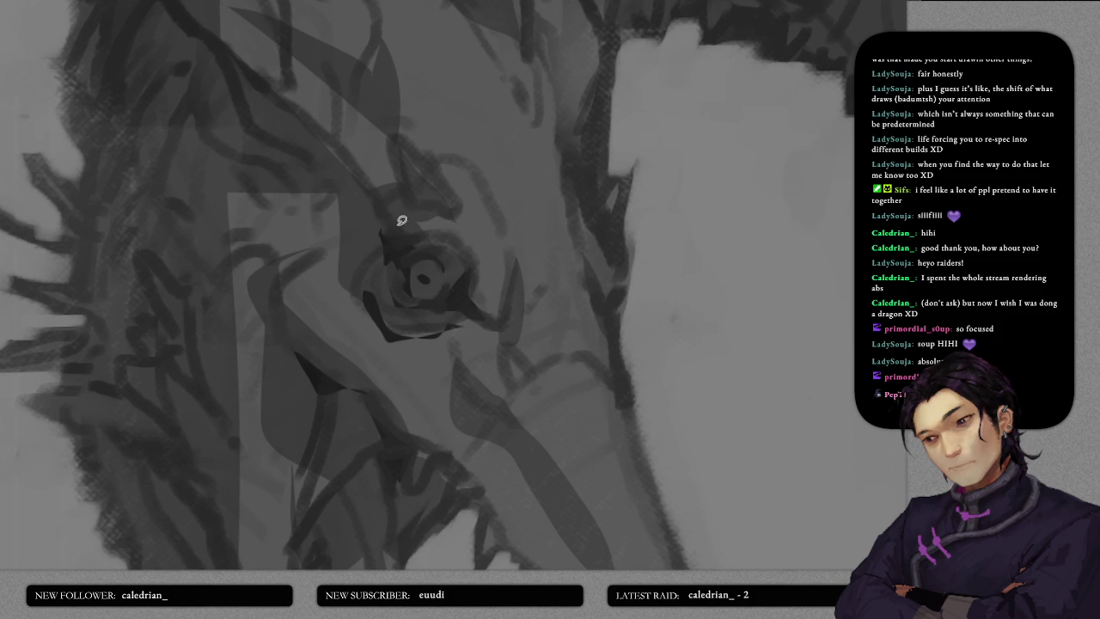
drag(407, 244, 452, 246)
- Darken the nostril on the dragon's snout
scroll(481, 243, up, 1)
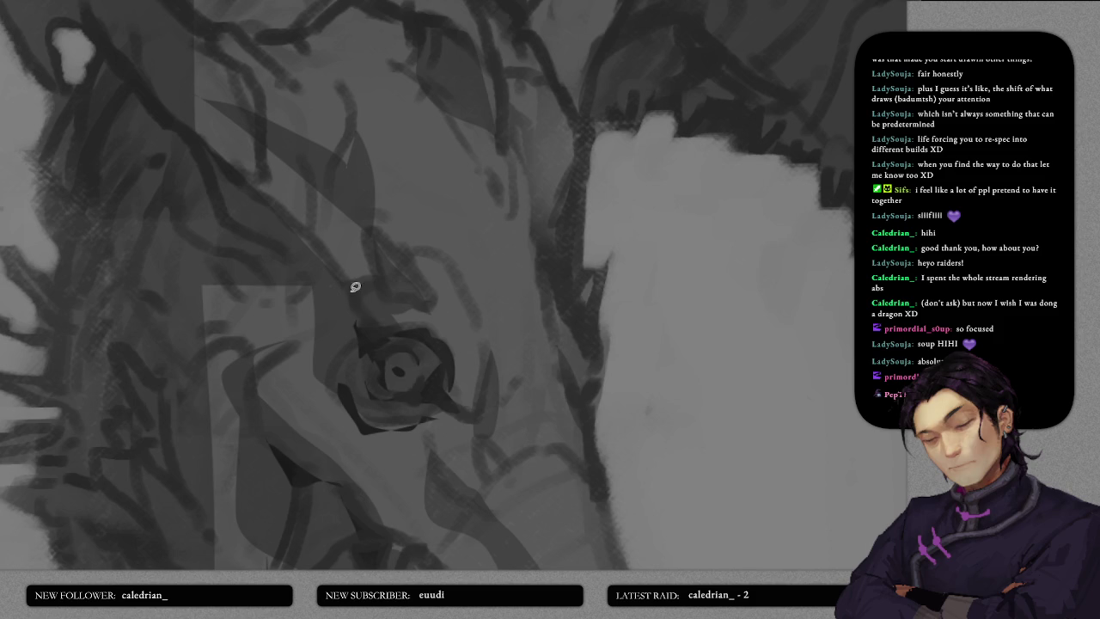
scroll(360, 309, up, 1)
scroll(360, 319, down, 1)
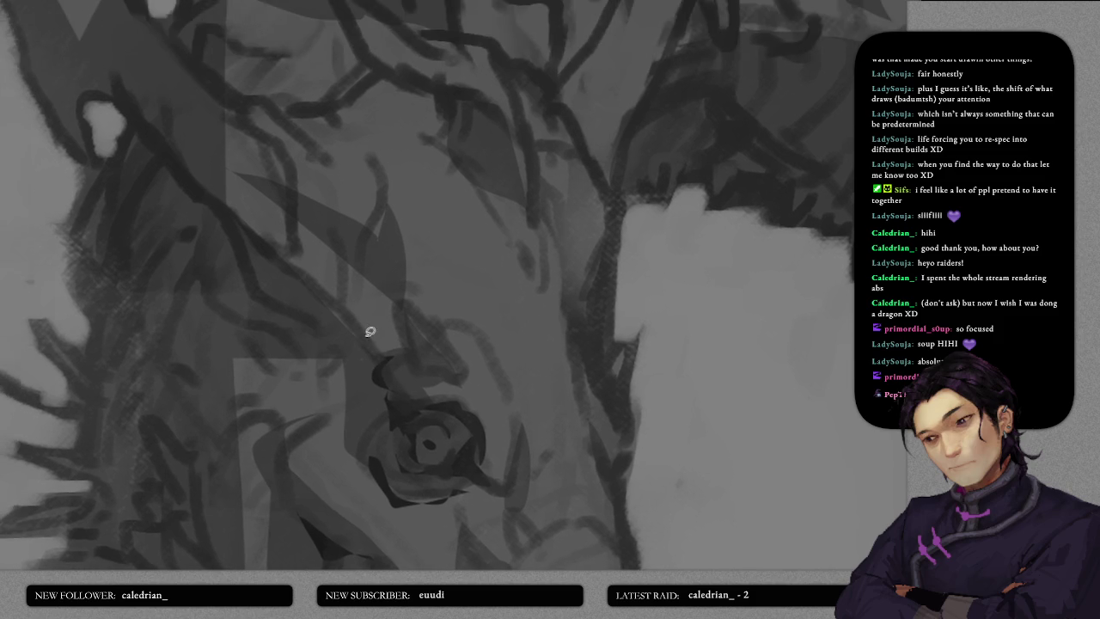
scroll(369, 329, down, 2)
scroll(387, 314, down, 1)
scroll(381, 301, down, 1)
scroll(404, 312, down, 1)
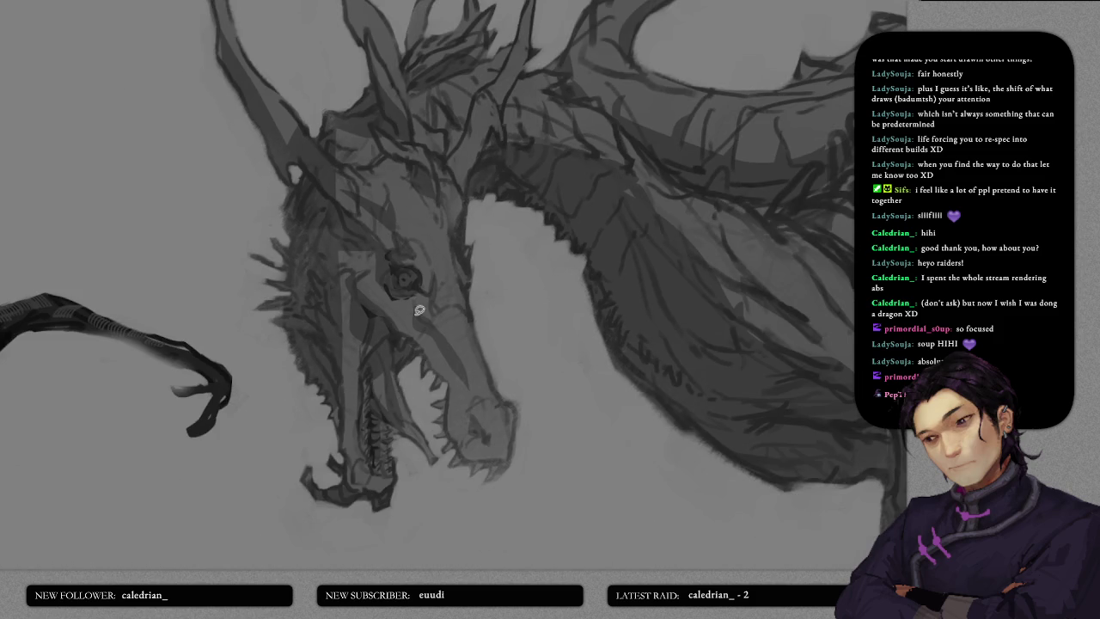
scroll(419, 243, up, 2)
scroll(445, 292, up, 1)
scroll(450, 288, up, 1)
scroll(439, 241, down, 2)
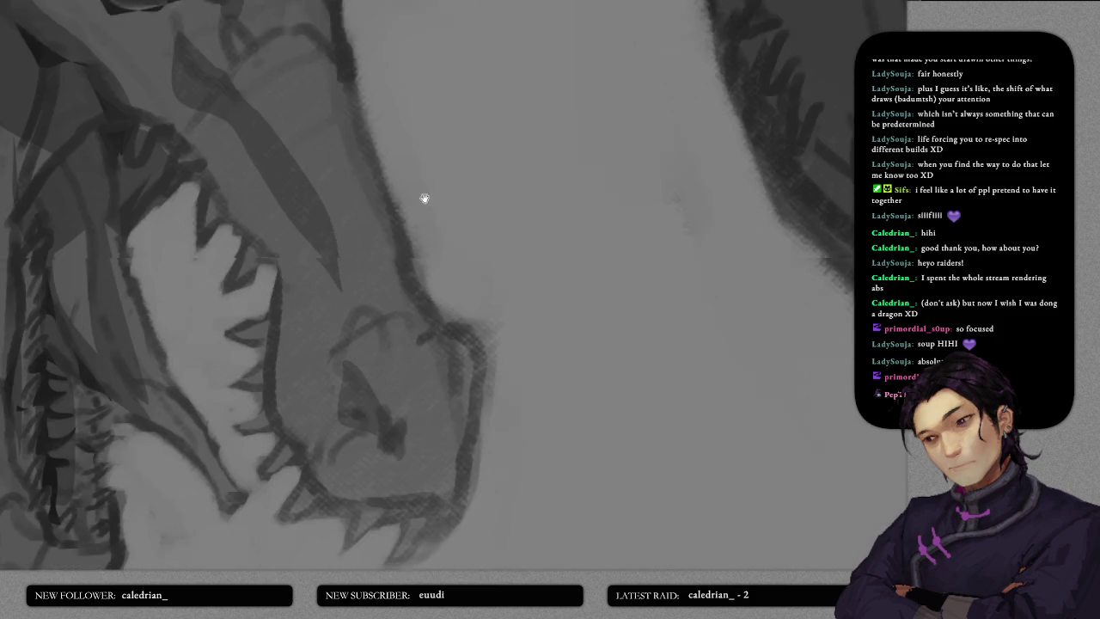
scroll(370, 327, up, 3)
drag(386, 391, 378, 346)
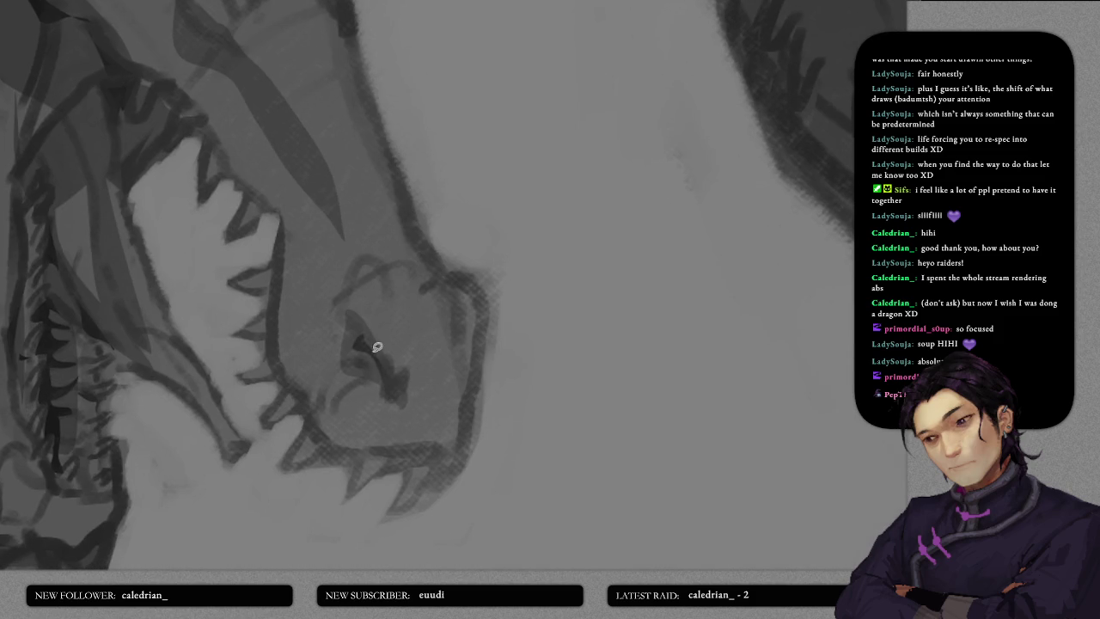
scroll(403, 302, down, 2)
scroll(335, 226, up, 1)
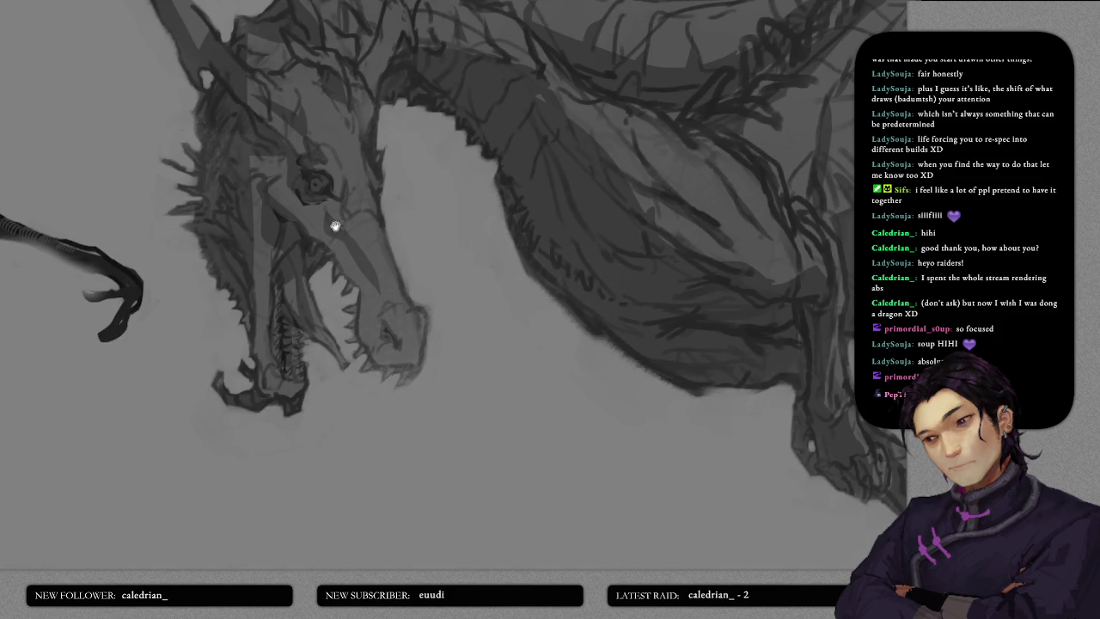
scroll(439, 341, up, 1)
- Outline a darker shading area beside the eye, then survey the face down to the teeth
scroll(359, 280, up, 2)
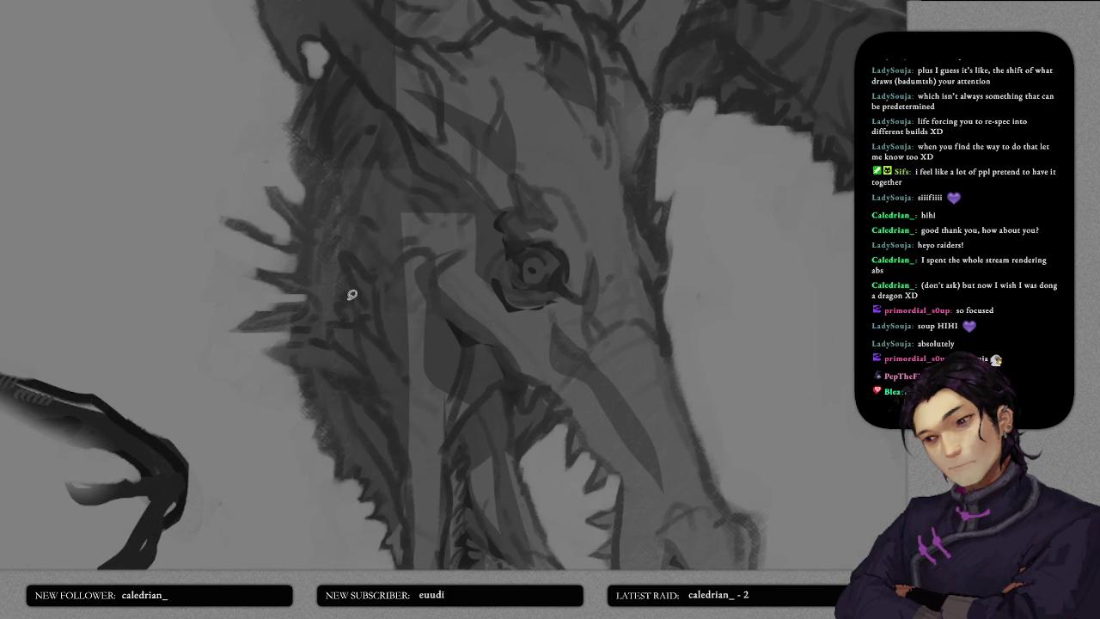
mouse_move(365, 267)
mouse_down()
mouse_move(425, 247)
mouse_move(378, 269)
mouse_up()
drag(376, 342, 366, 294)
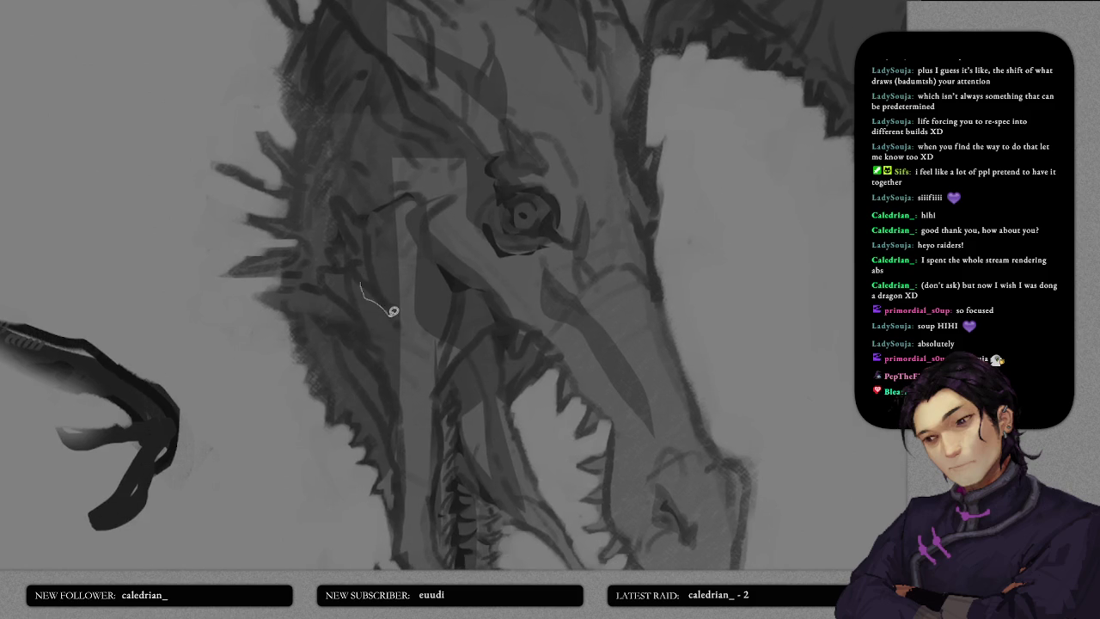
drag(370, 349, 361, 288)
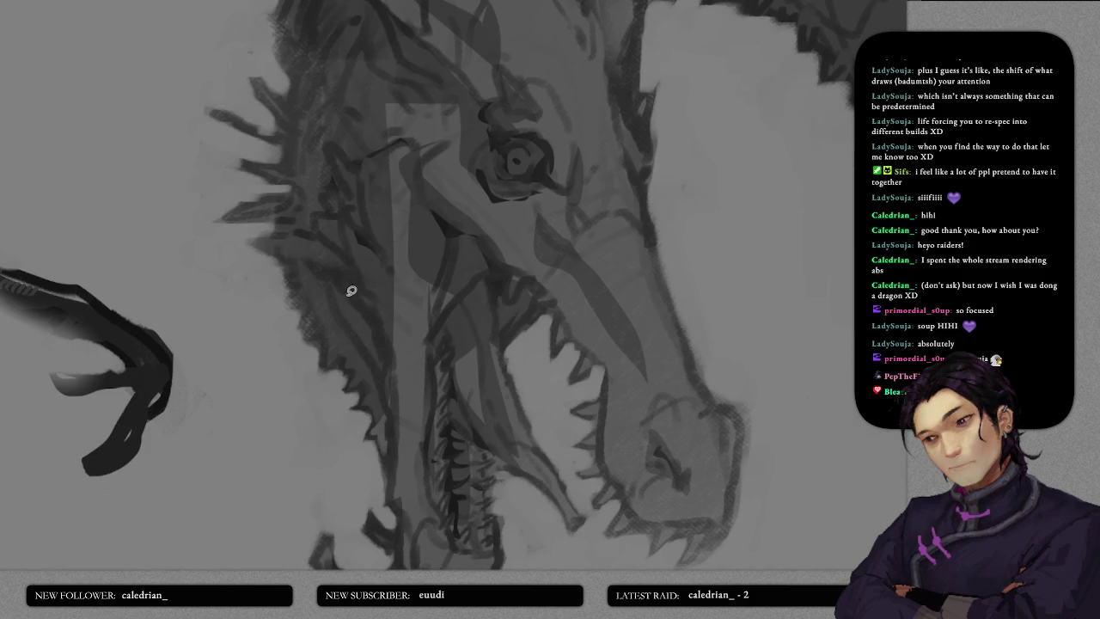
drag(375, 363, 365, 276)
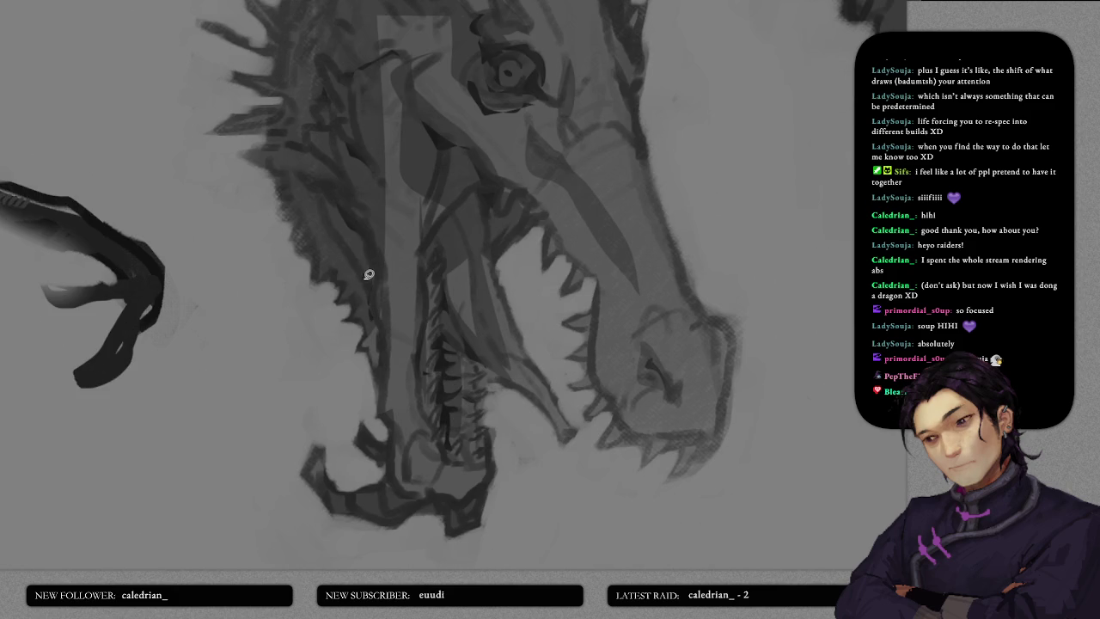
drag(326, 217, 366, 306)
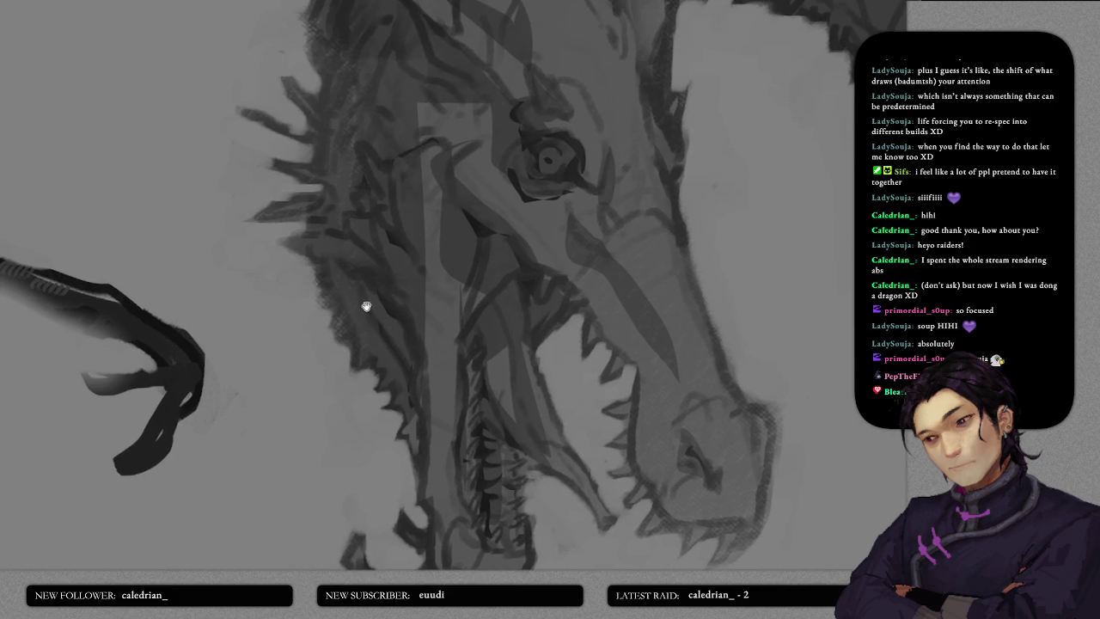
drag(350, 267, 362, 322)
drag(344, 278, 387, 272)
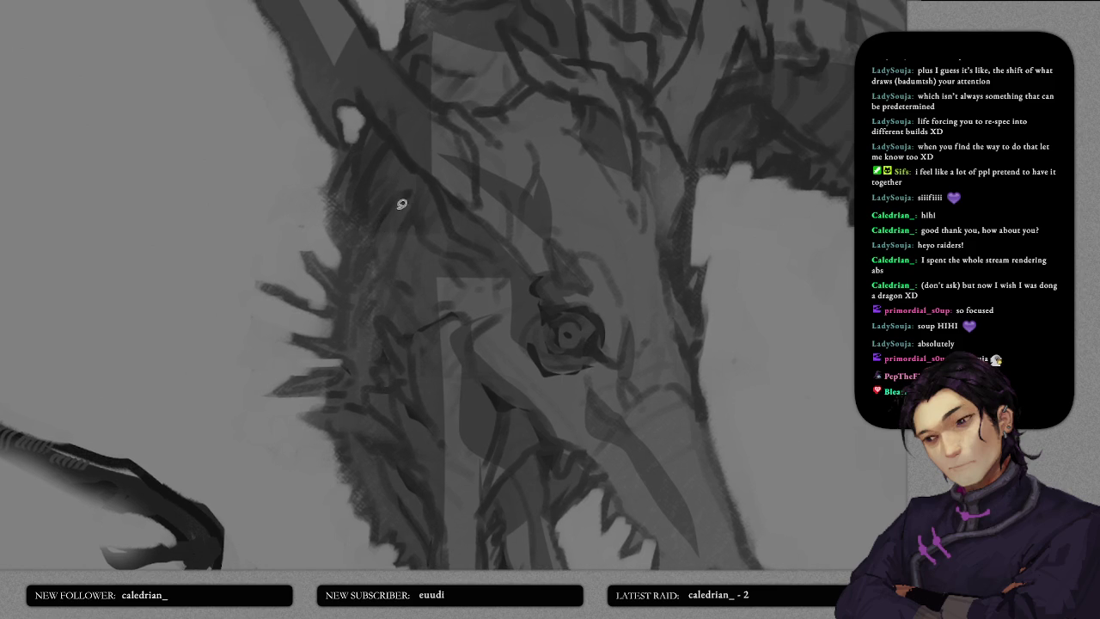
- Look over the brow and horns, then block a dark shape along the upper jaw
drag(401, 203, 380, 246)
drag(388, 226, 349, 343)
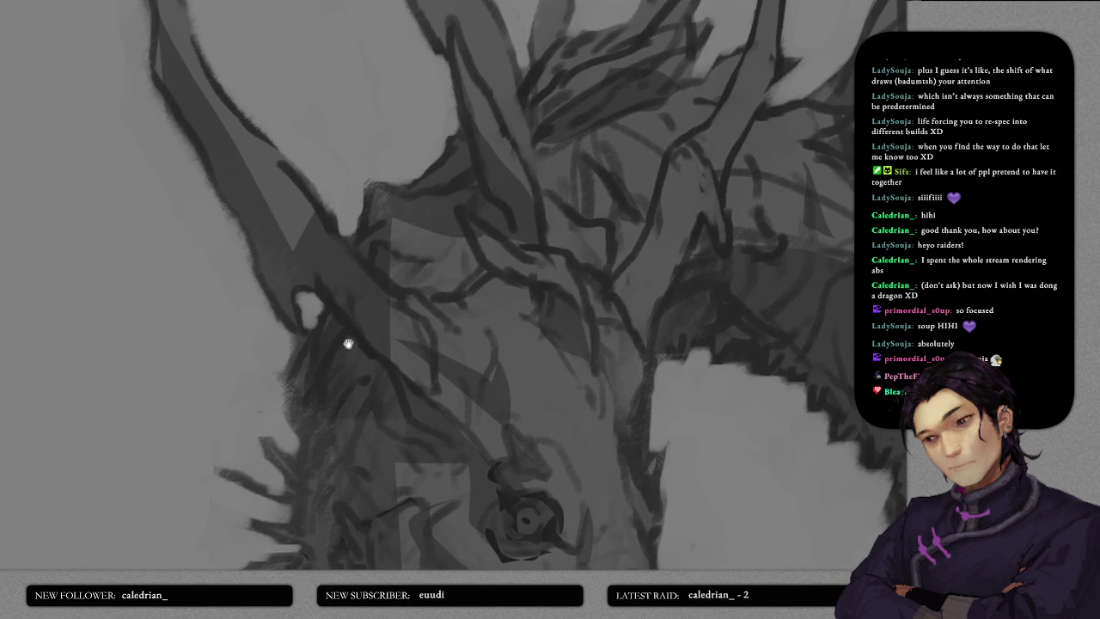
mouse_move(393, 255)
mouse_down()
mouse_move(290, 300)
mouse_move(378, 281)
mouse_move(413, 316)
mouse_up()
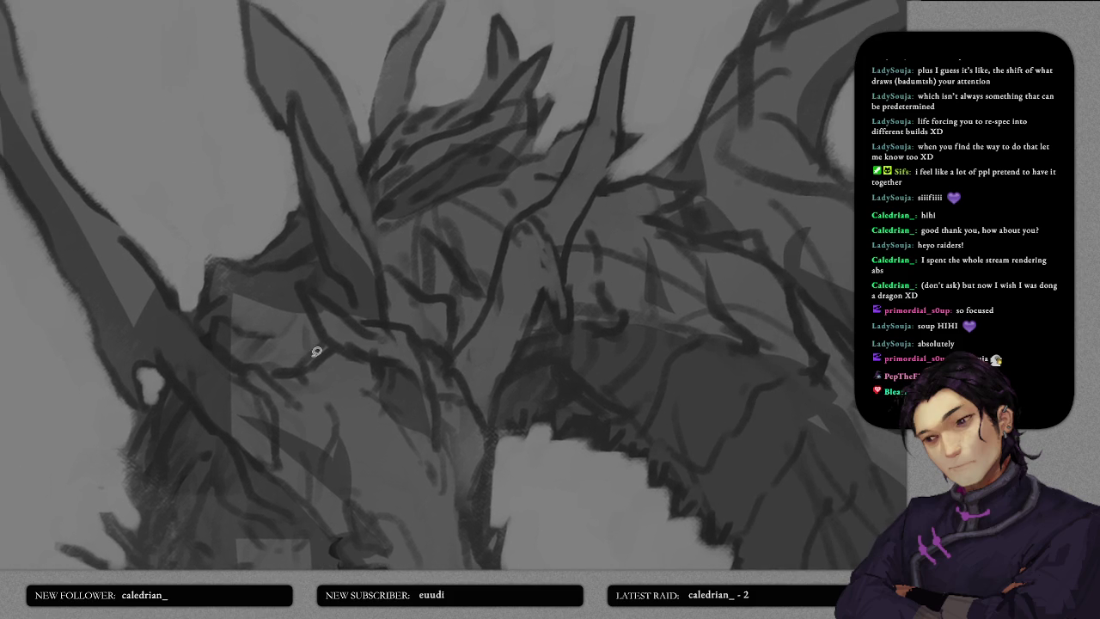
mouse_move(386, 361)
mouse_down()
mouse_move(352, 298)
mouse_move(377, 216)
mouse_up()
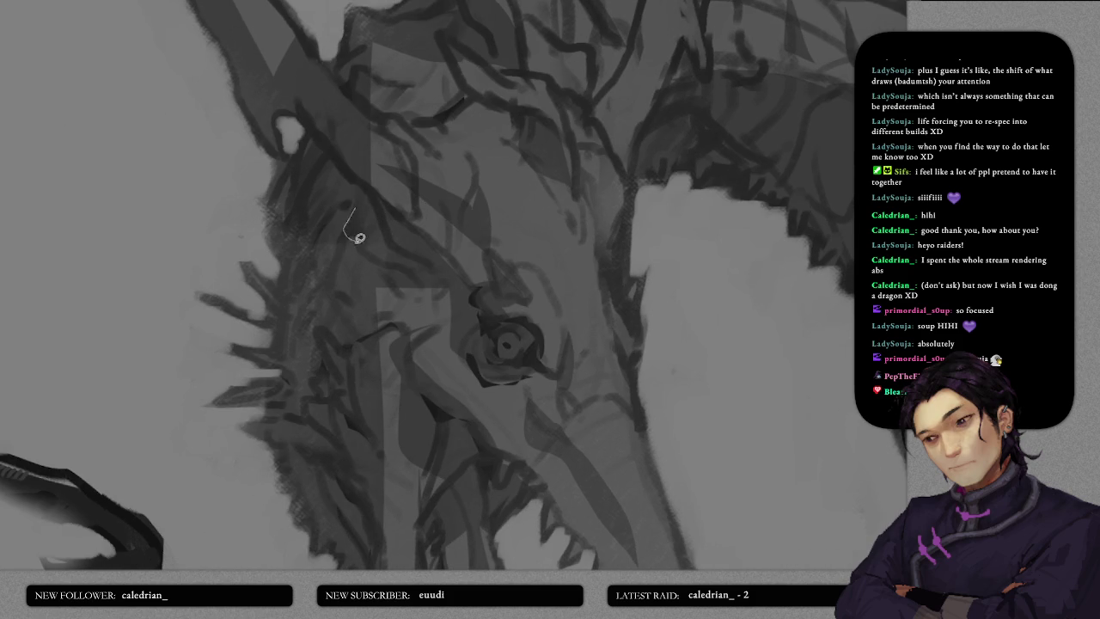
mouse_move(364, 319)
mouse_down()
mouse_move(386, 192)
mouse_move(374, 151)
mouse_up()
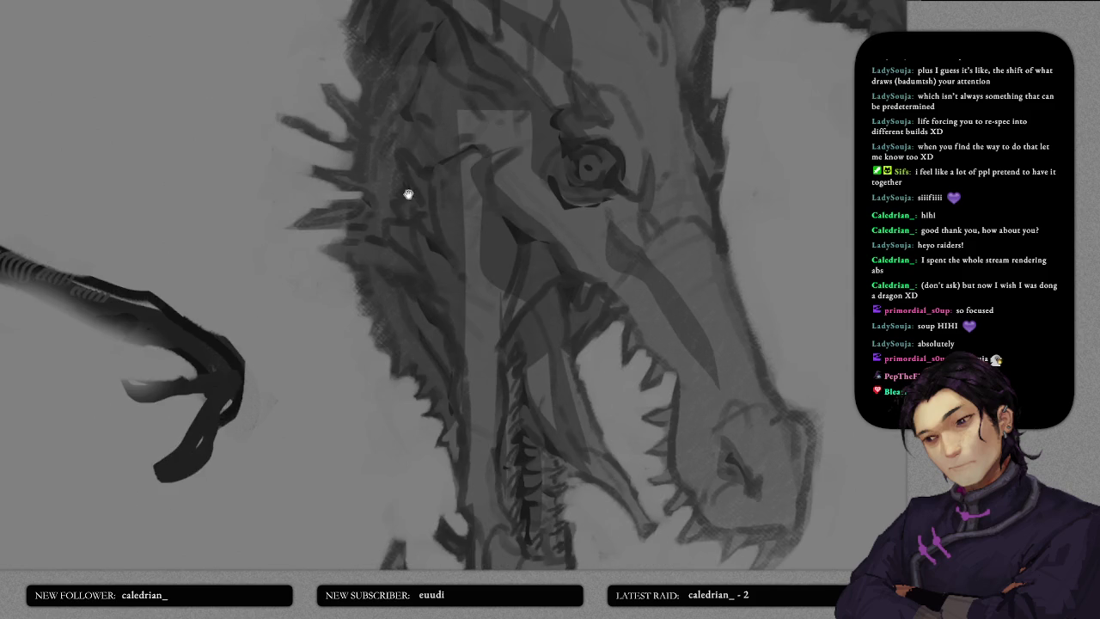
drag(376, 267, 339, 276)
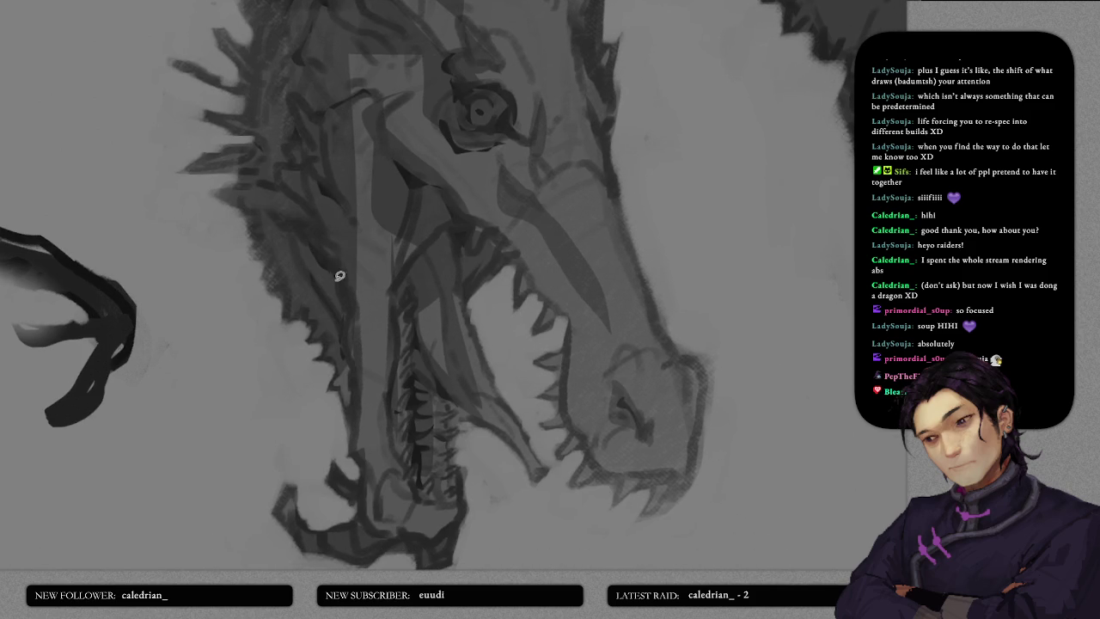
mouse_move(319, 232)
mouse_down()
mouse_move(346, 280)
mouse_move(343, 267)
mouse_up()
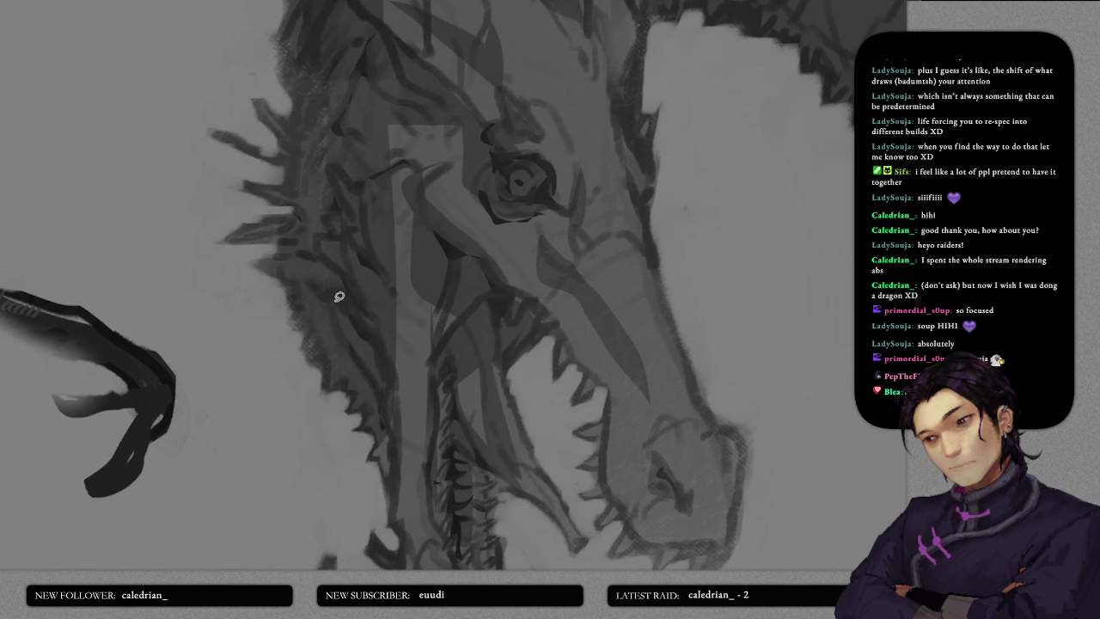
- Block a dark shadow shape near the corner of the jaw
mouse_move(348, 369)
mouse_down()
mouse_move(373, 270)
mouse_move(380, 310)
mouse_move(343, 256)
mouse_up()
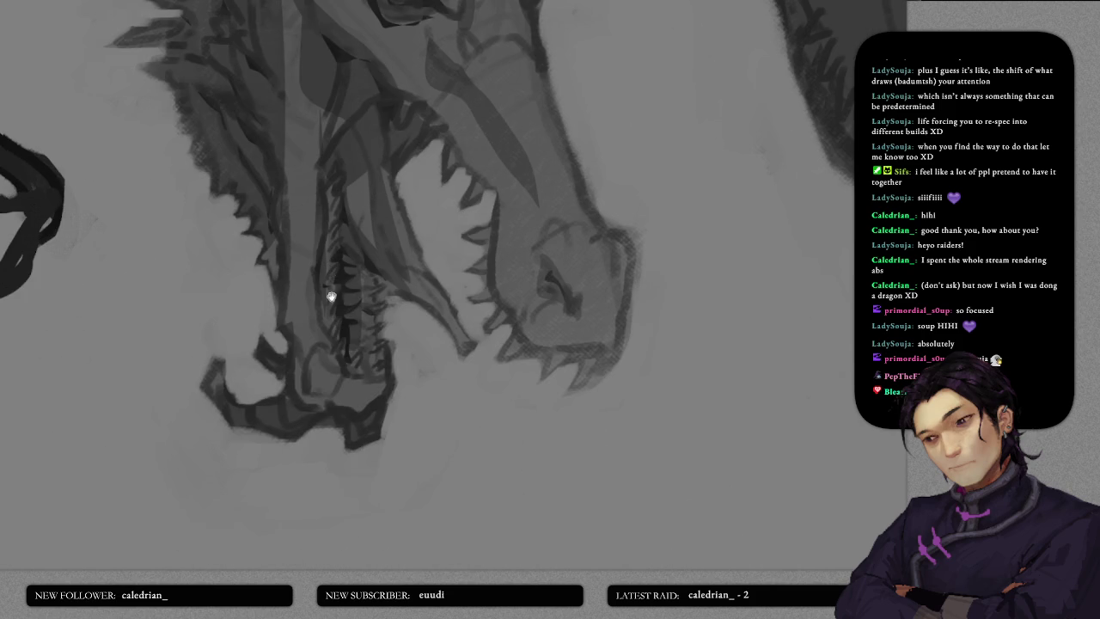
mouse_move(373, 297)
mouse_down()
mouse_move(330, 278)
mouse_move(351, 398)
mouse_up()
scroll(363, 272, up, 1)
scroll(388, 332, up, 1)
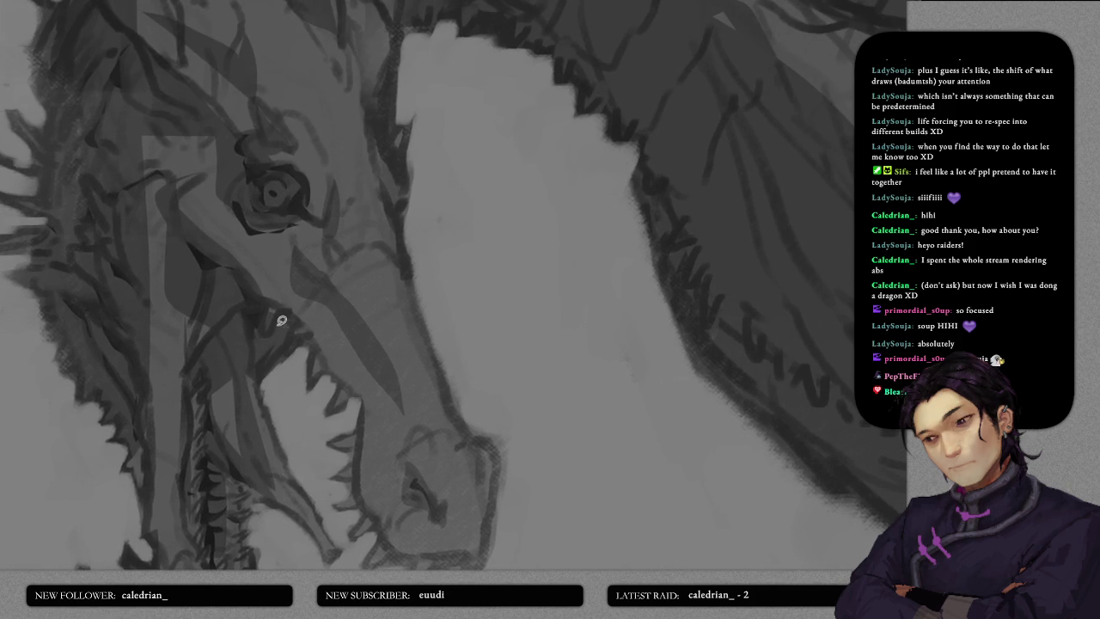
mouse_move(257, 332)
mouse_down()
mouse_move(279, 318)
mouse_move(264, 311)
mouse_up()
scroll(369, 319, down, 3)
- Draw straight dark strokes on the neck shading and along the dragon's underside
scroll(413, 268, down, 3)
scroll(418, 279, down, 1)
scroll(420, 278, up, 1)
scroll(404, 277, up, 3)
scroll(386, 276, down, 1)
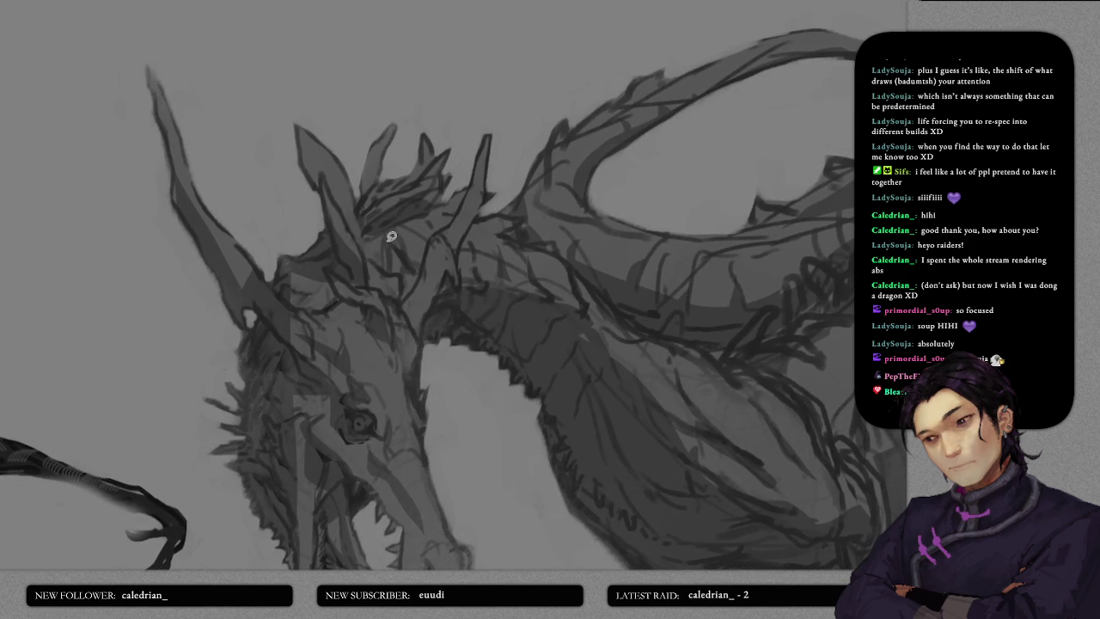
scroll(423, 279, up, 2)
scroll(369, 206, up, 1)
scroll(370, 211, up, 1)
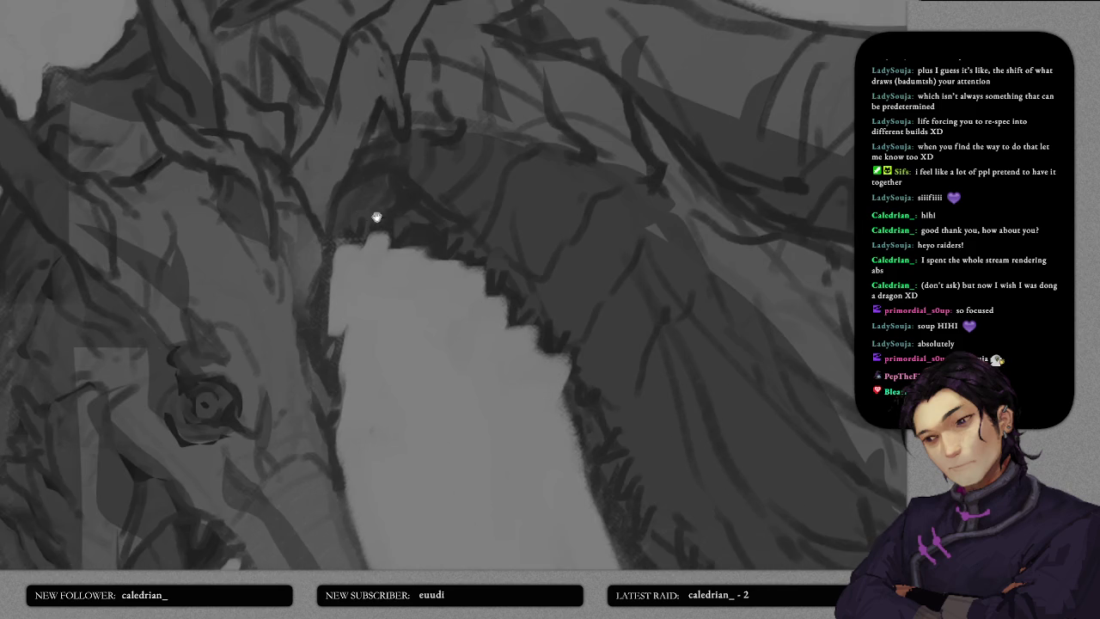
scroll(354, 232, up, 1)
scroll(369, 244, down, 1)
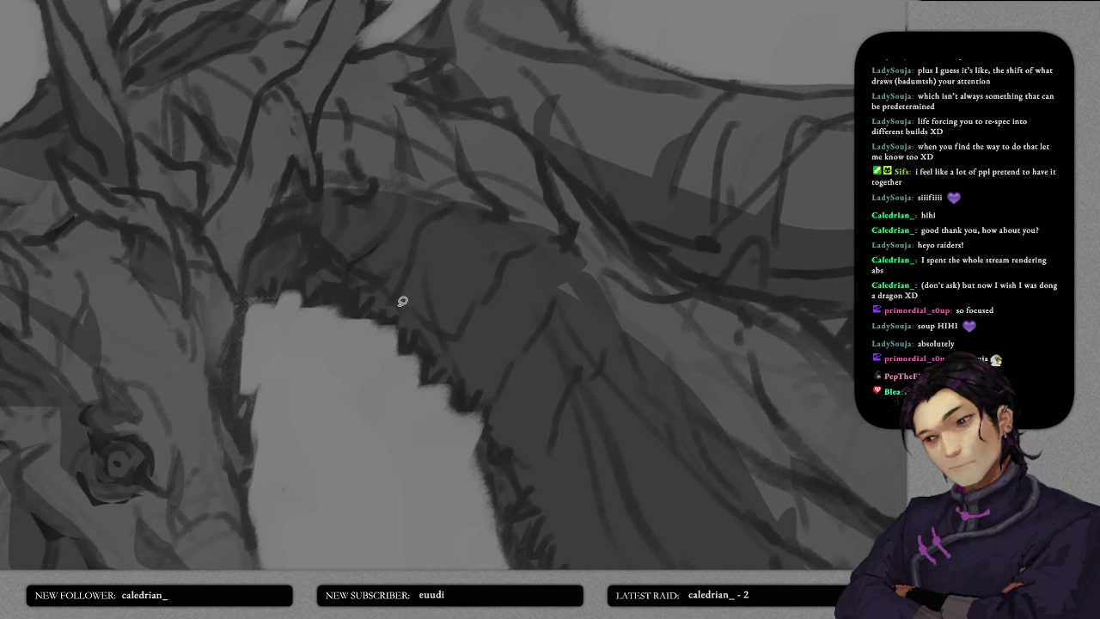
scroll(451, 293, up, 1)
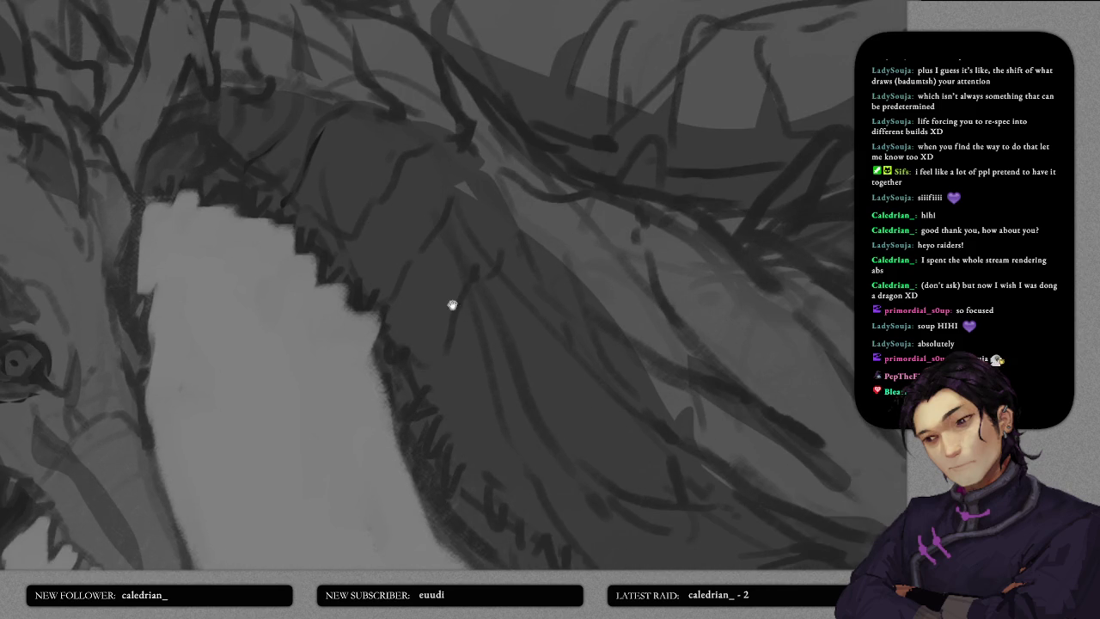
scroll(422, 279, up, 1)
scroll(397, 259, down, 3)
scroll(495, 249, down, 1)
drag(436, 251, 486, 269)
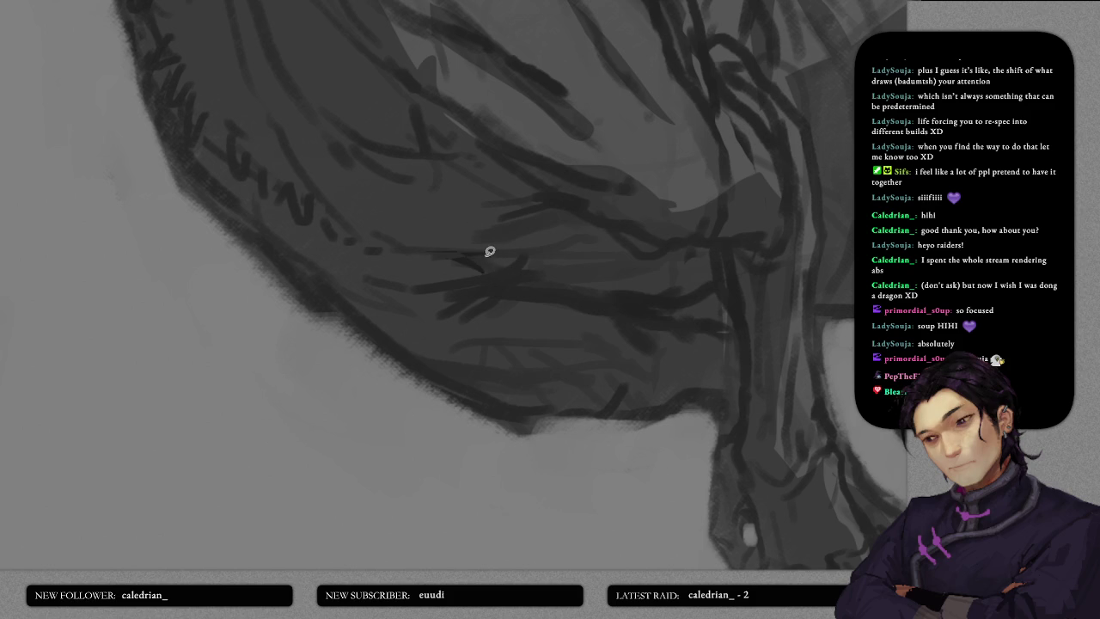
drag(418, 253, 494, 257)
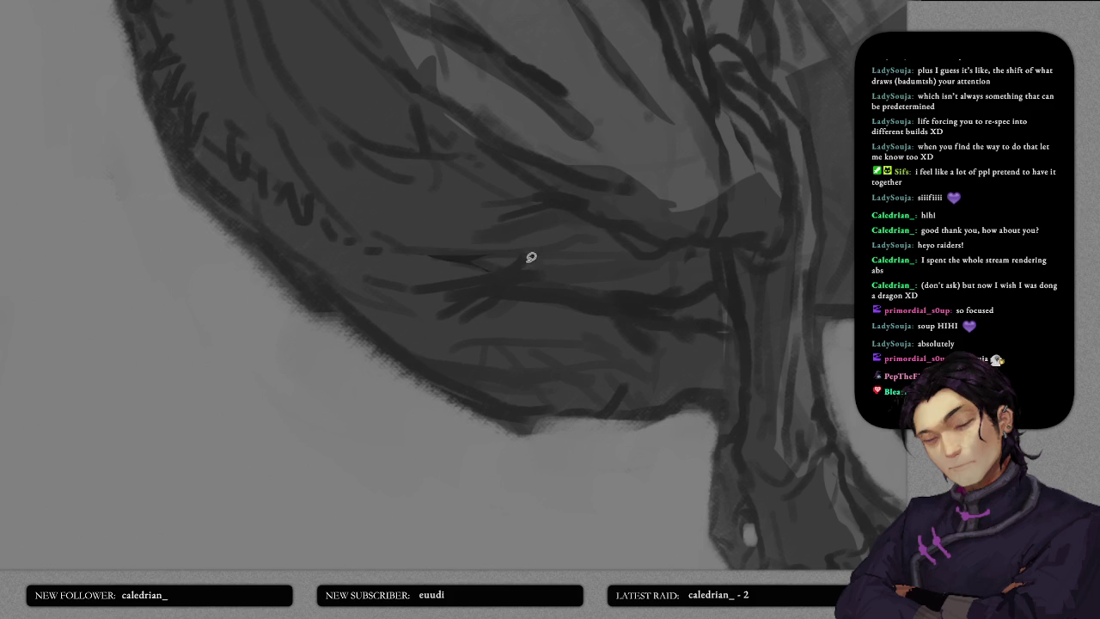
- Add another straight stroke under the chest and a dark shadow wedge along it
scroll(531, 258, up, 2)
scroll(452, 306, up, 2)
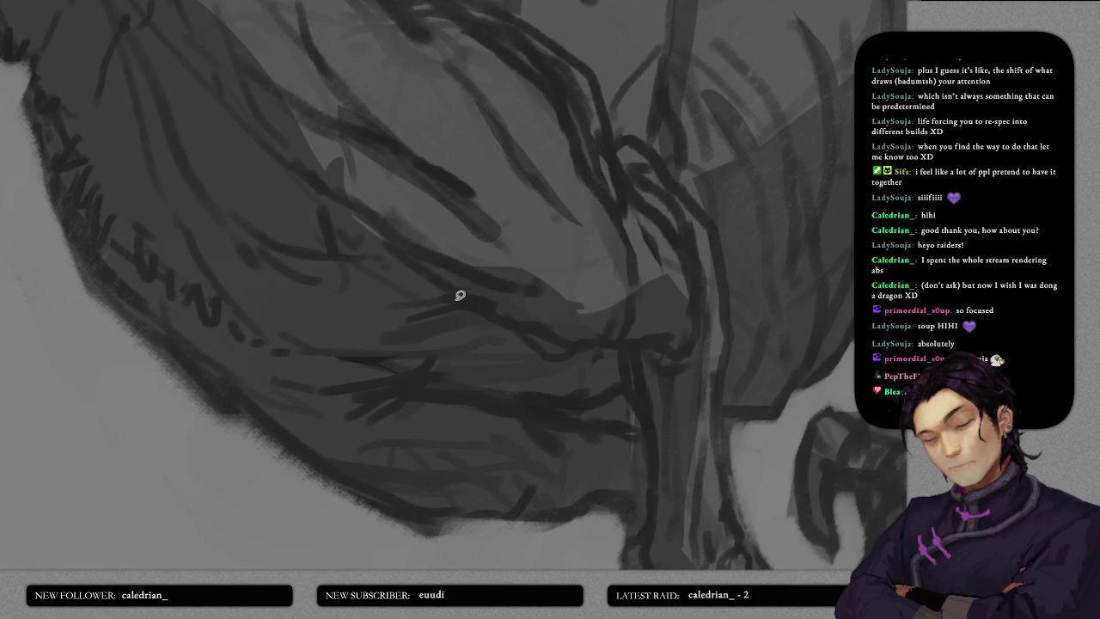
drag(407, 320, 492, 307)
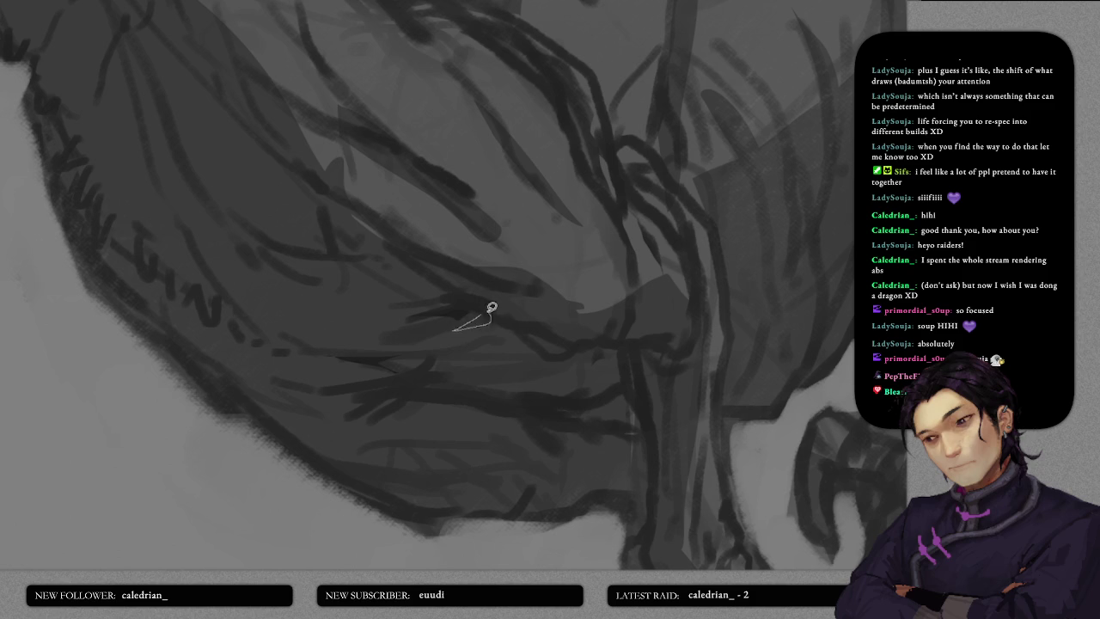
scroll(504, 314, up, 2)
scroll(479, 344, up, 2)
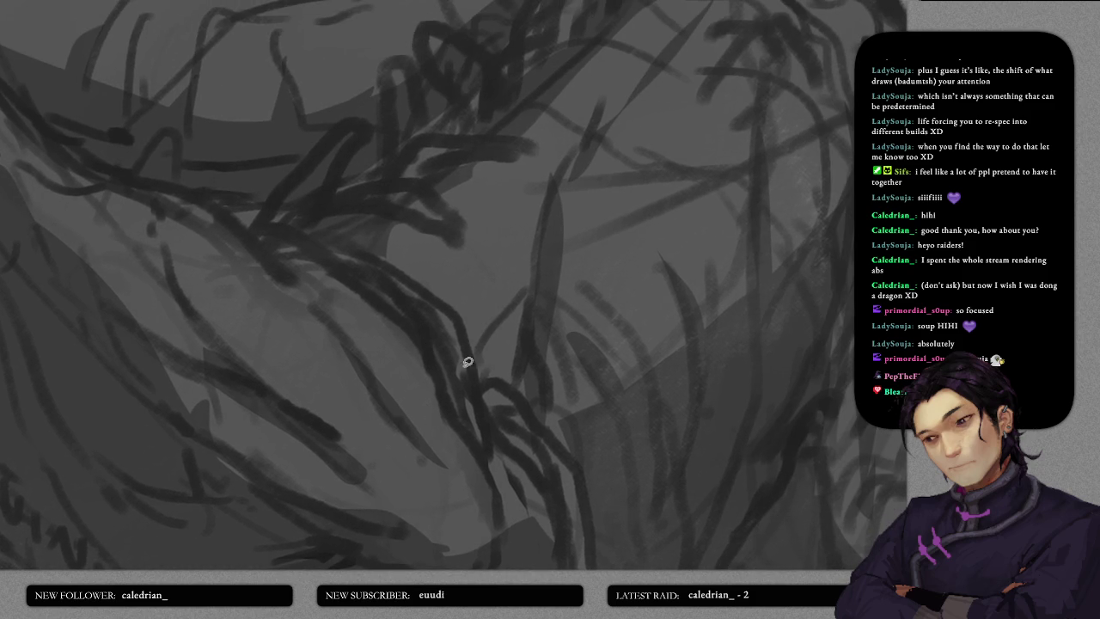
drag(450, 300, 478, 391)
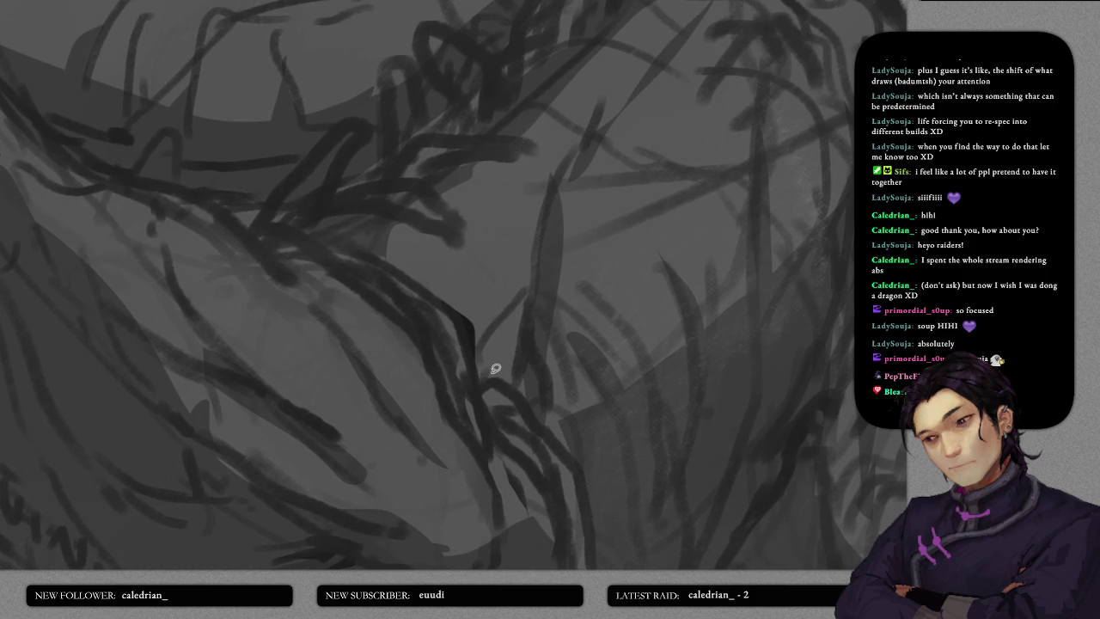
scroll(518, 373, down, 3)
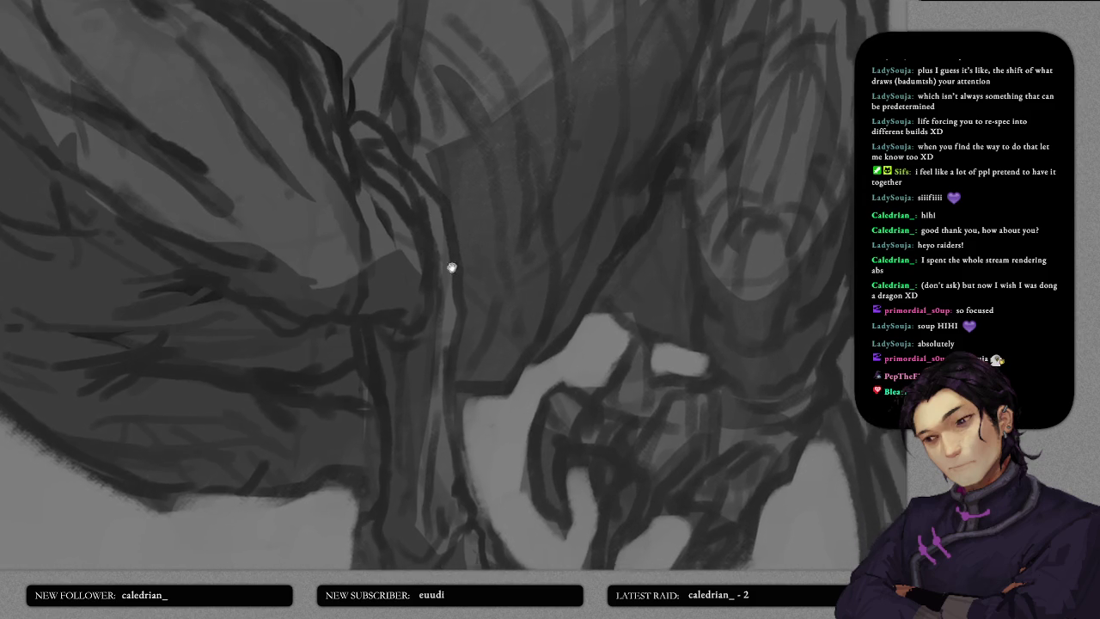
scroll(452, 268, up, 2)
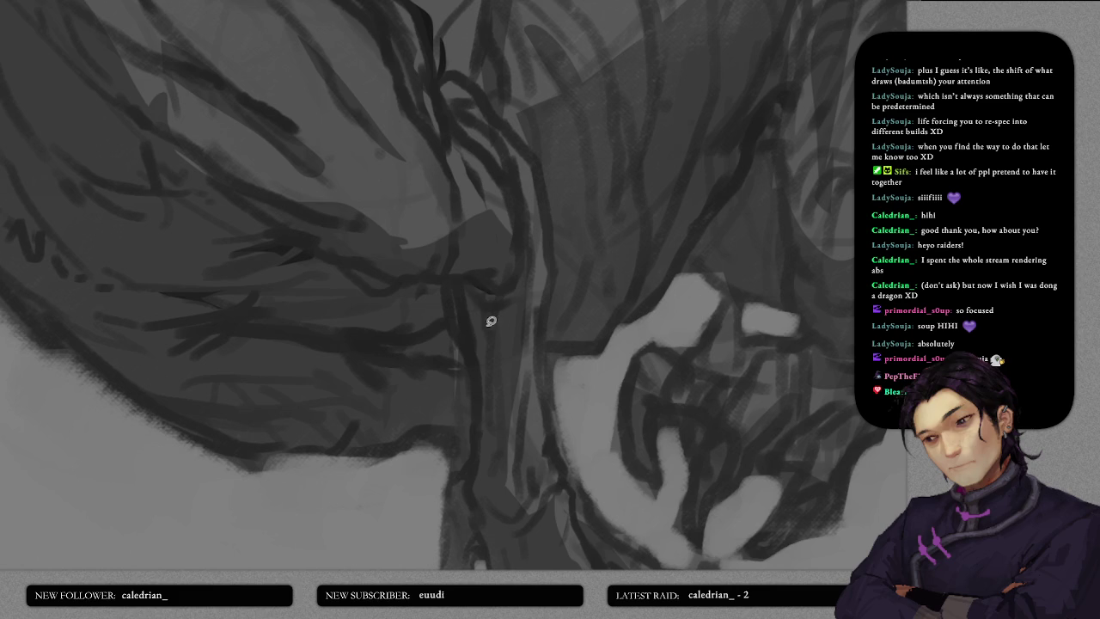
scroll(495, 344, down, 2)
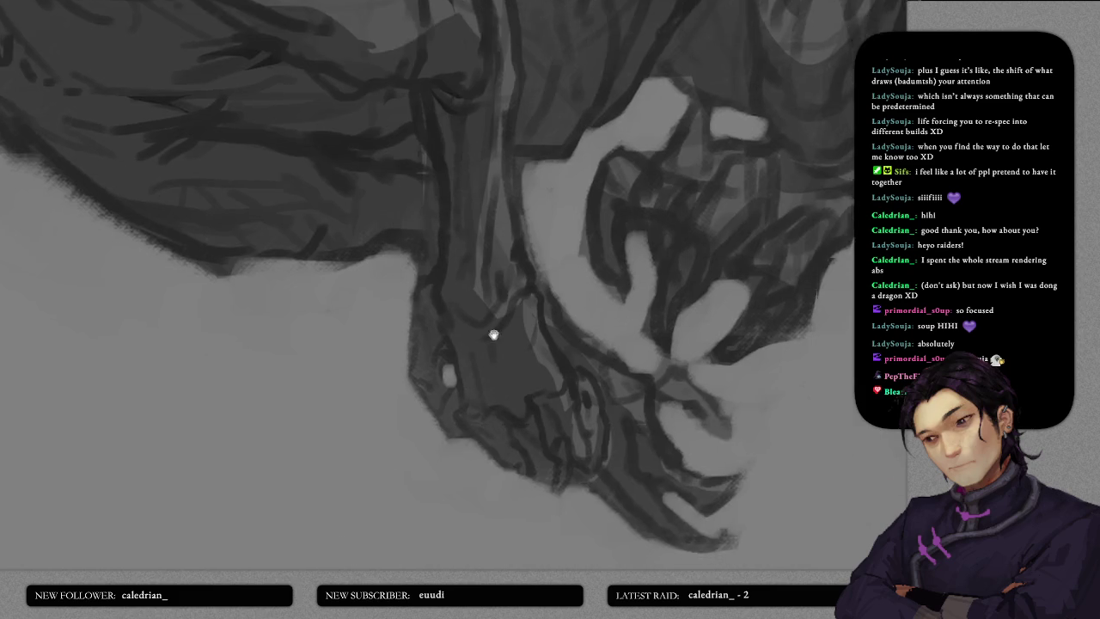
- Stroke along the leg and shade and darken the chin and jaw line
scroll(493, 335, down, 1)
mouse_move(515, 343)
mouse_down()
mouse_move(538, 360)
mouse_move(489, 372)
mouse_up()
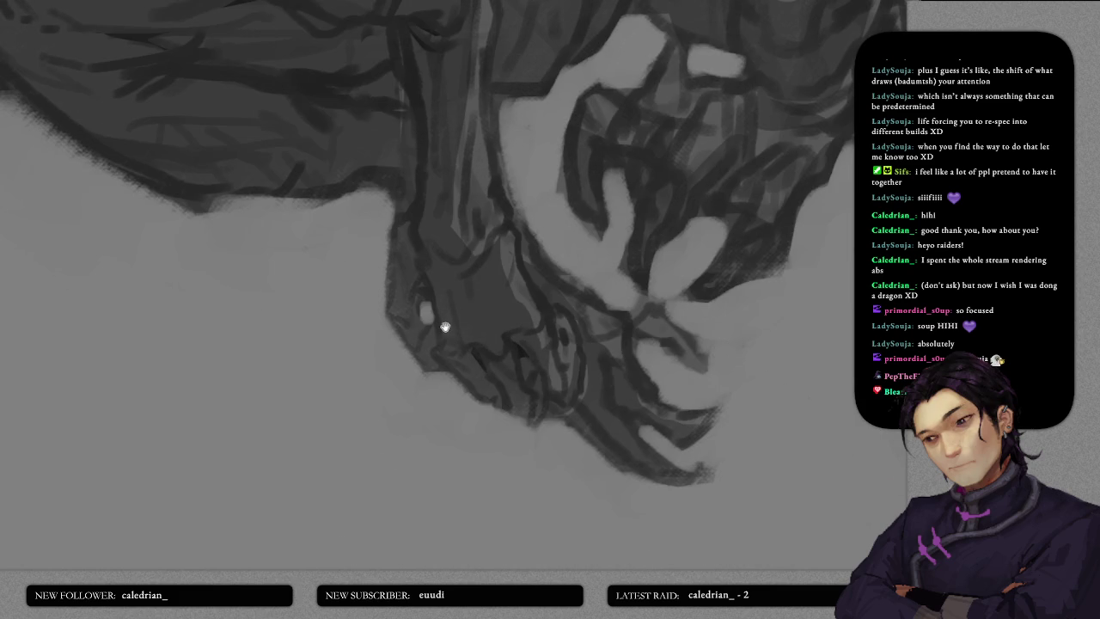
scroll(516, 311, up, 1)
scroll(533, 311, up, 2)
scroll(528, 314, up, 1)
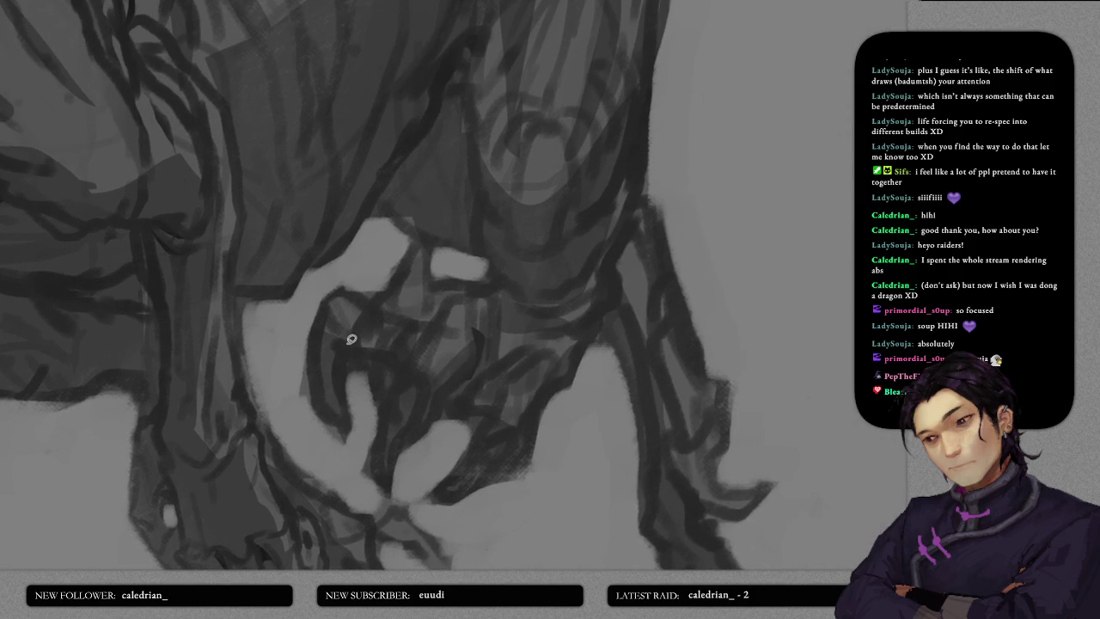
drag(348, 355, 379, 348)
mouse_move(430, 400)
mouse_down()
mouse_move(425, 371)
mouse_move(389, 409)
mouse_up()
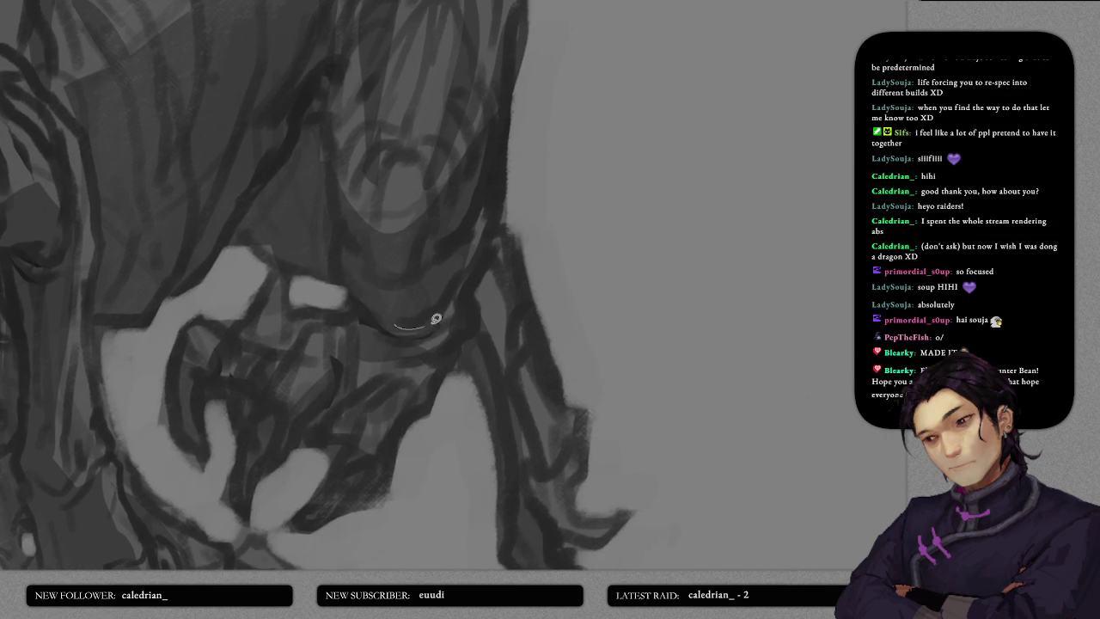
drag(447, 308, 397, 333)
- Fill a small area on the neck with dark shading
drag(465, 294, 374, 347)
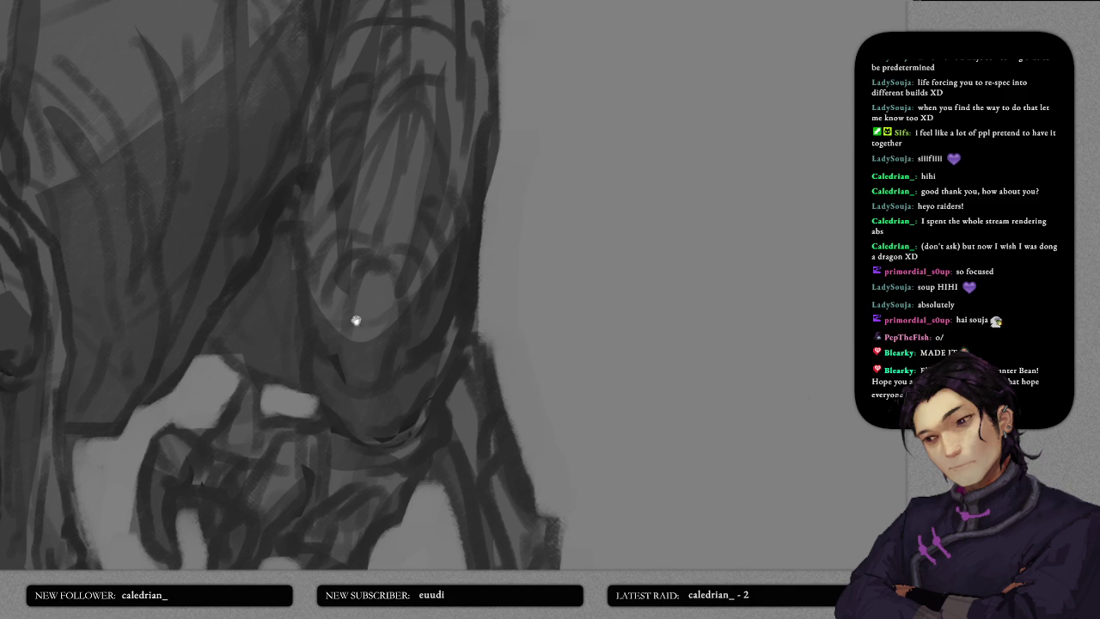
scroll(355, 296, up, 1)
mouse_move(332, 323)
mouse_down()
mouse_move(385, 391)
mouse_move(336, 316)
mouse_up()
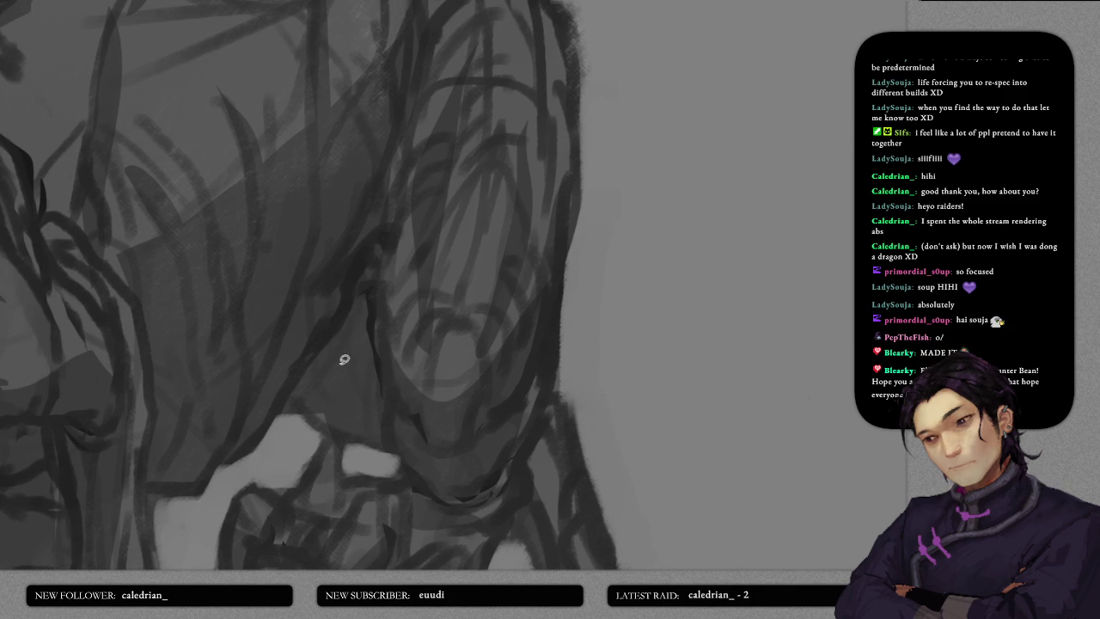
drag(326, 339, 352, 328)
scroll(410, 365, down, 5)
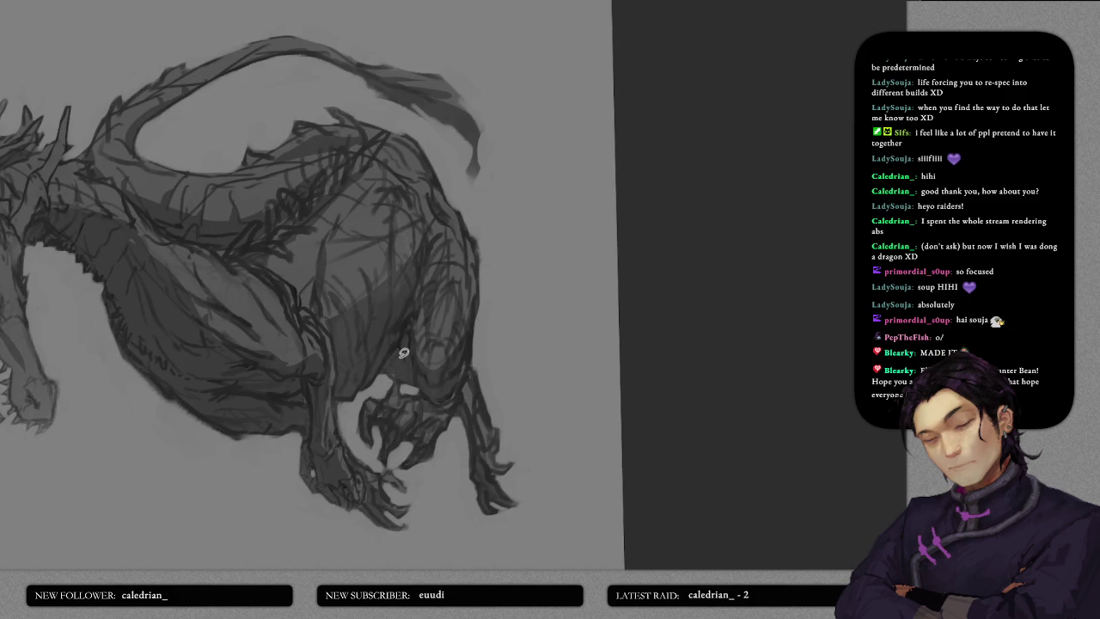
scroll(422, 370, up, 2)
scroll(433, 369, up, 1)
scroll(450, 348, up, 2)
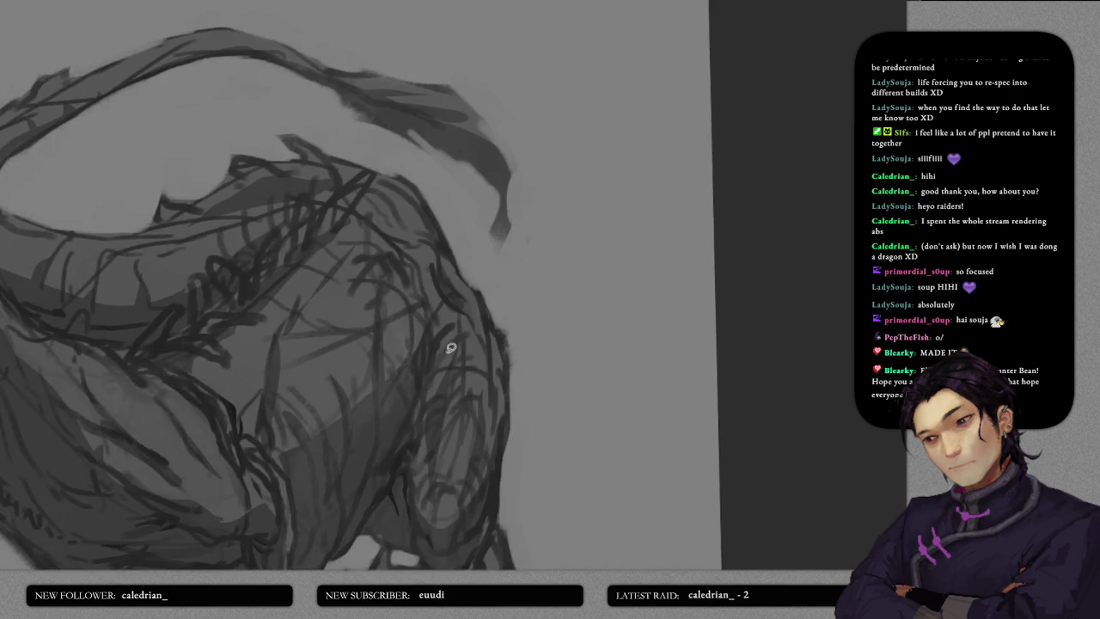
scroll(438, 349, up, 2)
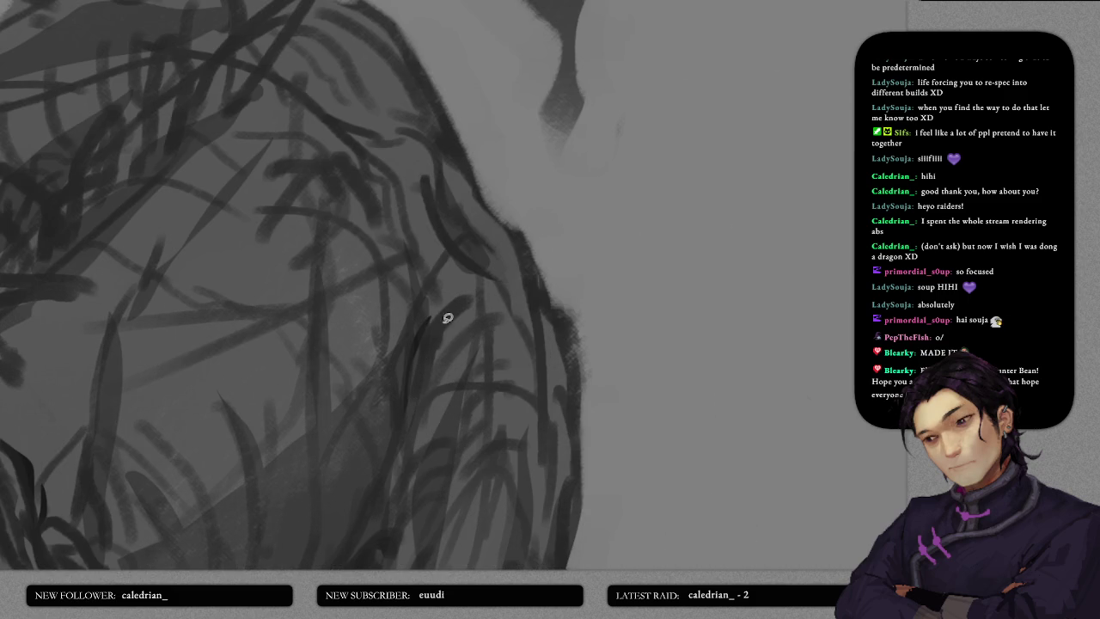
- Shade a leaf-shaped body area and add dark shadows and strokes along the back ridge
drag(416, 366, 423, 336)
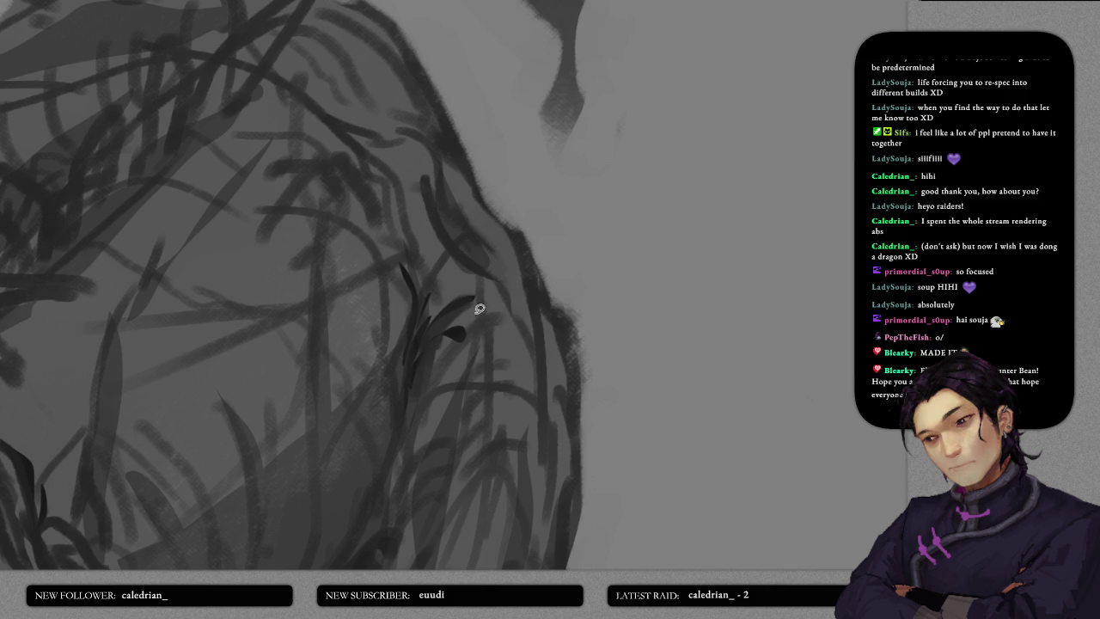
scroll(477, 311, down, 3)
scroll(490, 296, up, 2)
scroll(413, 320, up, 2)
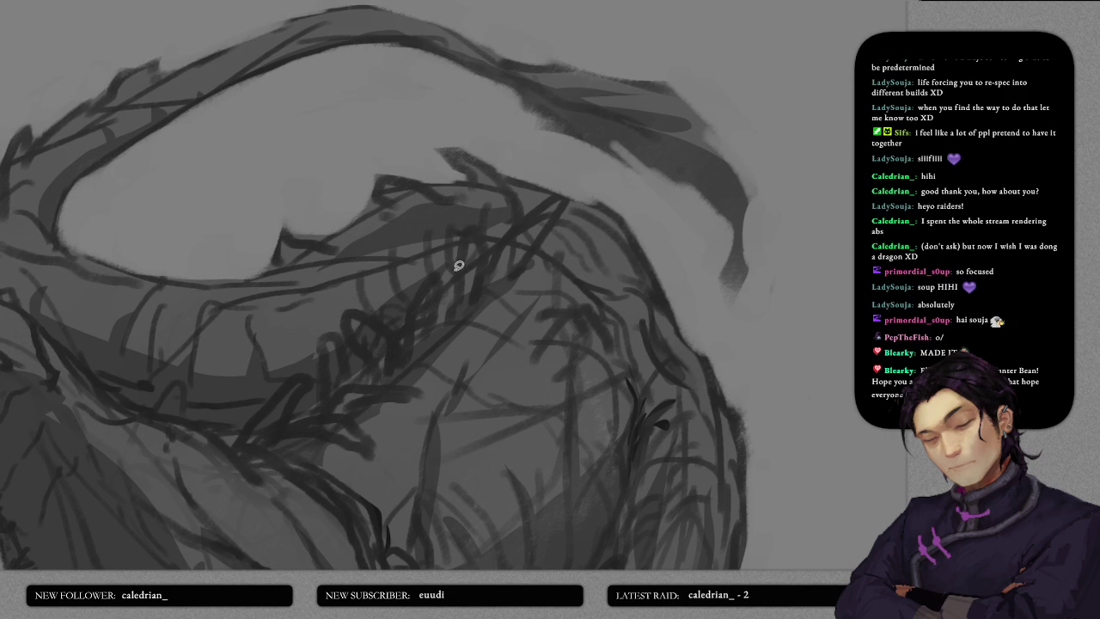
drag(457, 263, 472, 245)
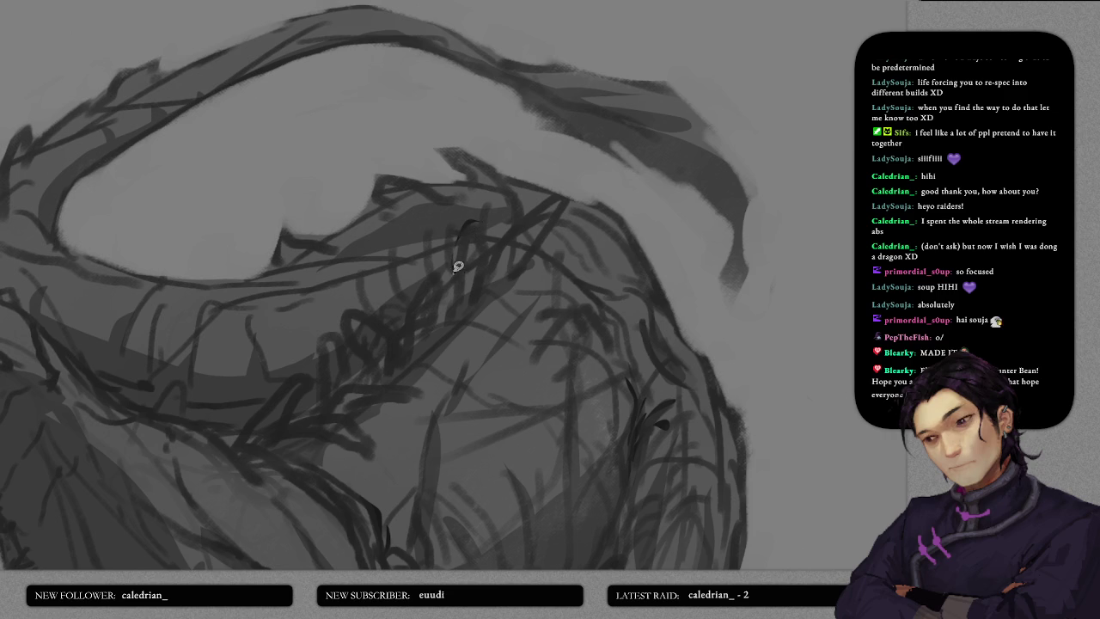
drag(437, 249, 454, 275)
scroll(451, 287, down, 1)
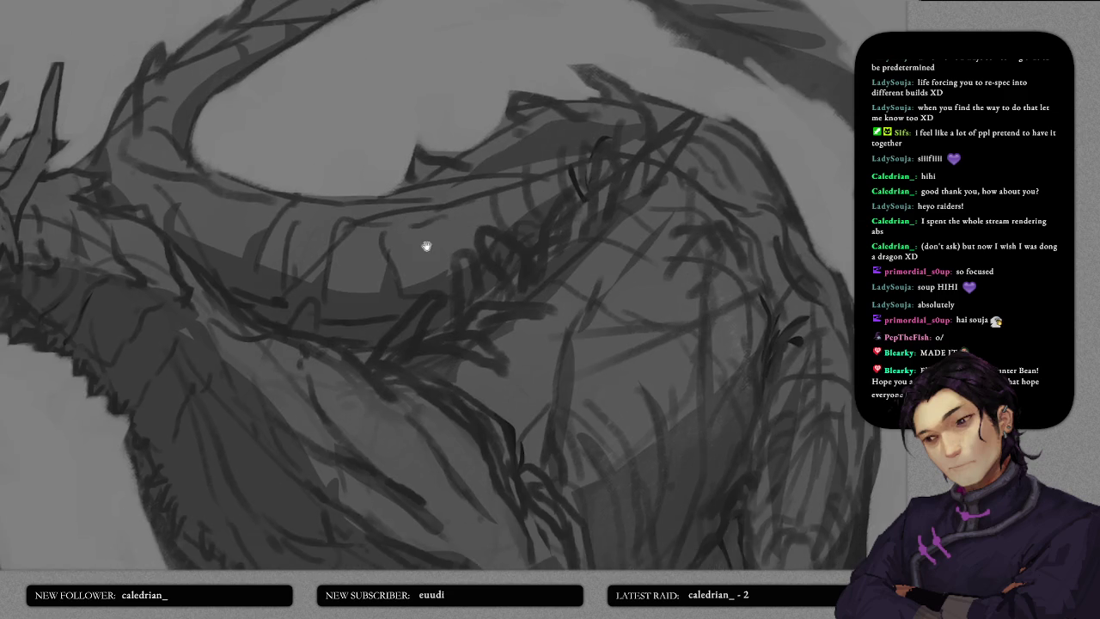
scroll(424, 246, down, 1)
scroll(437, 290, up, 2)
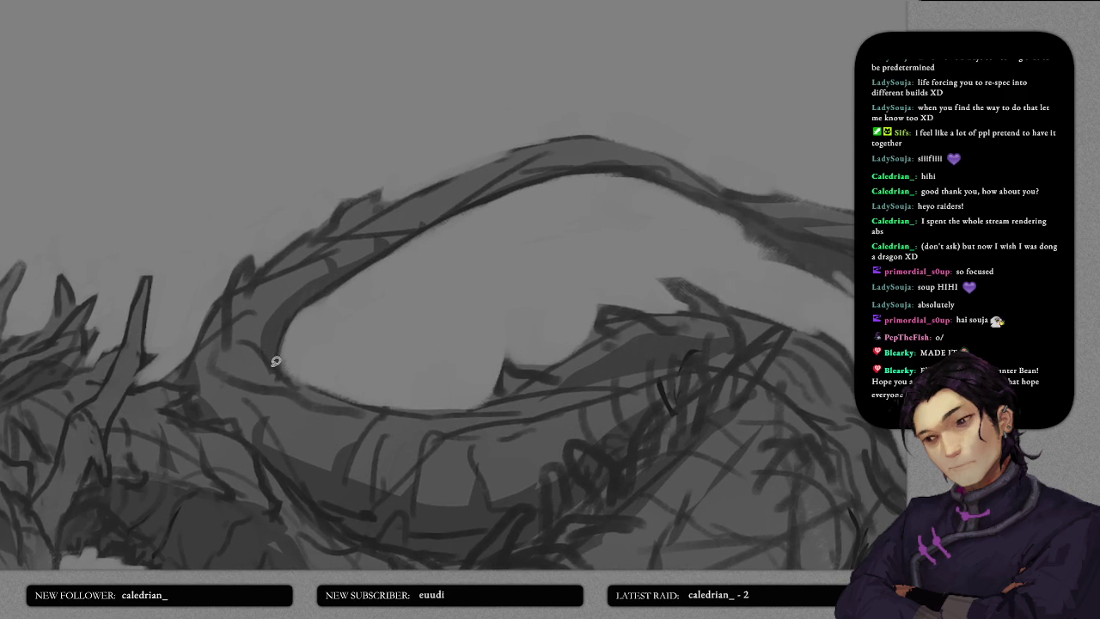
drag(253, 341, 284, 358)
scroll(342, 325, down, 2)
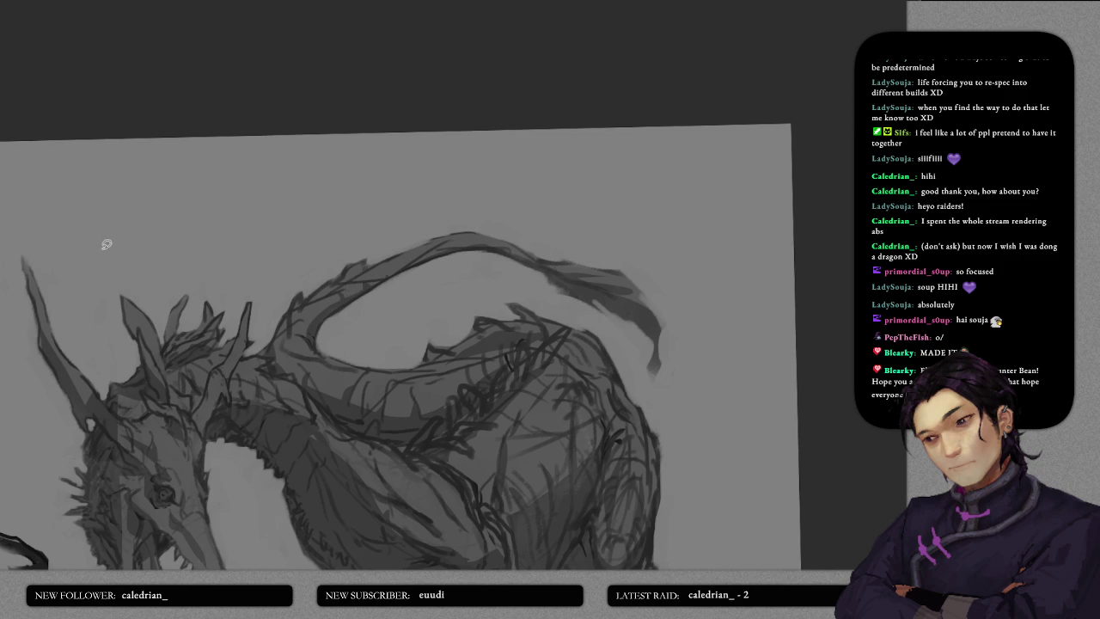
- Add faint dark shading strokes under the chest and along the underside
scroll(107, 245, up, 1)
scroll(143, 233, up, 1)
scroll(150, 282, up, 1)
scroll(214, 177, up, 1)
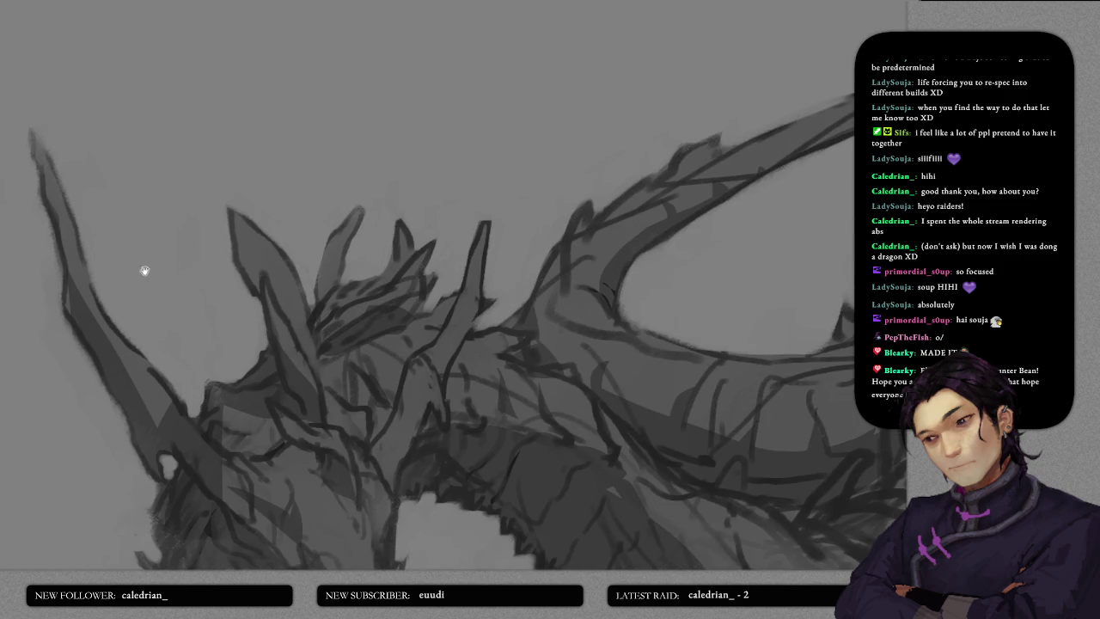
drag(145, 271, 183, 194)
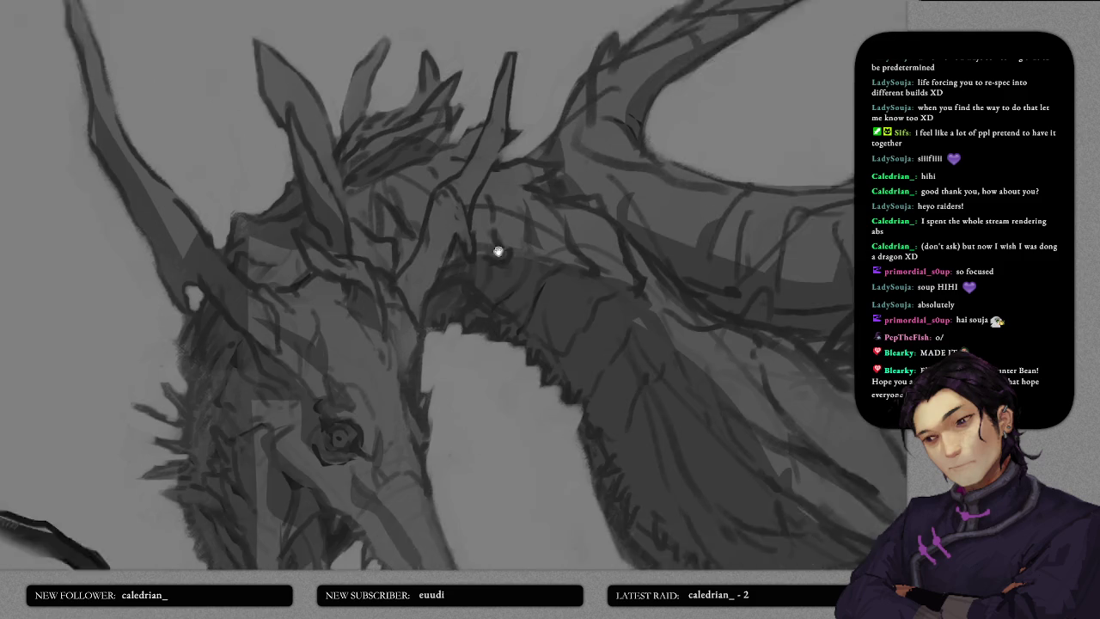
scroll(462, 241, down, 5)
scroll(529, 267, down, 2)
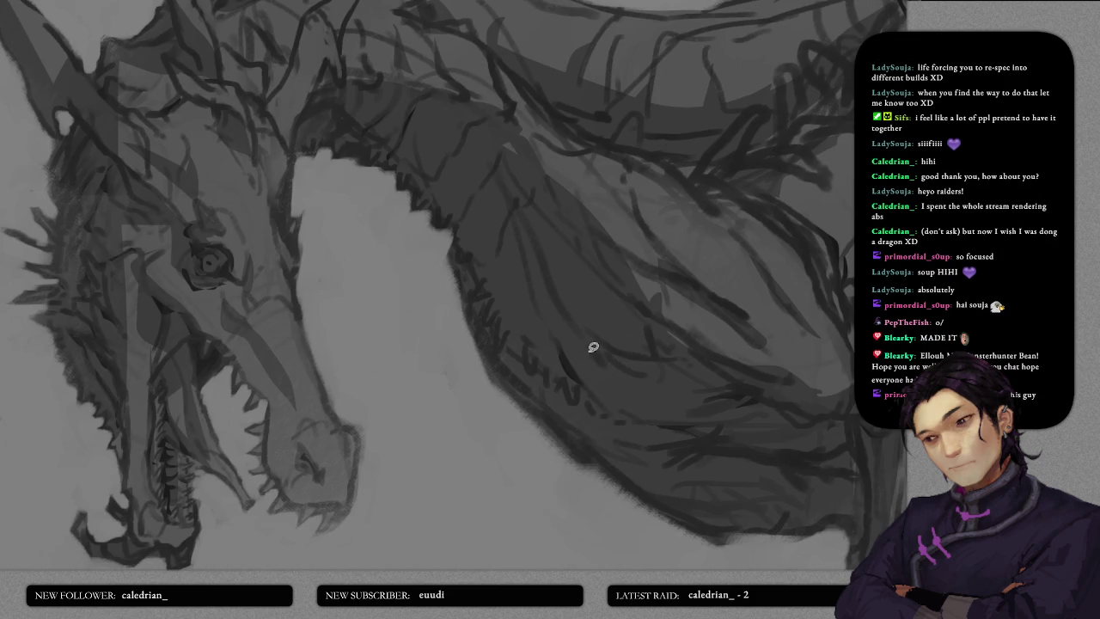
scroll(601, 380, down, 3)
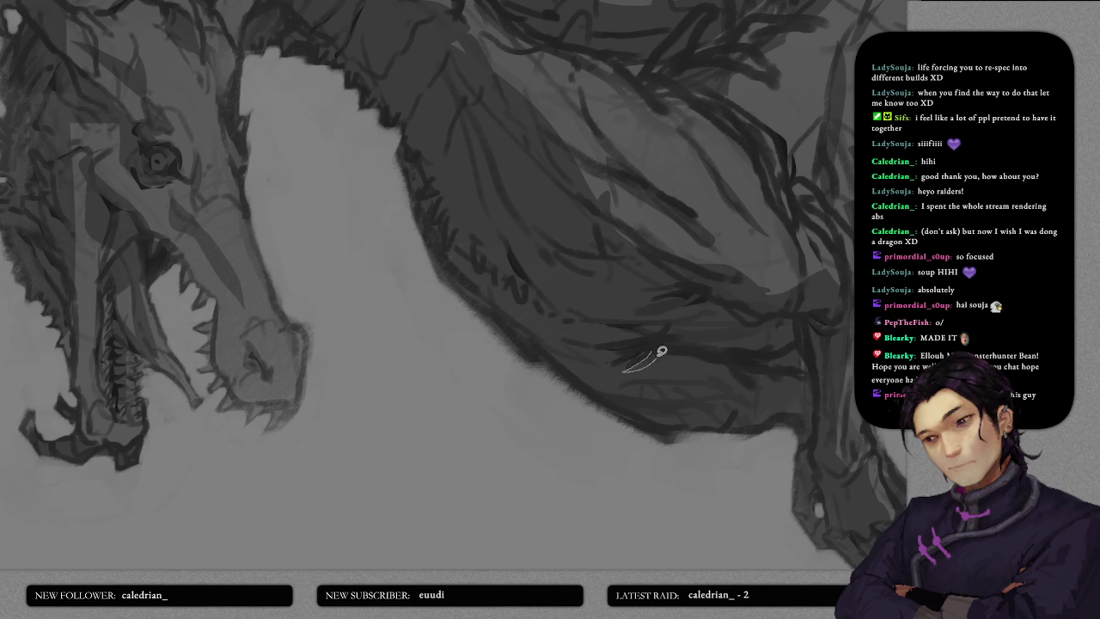
mouse_move(645, 346)
mouse_down()
mouse_move(685, 352)
mouse_move(646, 336)
mouse_up()
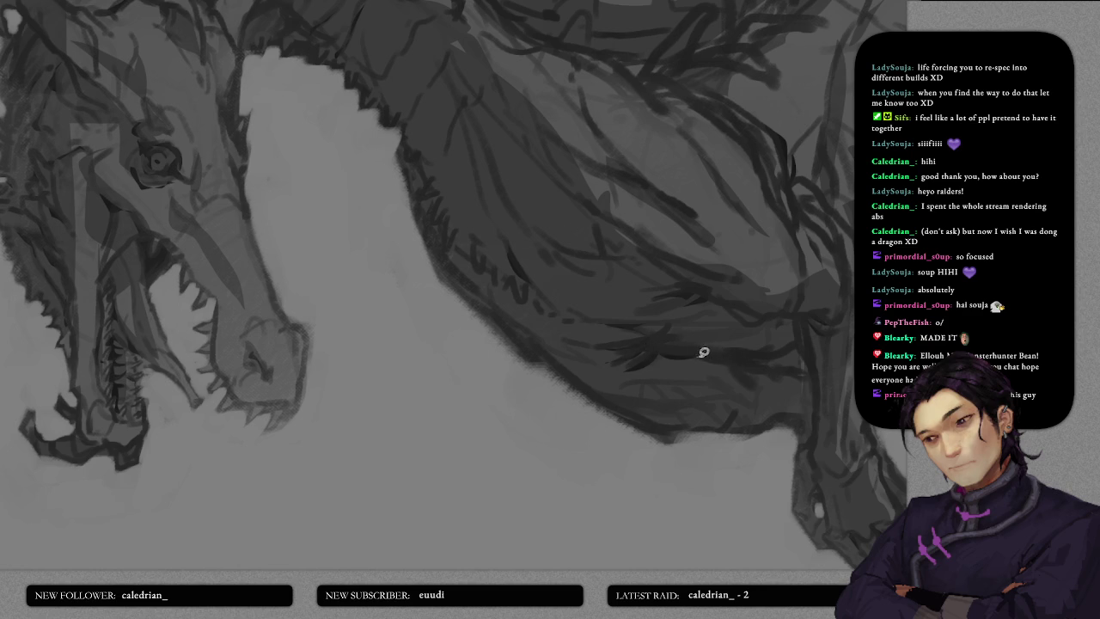
drag(781, 359, 701, 359)
- Undo a stray light belly stroke and add a light shading stroke on the shoulder
drag(833, 353, 604, 424)
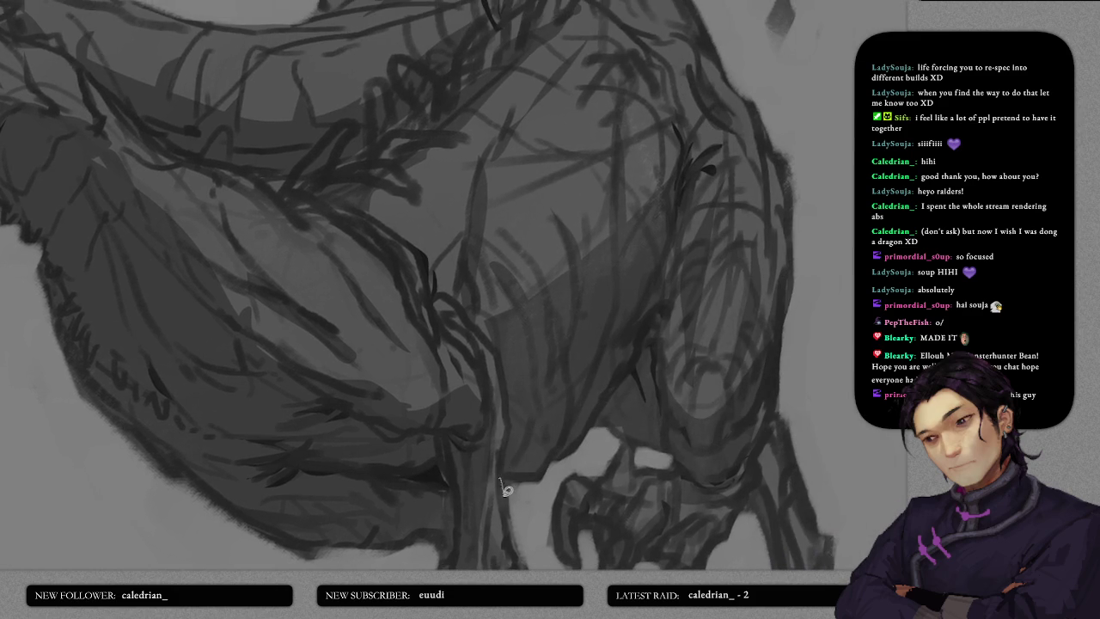
drag(565, 466, 548, 464)
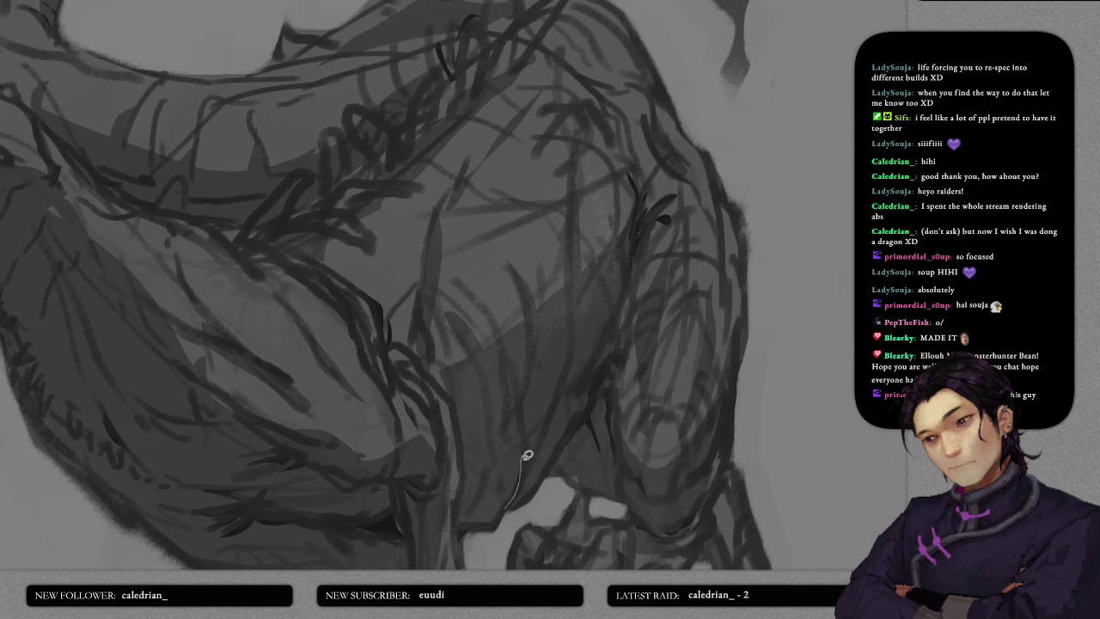
scroll(533, 425, up, 1)
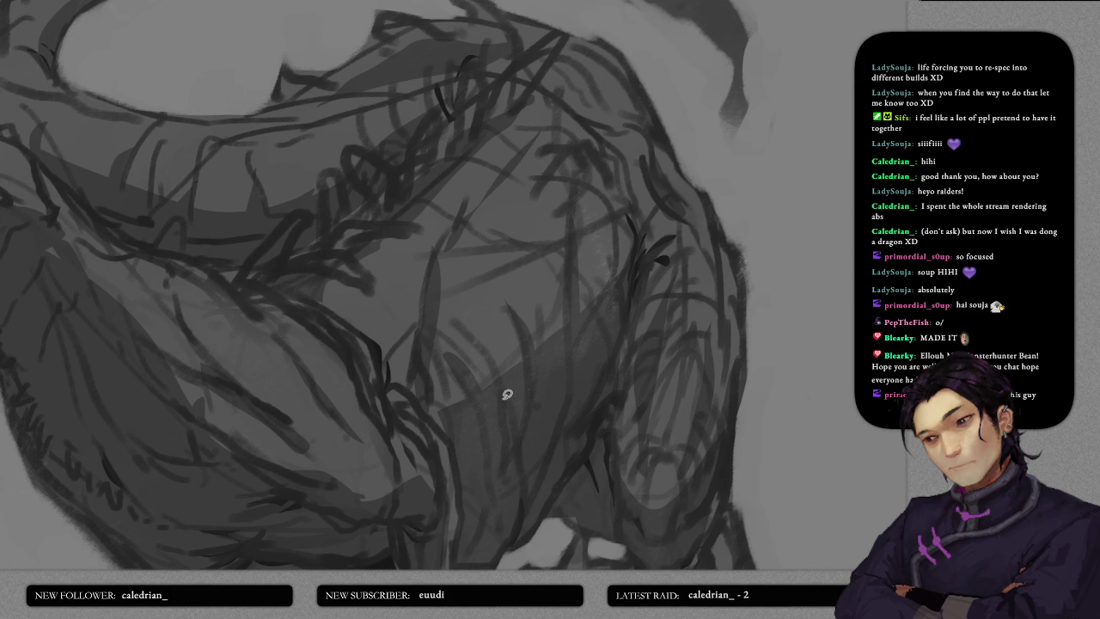
drag(519, 458, 532, 400)
key(ctrl+z)
drag(518, 466, 538, 379)
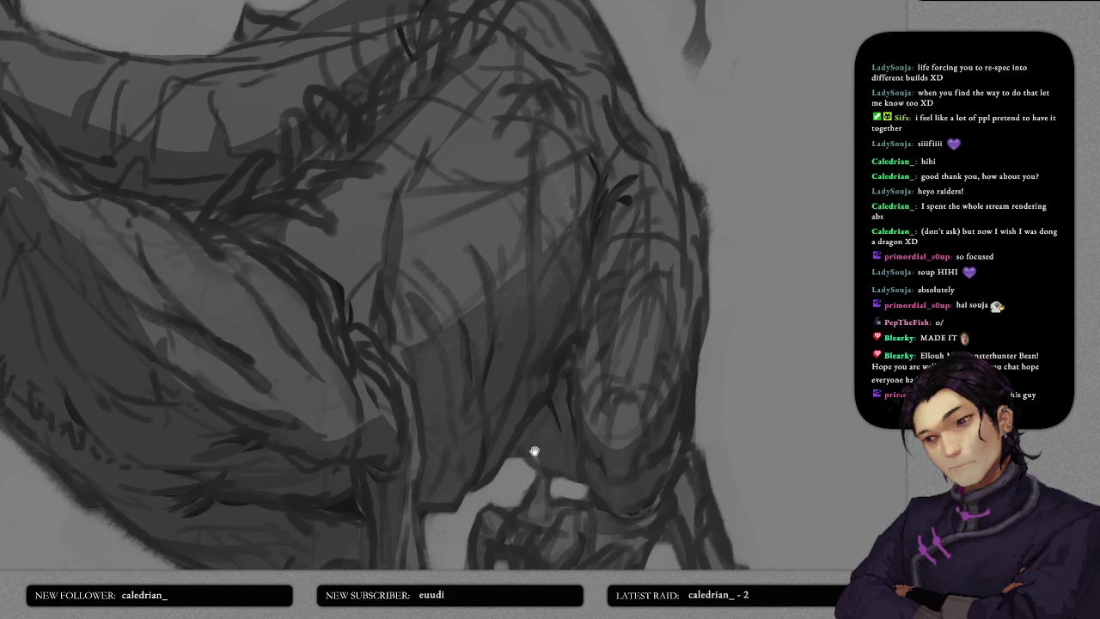
drag(534, 451, 520, 411)
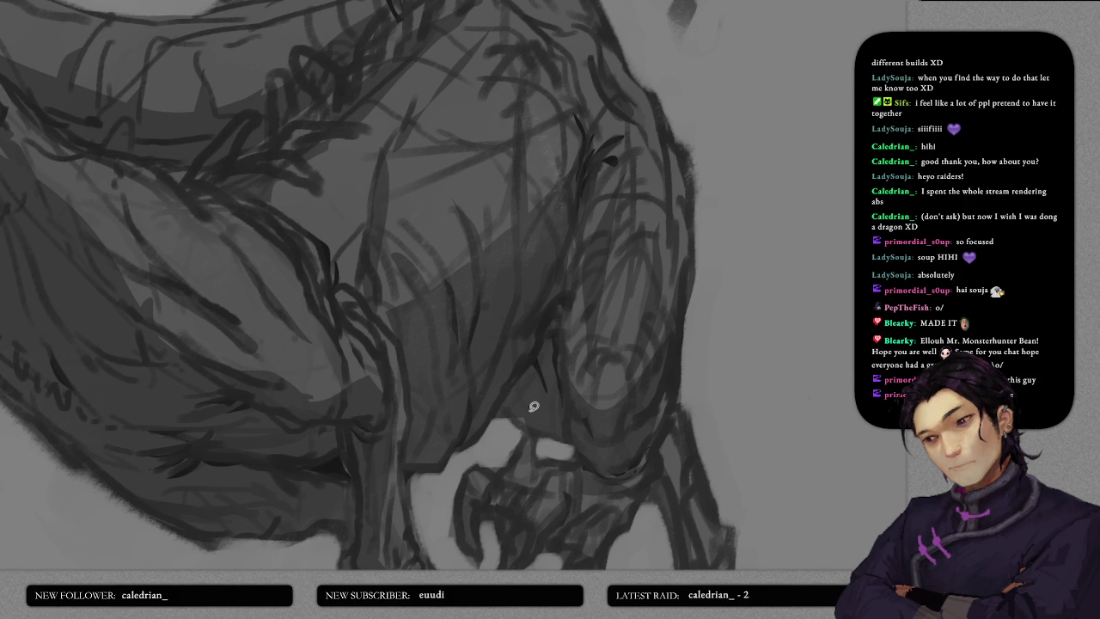
mouse_move(533, 352)
mouse_down()
mouse_move(498, 404)
mouse_move(530, 373)
mouse_up()
- Add a short dark stroke to the body contour and zoom out over the whole dragon
mouse_move(550, 326)
mouse_down()
mouse_move(541, 369)
mouse_move(554, 357)
mouse_up()
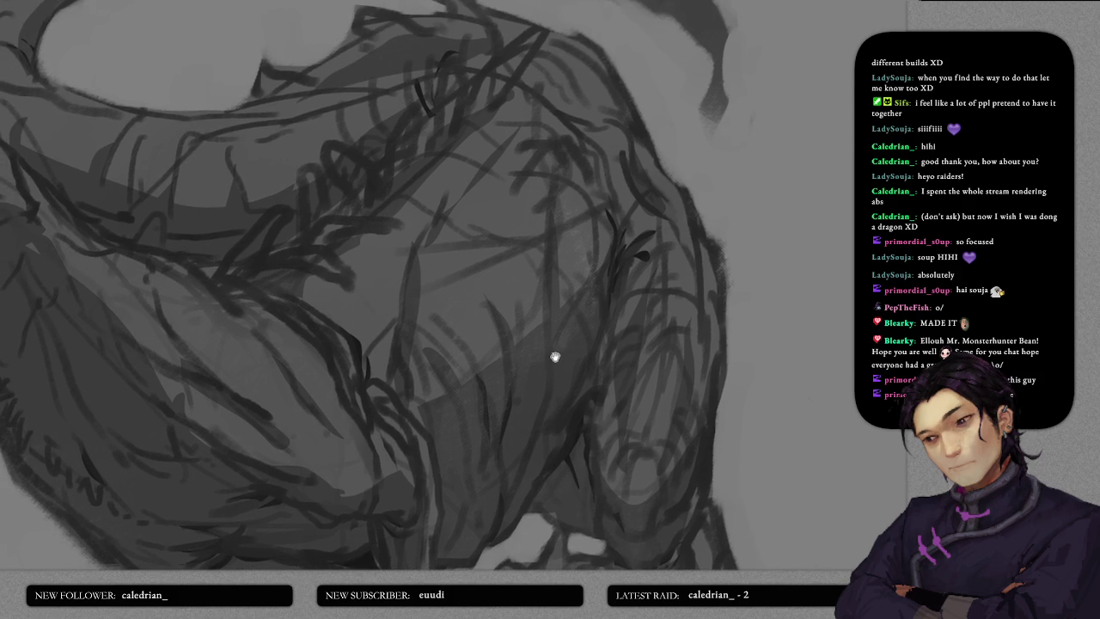
drag(542, 430, 550, 382)
scroll(550, 353, down, 1)
scroll(607, 342, down, 1)
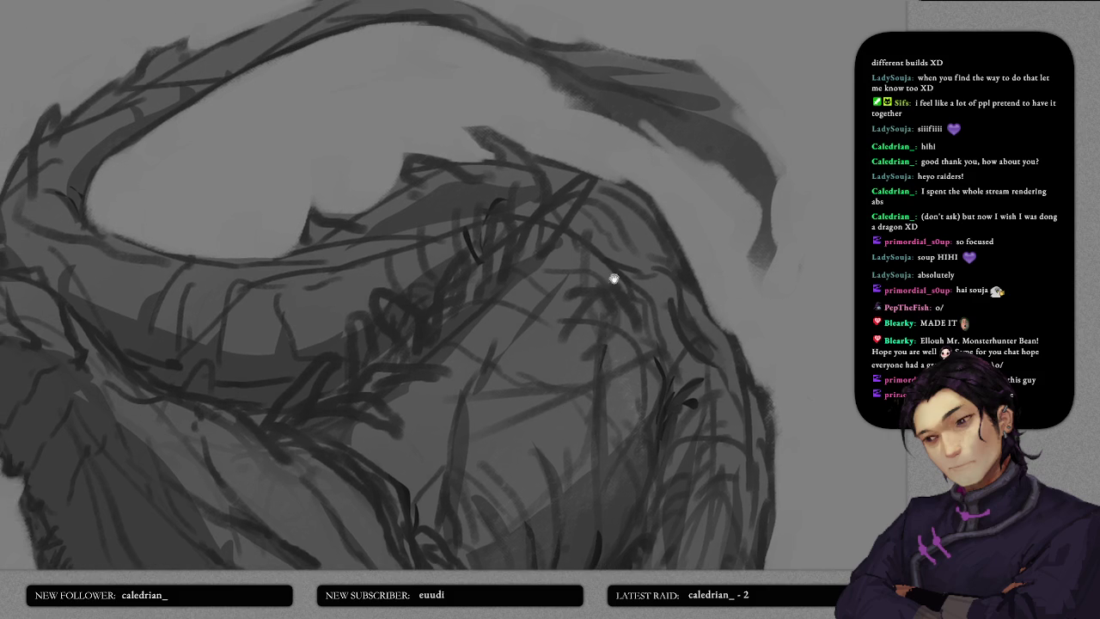
scroll(614, 277, down, 1)
scroll(585, 363, down, 1)
scroll(602, 369, down, 1)
scroll(602, 432, down, 1)
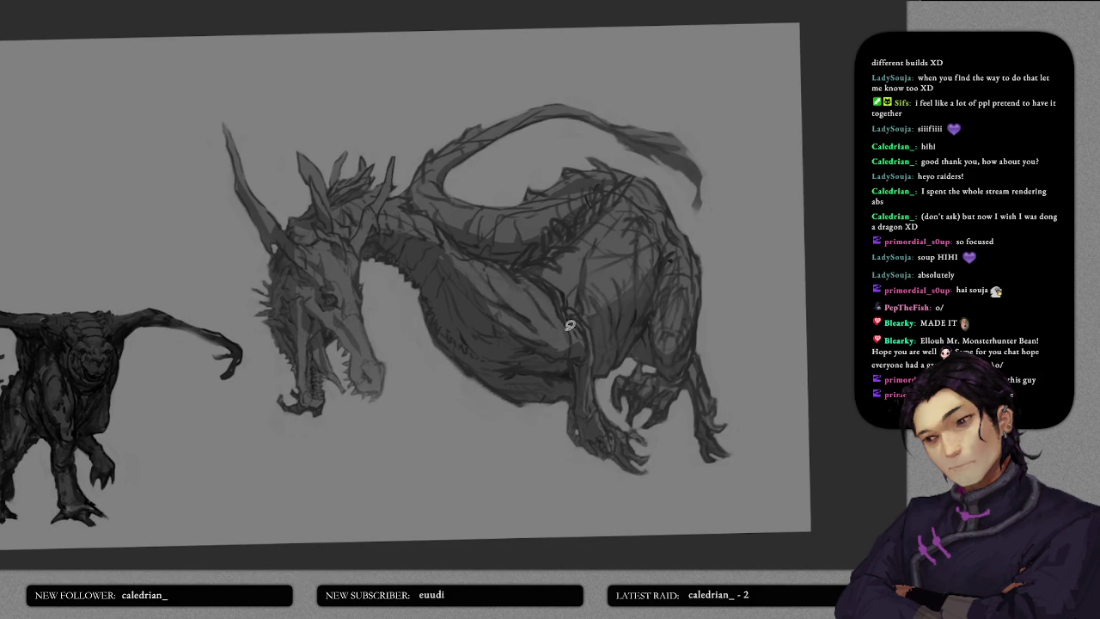
- Undo a stray arc above the horn and lay a translucent tint over neck and shoulder
scroll(572, 353, down, 1)
scroll(557, 335, up, 2)
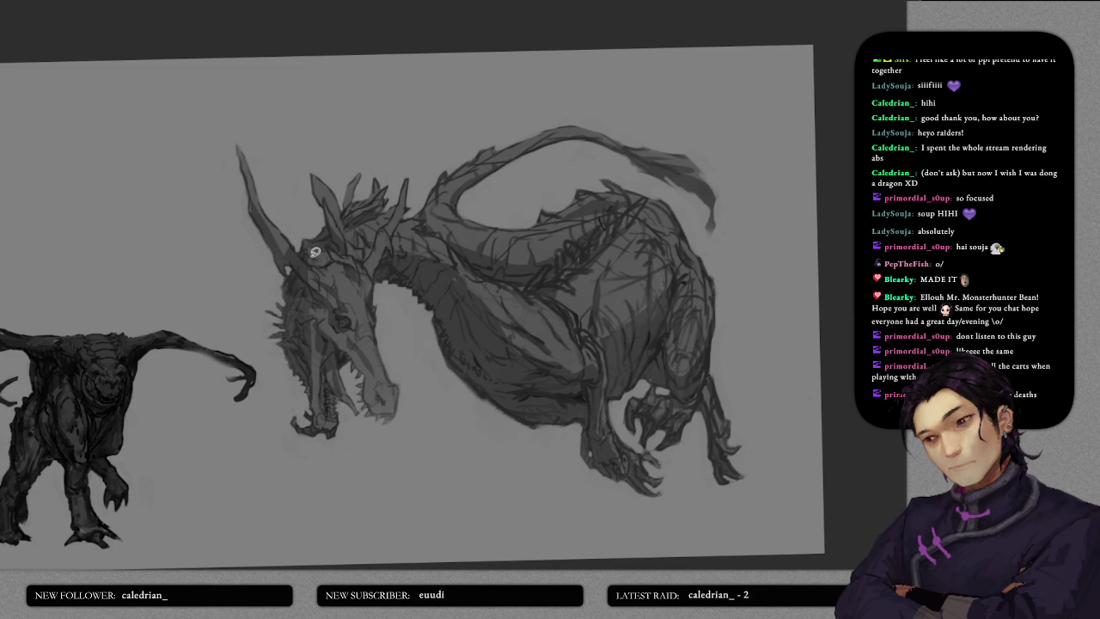
drag(248, 143, 221, 151)
key(ctrl+z)
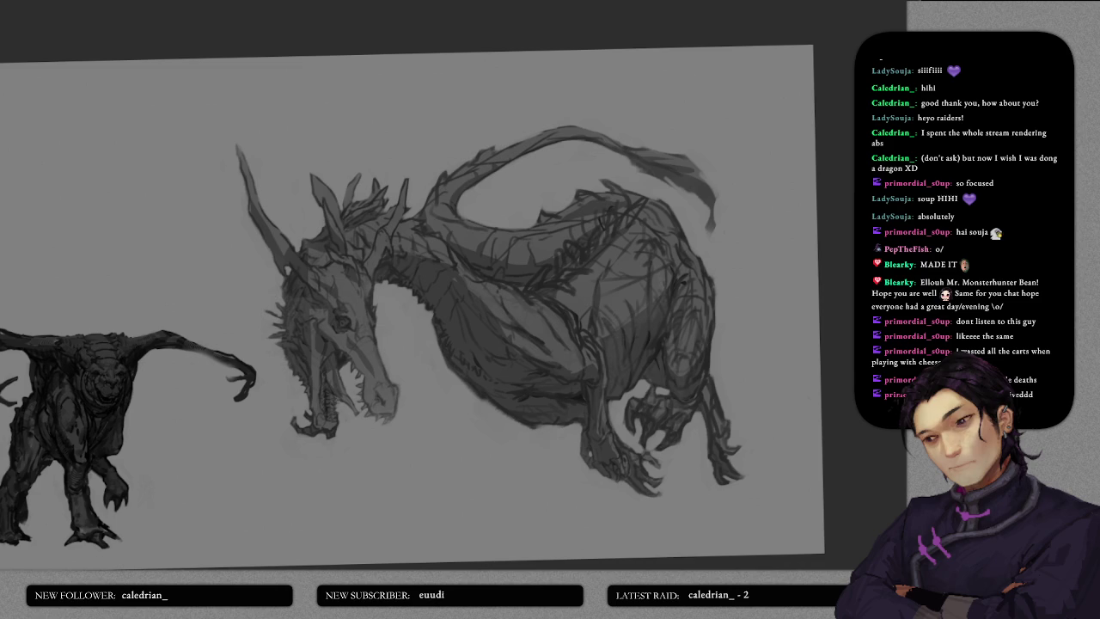
drag(430, 226, 401, 225)
mouse_move(372, 90)
mouse_down()
mouse_move(807, 221)
mouse_move(379, 91)
mouse_up()
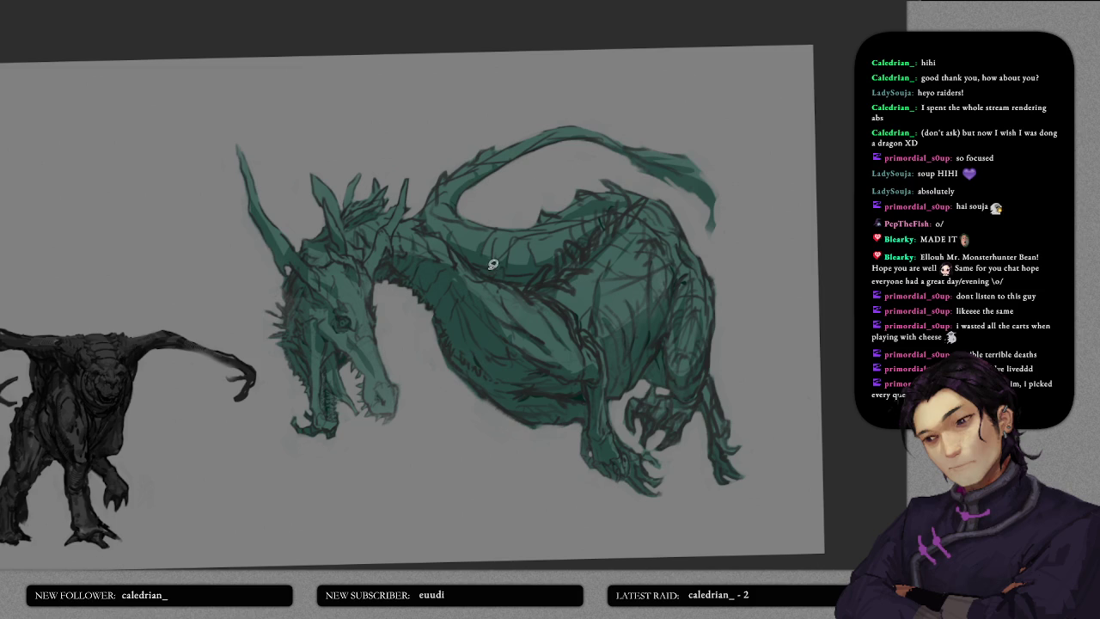
- Close the lasso fill so the whole dragon is washed in teal
scroll(485, 225, up, 2)
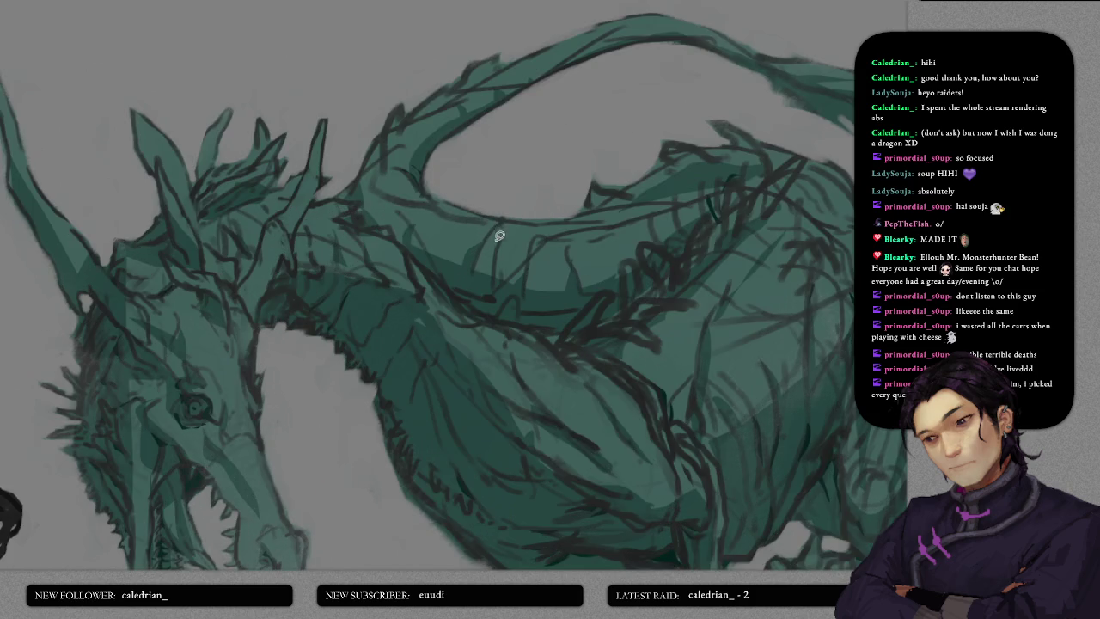
scroll(384, 300, down, 2)
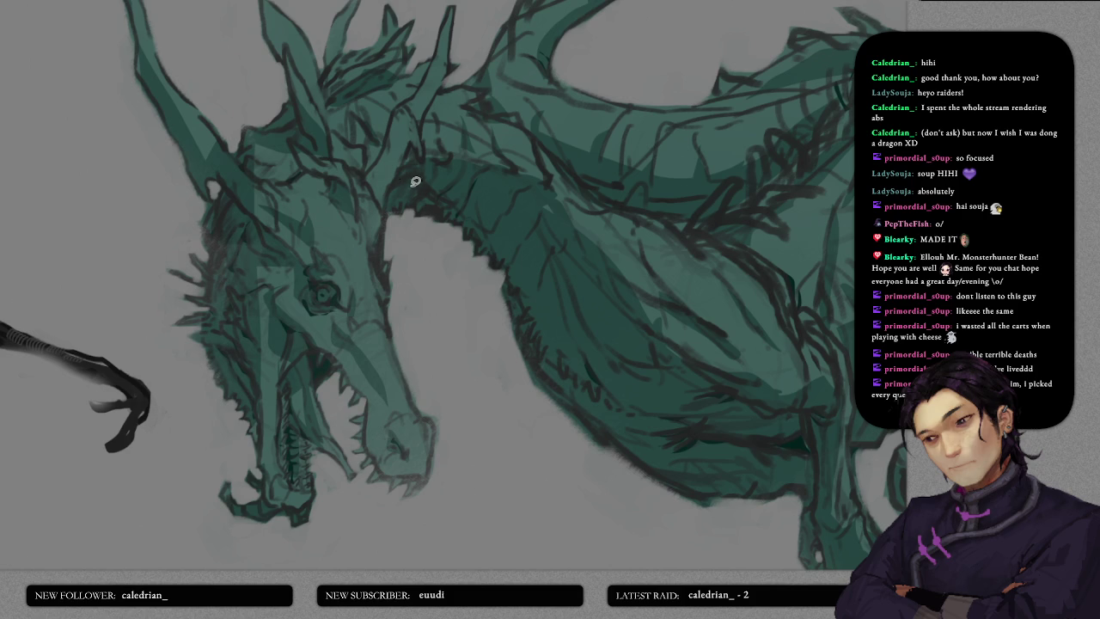
mouse_move(388, 218)
mouse_down()
mouse_move(511, 170)
mouse_move(533, 272)
mouse_up()
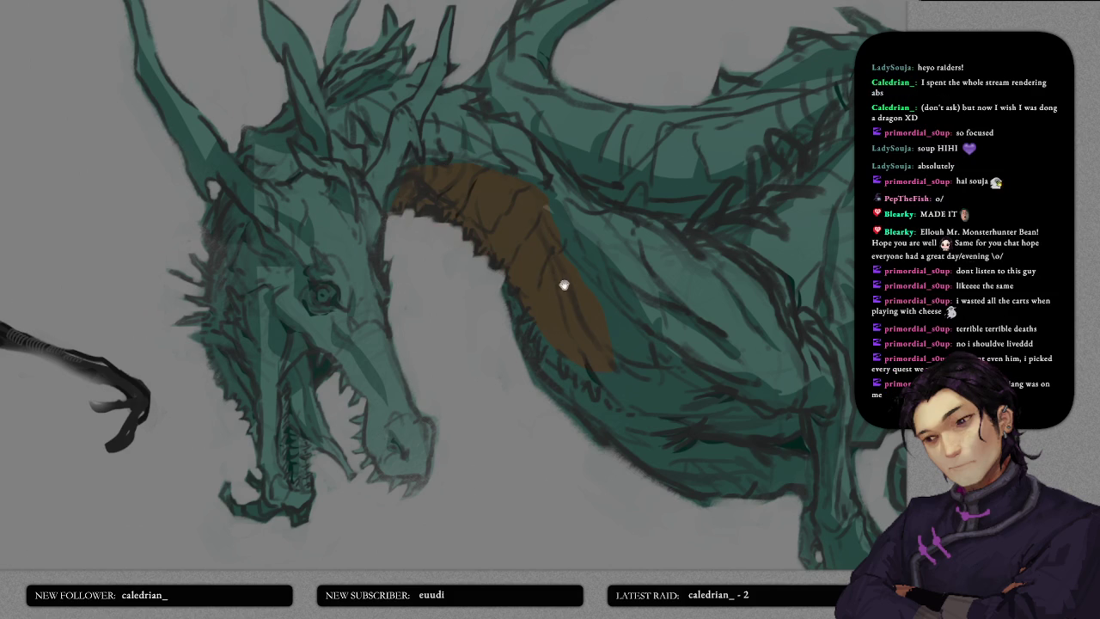
- Lasso-fill brown along the underside of the neck and belly, then zoom out
scroll(565, 284, right, 3)
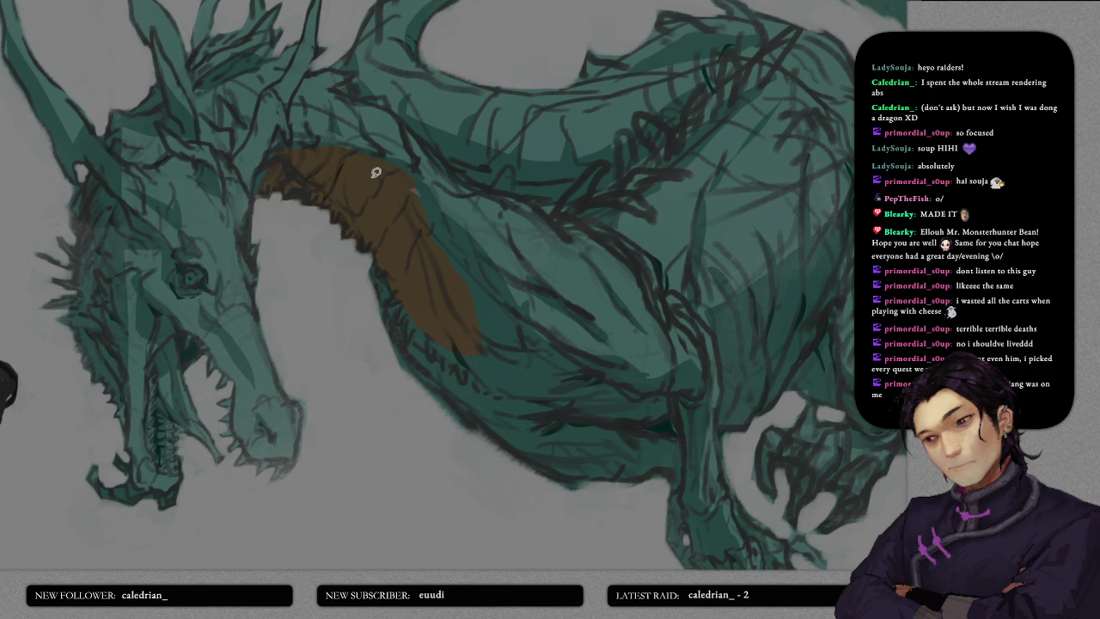
mouse_move(284, 156)
mouse_down()
mouse_move(475, 292)
mouse_move(418, 180)
mouse_move(381, 191)
mouse_up()
drag(459, 300, 394, 188)
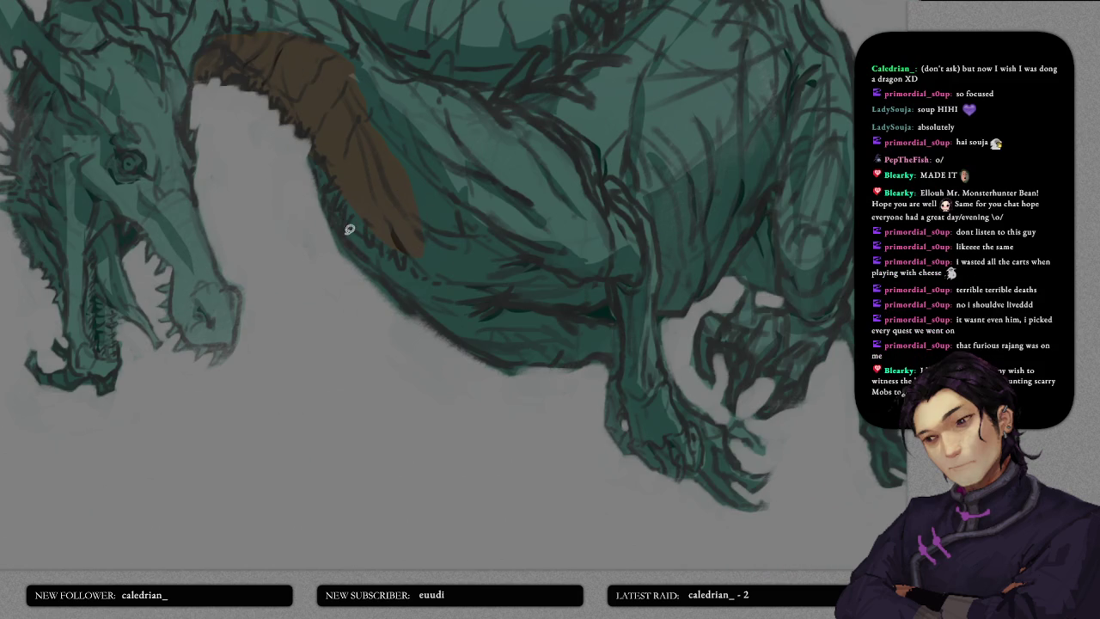
mouse_move(336, 211)
mouse_down()
mouse_move(515, 341)
mouse_move(612, 349)
mouse_move(627, 295)
mouse_move(604, 258)
mouse_move(509, 226)
mouse_move(393, 111)
mouse_move(379, 62)
mouse_up()
mouse_move(506, 231)
mouse_down()
mouse_move(432, 263)
mouse_move(393, 233)
mouse_move(401, 312)
mouse_move(429, 350)
mouse_move(512, 240)
mouse_move(512, 121)
mouse_move(388, 207)
mouse_up()
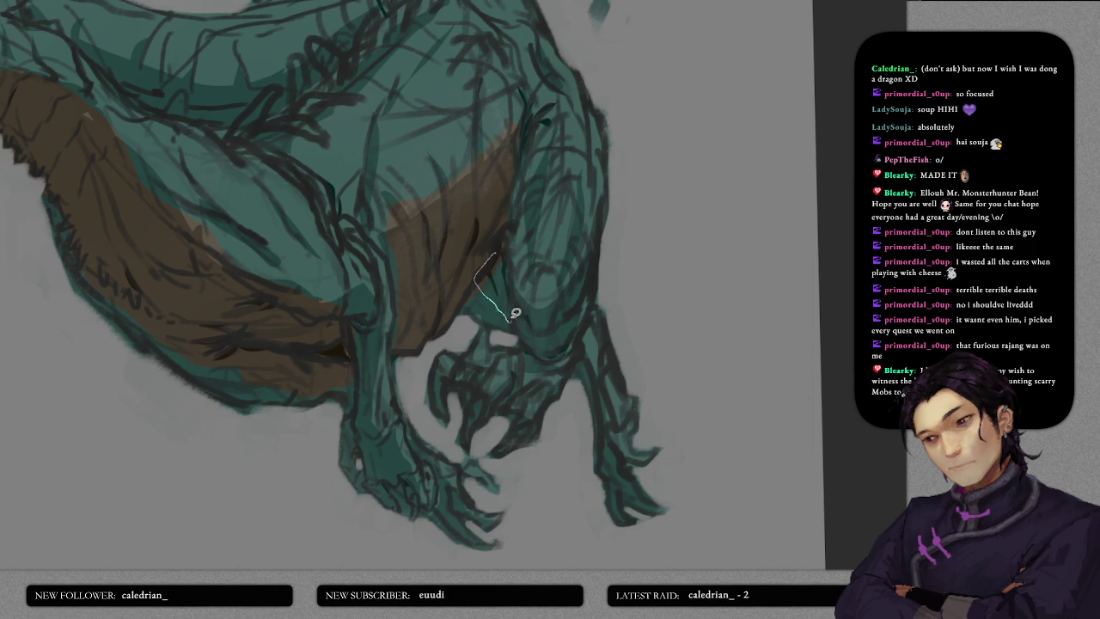
key(ctrl+0)
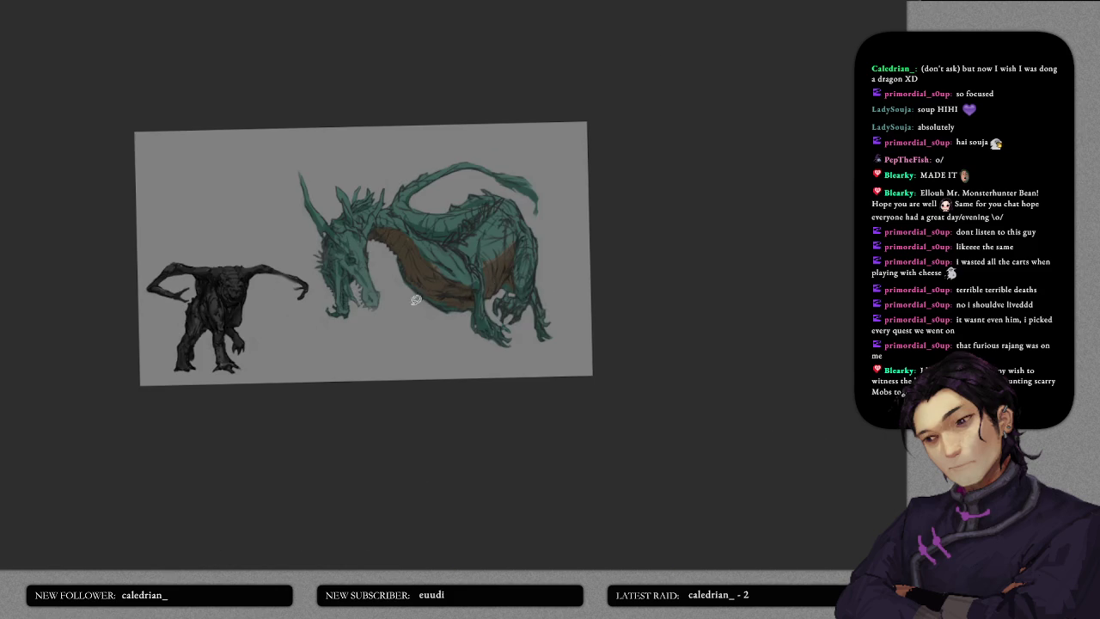
- Lasso-fill the chin spikes and jaw in brown
scroll(401, 290, up, 3)
scroll(504, 319, up, 2)
drag(316, 187, 347, 271)
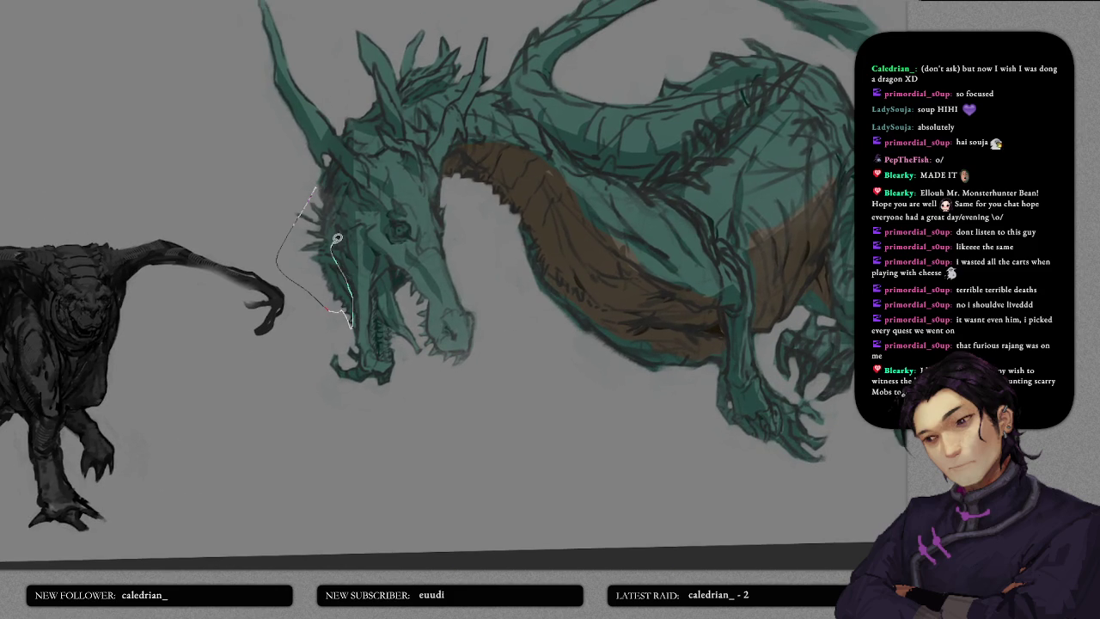
drag(347, 271, 325, 179)
drag(357, 242, 414, 361)
drag(414, 361, 371, 241)
- Extend brown along the belly, the right hind leg and the left foreleg and claw
drag(401, 292, 343, 320)
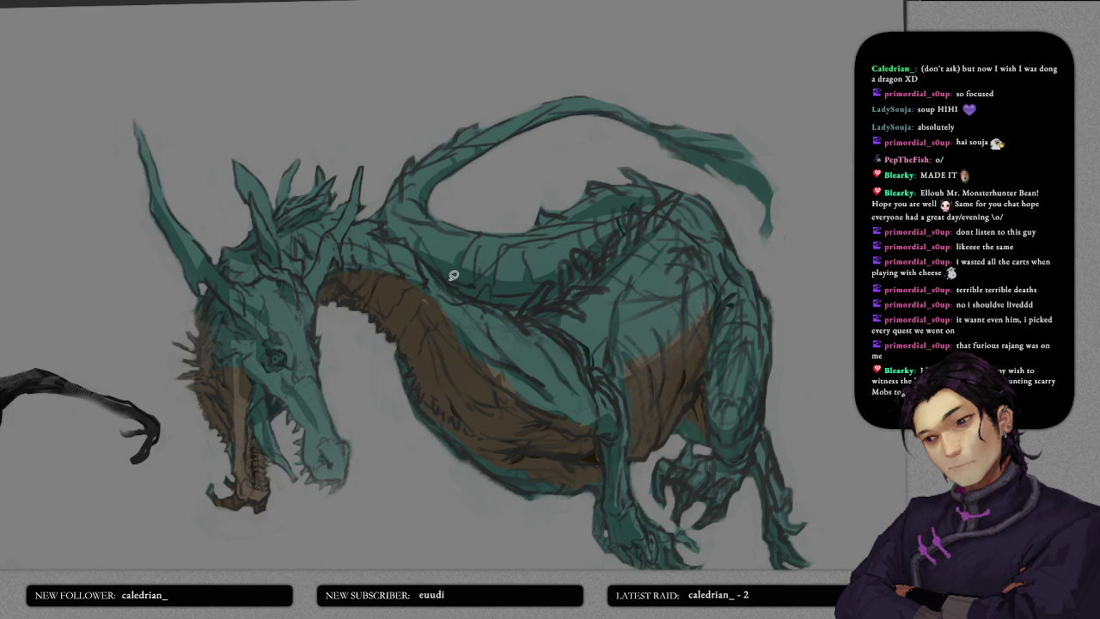
drag(475, 282, 528, 280)
mouse_move(614, 167)
mouse_down()
mouse_move(583, 193)
mouse_move(516, 123)
mouse_move(504, 152)
mouse_up()
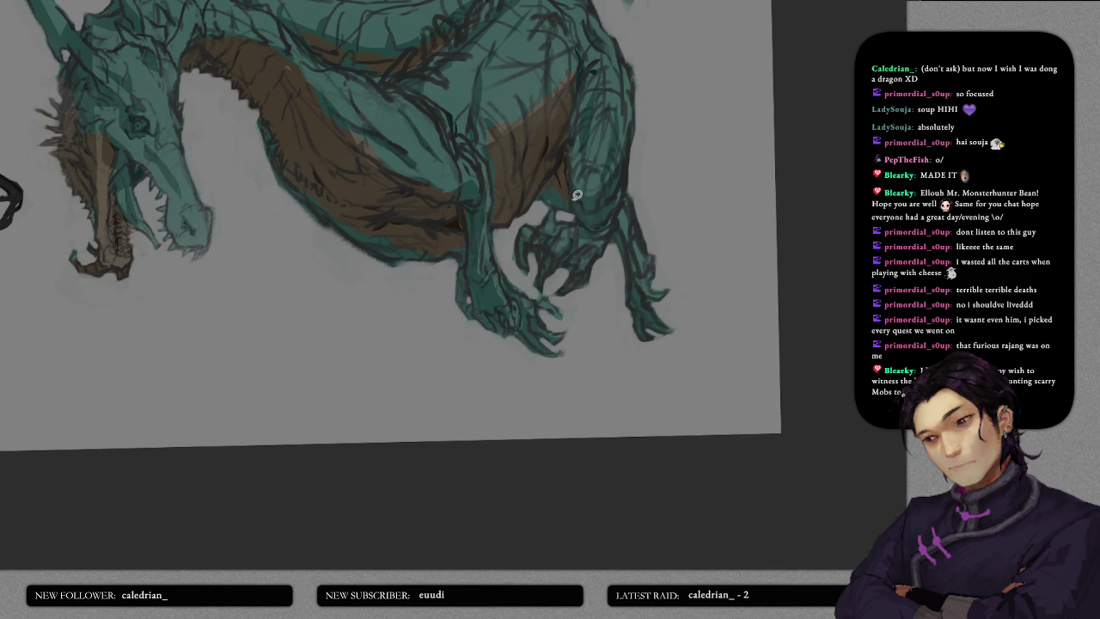
mouse_move(622, 205)
mouse_down()
mouse_move(645, 354)
mouse_move(674, 206)
mouse_up()
mouse_move(614, 226)
mouse_down()
mouse_move(545, 278)
mouse_move(613, 207)
mouse_up()
drag(455, 192, 444, 275)
- Fill the remaining foreleg and underside areas brown, bringing the head and dark creature back into view
scroll(556, 319, up, 2)
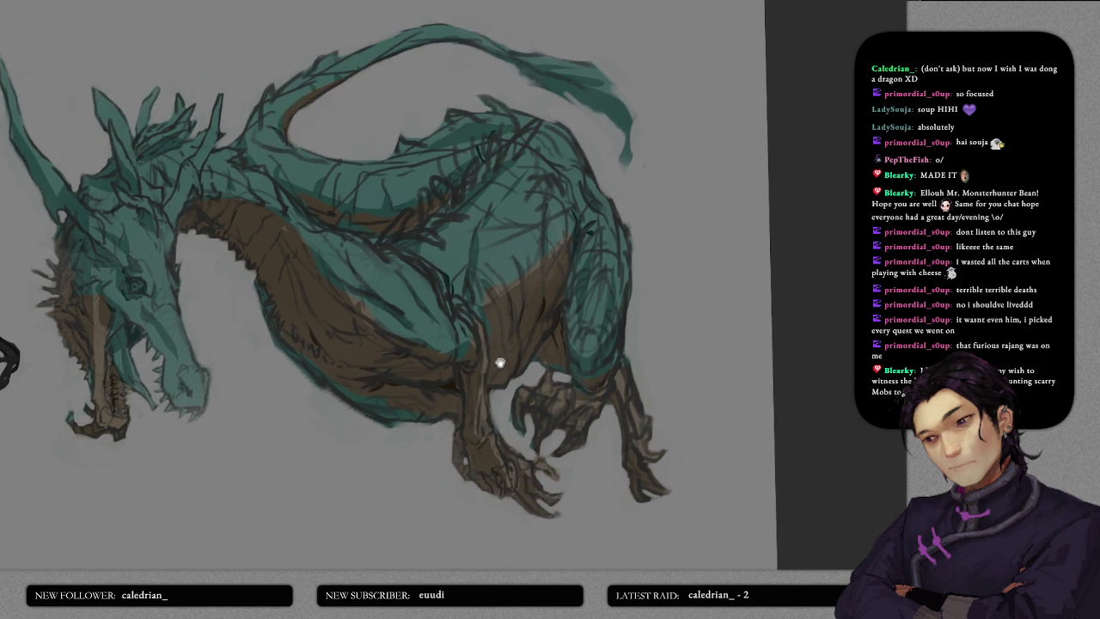
mouse_move(485, 284)
mouse_down()
mouse_move(501, 331)
mouse_move(533, 270)
mouse_up()
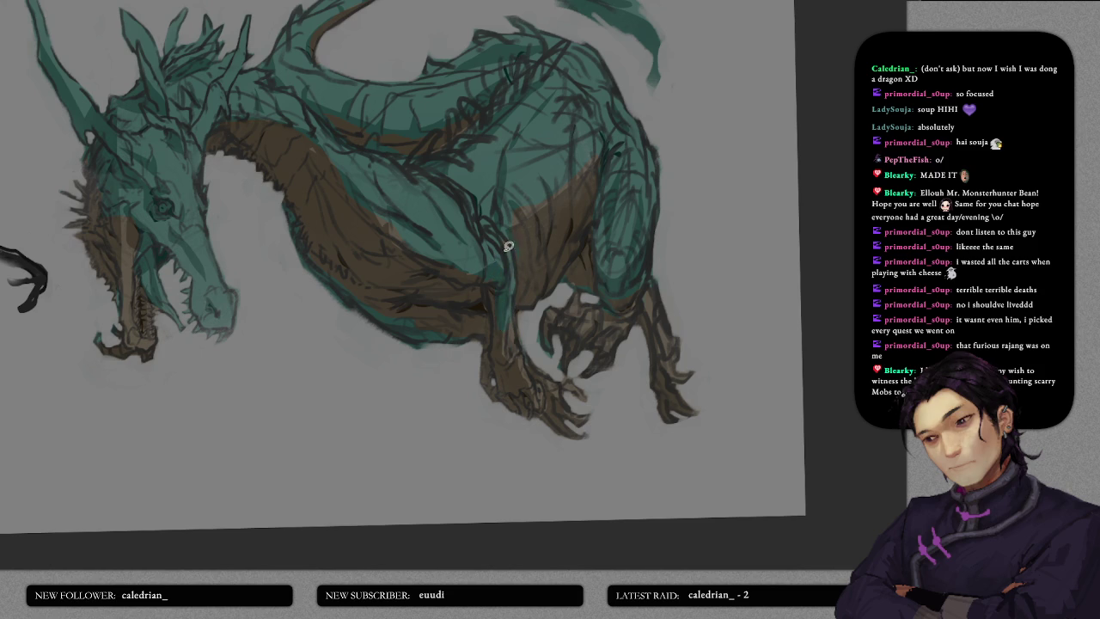
scroll(509, 276, up, 1)
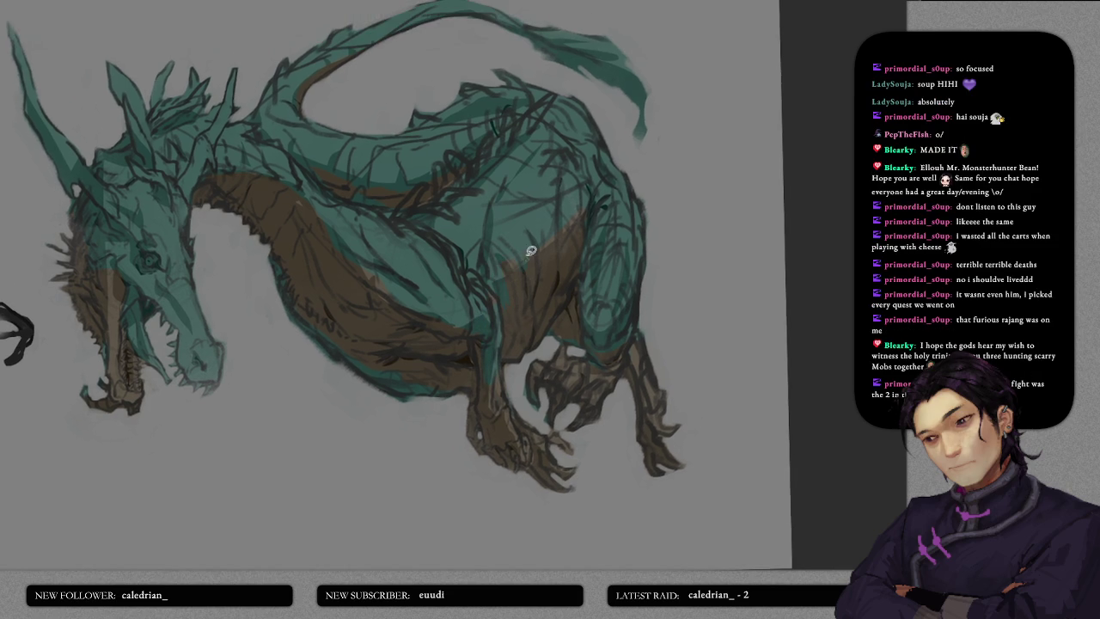
drag(572, 215, 567, 250)
scroll(516, 226, up, 1)
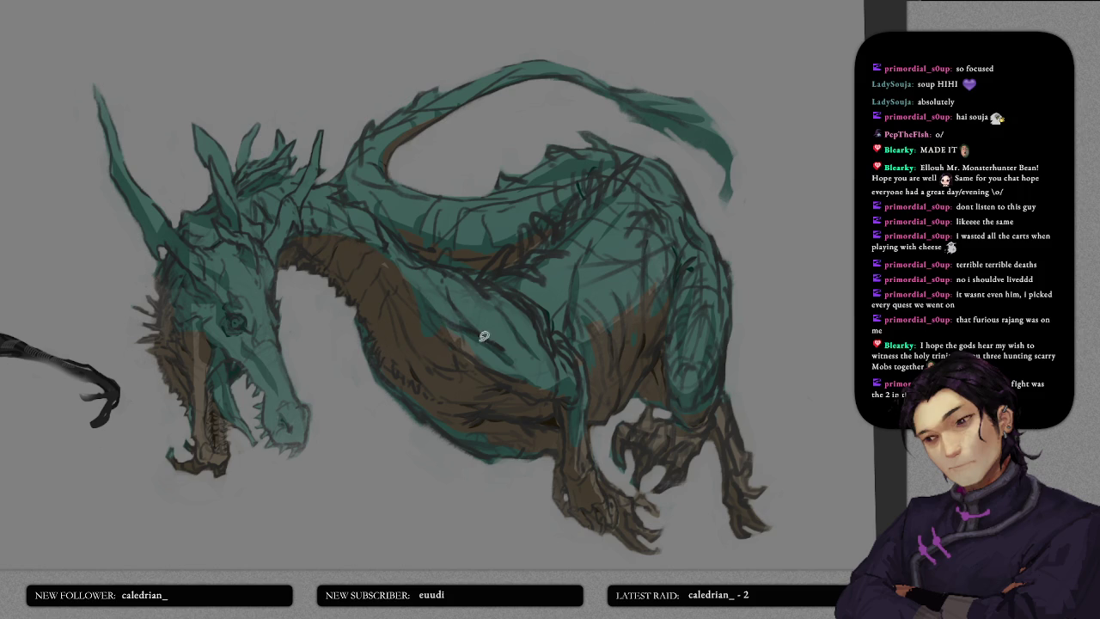
drag(340, 375, 512, 343)
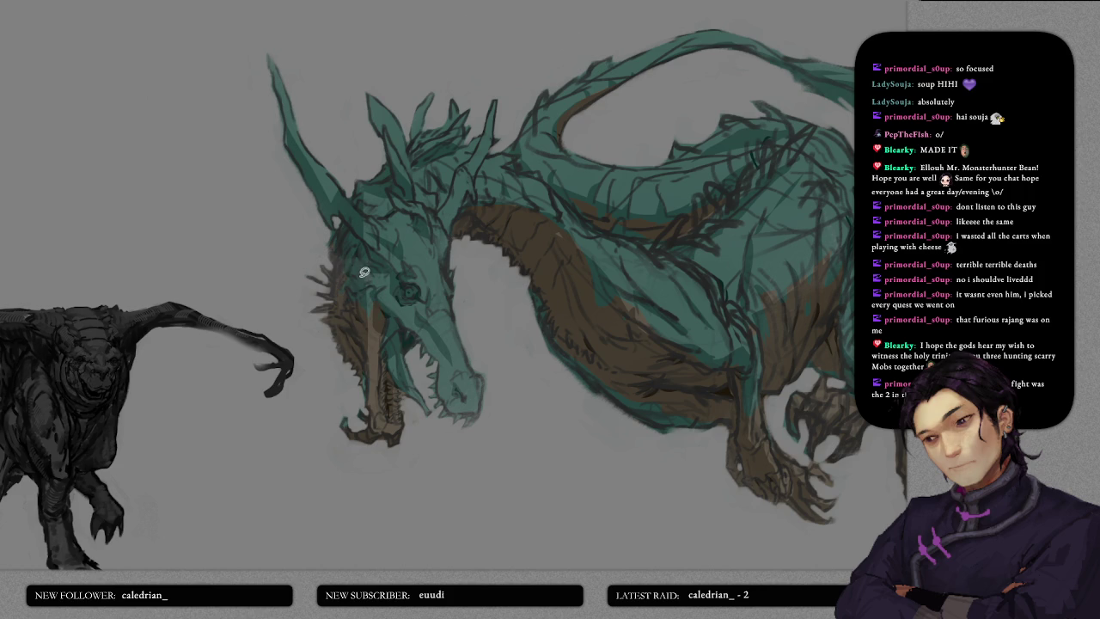
drag(491, 243, 448, 259)
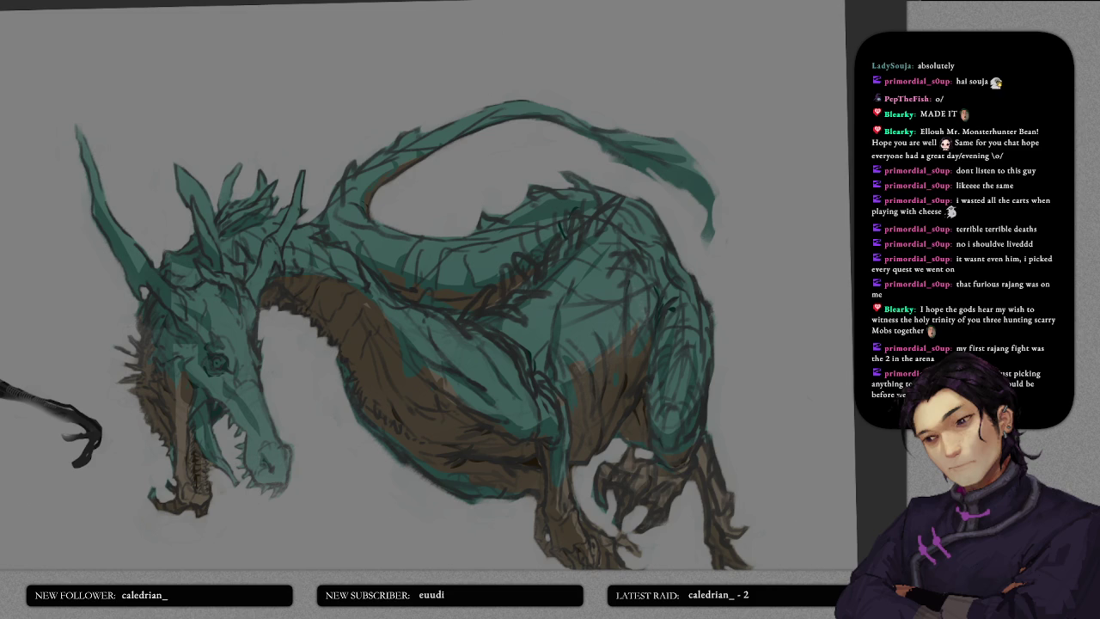
- Lasso-fill the dragon's tail tip and long front horn in purple
mouse_move(589, 115)
mouse_down()
mouse_move(759, 258)
mouse_move(695, 159)
mouse_up()
drag(602, 120, 712, 223)
drag(546, 202, 747, 142)
mouse_move(303, 50)
mouse_down()
mouse_move(317, 177)
mouse_move(352, 230)
mouse_move(366, 225)
mouse_move(409, 247)
mouse_move(305, 56)
mouse_up()
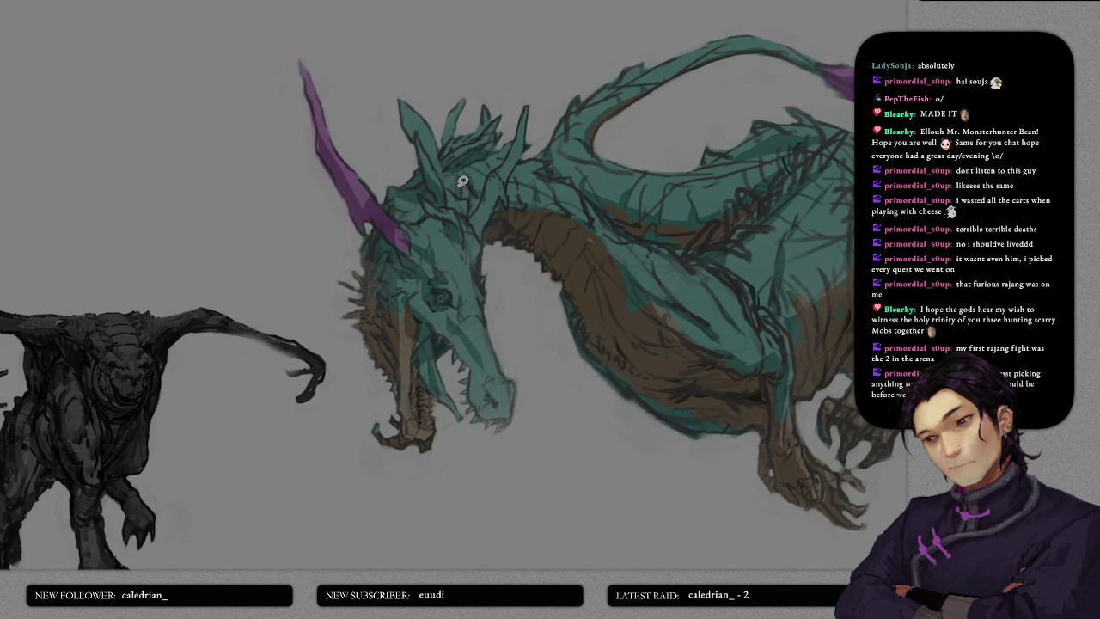